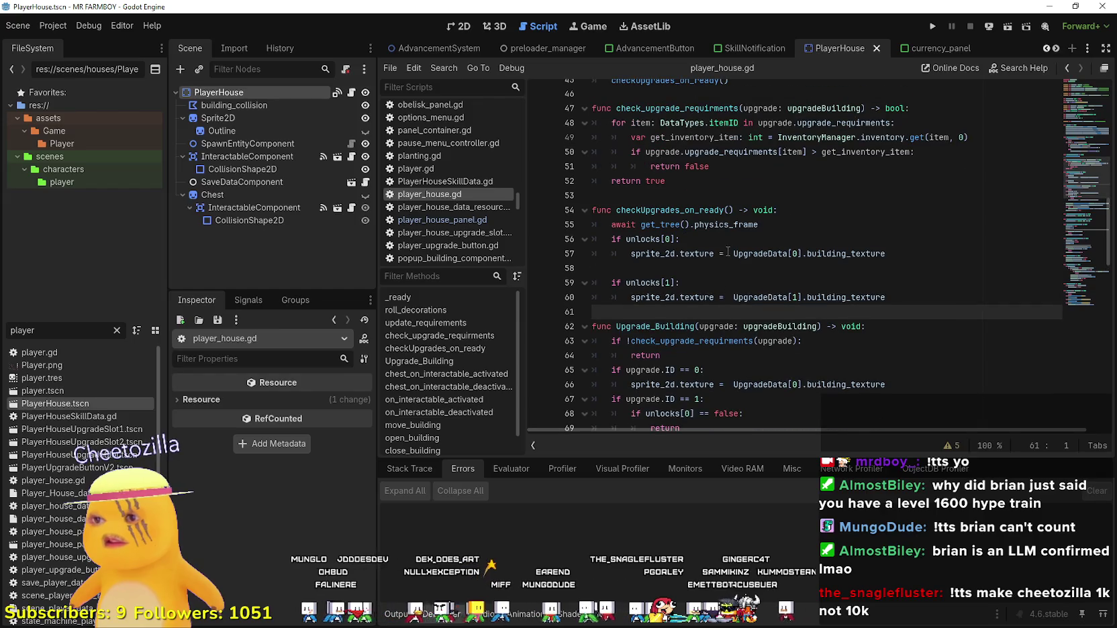
Review the get_inventory_item comparison and return logic around lines 43–53 of player_house.gd.
{"action": "key", "text": "Up"}
{"action": "key", "text": "Up"}
{"action": "key", "text": "Up"}
{"action": "left_click", "coordinate": [708, 272]}
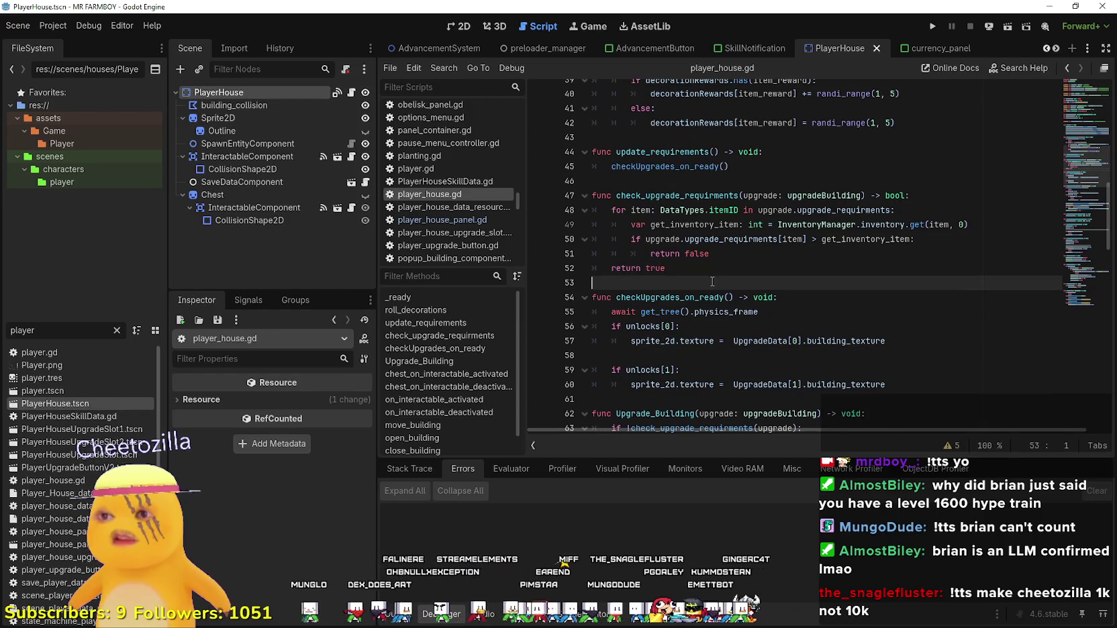
{"action": "scroll", "coordinate": [707, 271], "scroll_direction": "up", "scroll_amount": 2}
{"action": "left_click", "coordinate": [705, 270]}
{"action": "left_click", "coordinate": [706, 226]}
{"action": "scroll", "coordinate": [706, 230], "scroll_direction": "down", "scroll_amount": 2}
{"action": "left_click", "coordinate": [713, 305]}
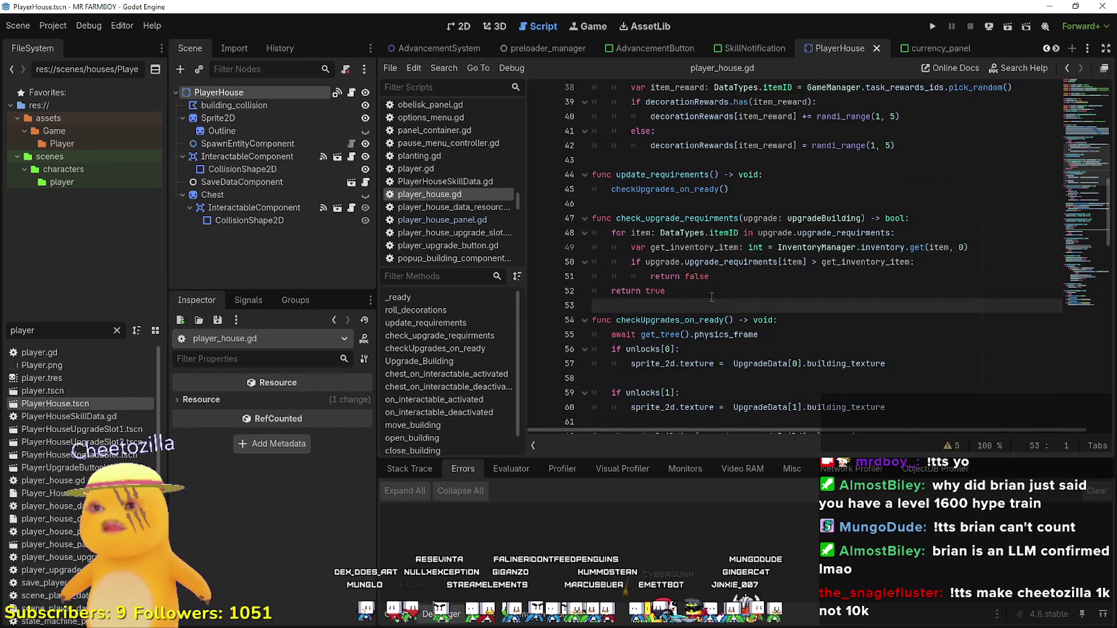
{"action": "left_click", "coordinate": [712, 296]}
{"action": "left_click", "coordinate": [711, 300]}
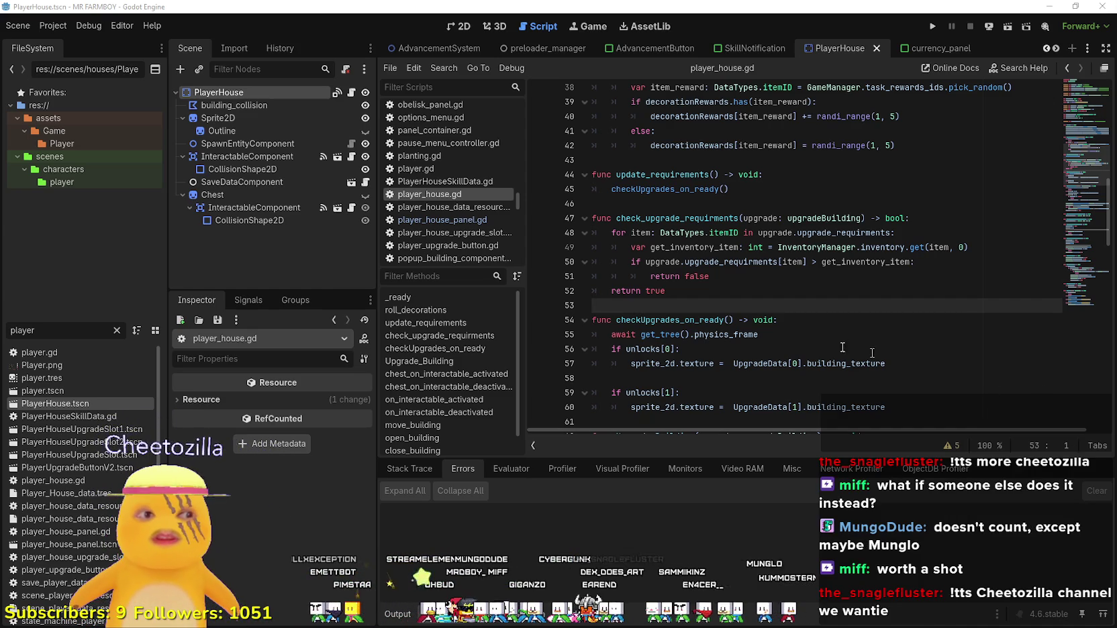
{"action": "left_click", "coordinate": [860, 267]}
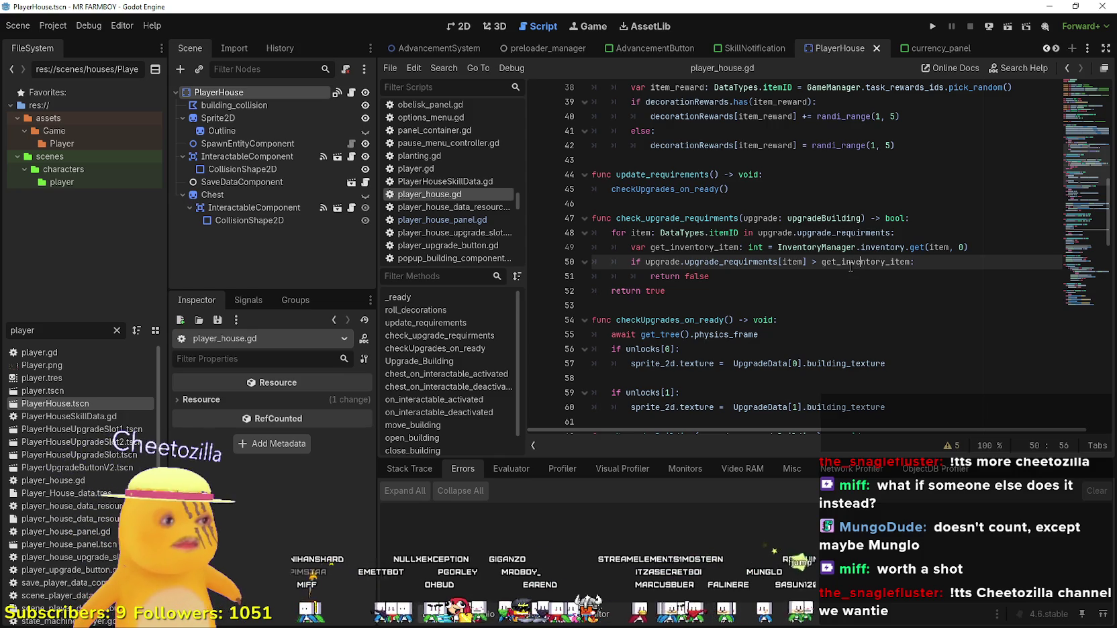
{"action": "mouse_move", "coordinate": [844, 278]}
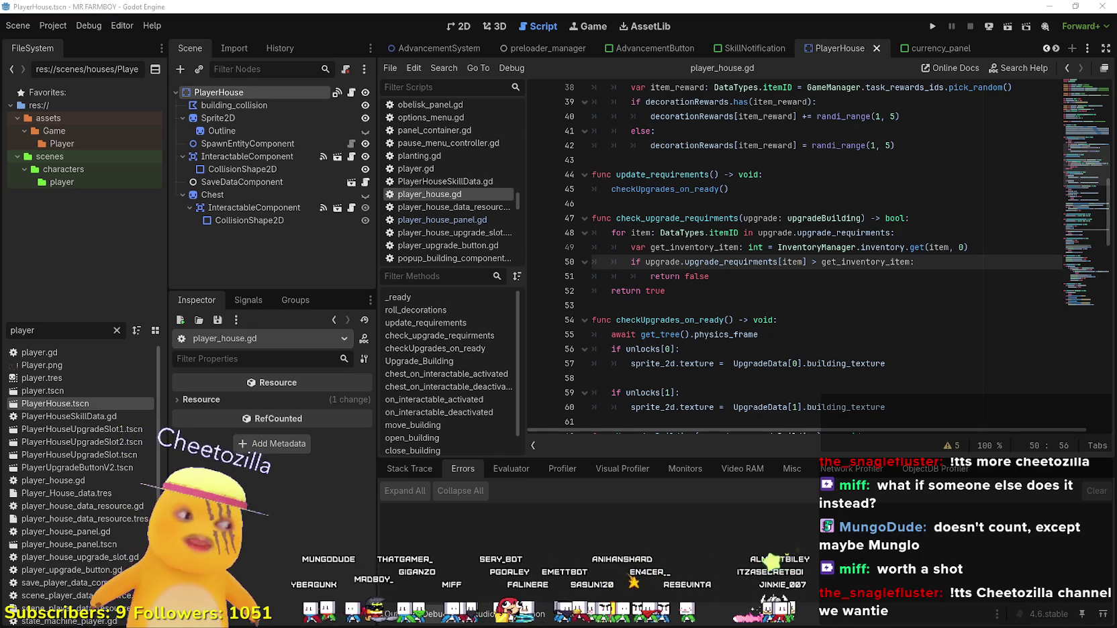
{"action": "left_click", "coordinate": [840, 319]}
{"action": "left_click", "coordinate": [840, 304]}
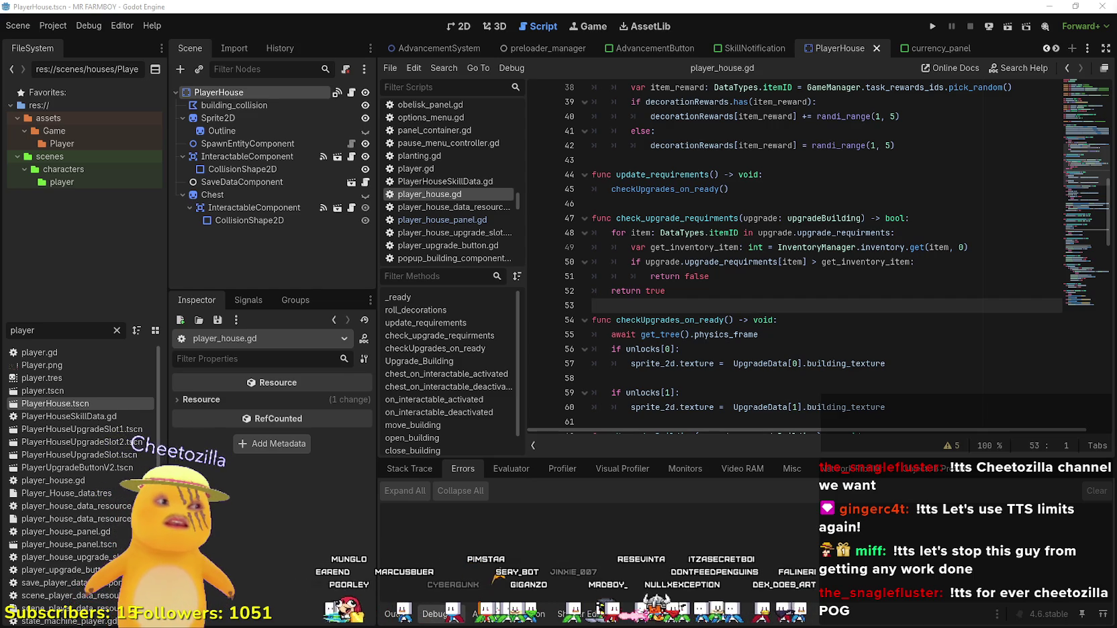
Inspect checkUpgrades_on_ready and the body and name of roll_decorations.
{"action": "left_click", "coordinate": [715, 291]}
{"action": "left_click", "coordinate": [734, 304]}
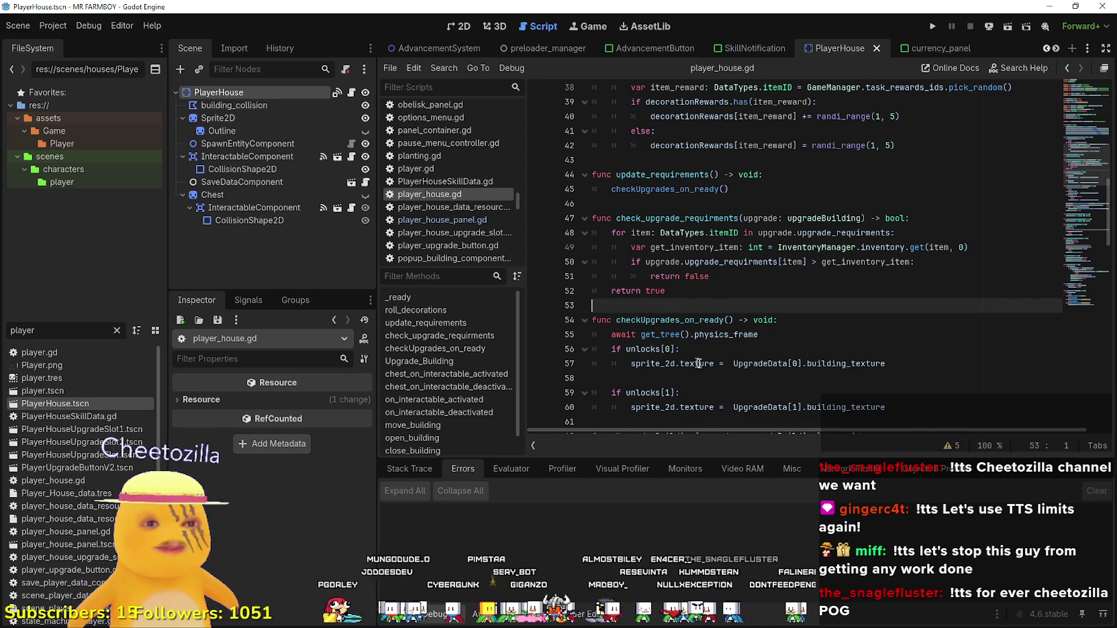
{"action": "scroll", "coordinate": [701, 335], "scroll_direction": "down", "scroll_amount": 1}
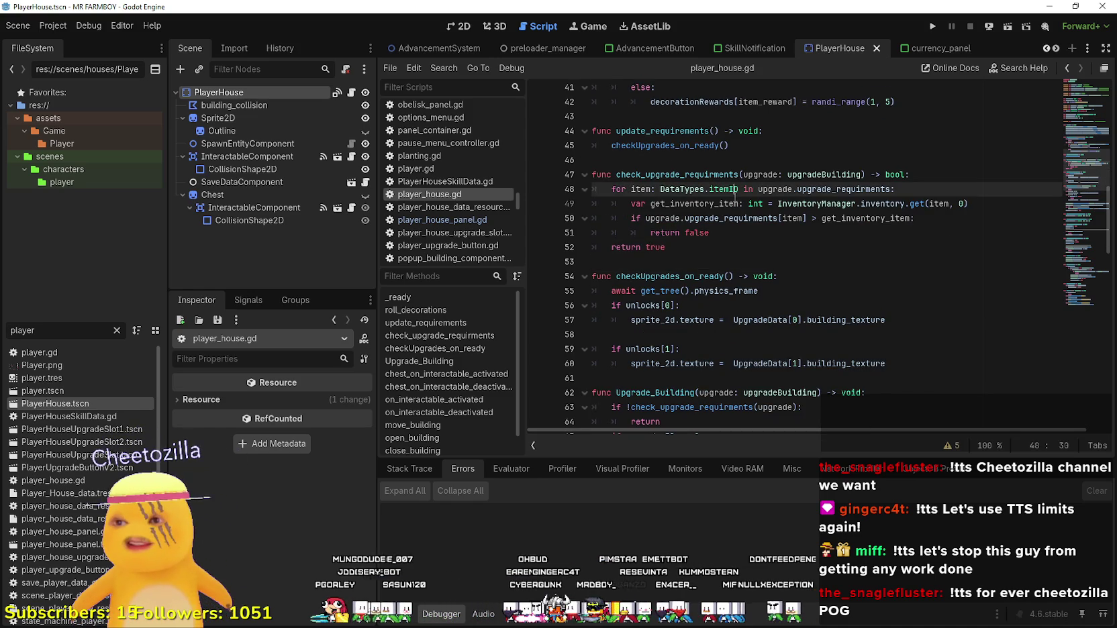
{"action": "scroll", "coordinate": [719, 265], "scroll_direction": "down", "scroll_amount": 2}
{"action": "left_click", "coordinate": [722, 281]}
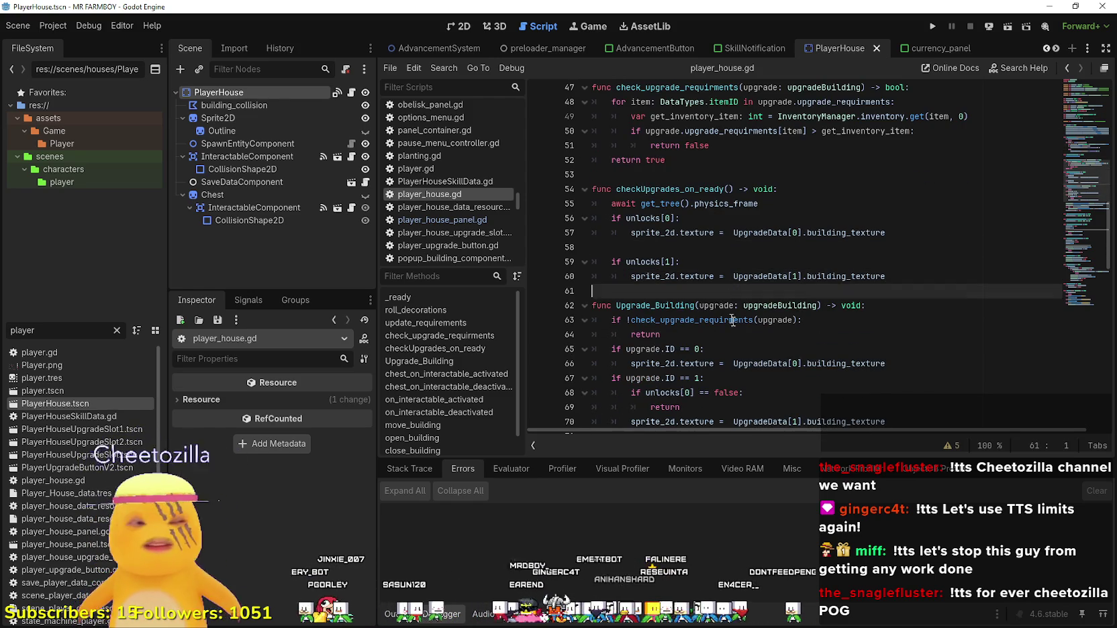
{"action": "scroll", "coordinate": [723, 280], "scroll_direction": "up", "scroll_amount": 5}
{"action": "left_click", "coordinate": [721, 234]}
{"action": "left_click_drag", "start_coordinate": [690, 247], "coordinate": [678, 118]}
{"action": "left_click", "coordinate": [690, 248]}
{"action": "scroll", "coordinate": [690, 248], "scroll_direction": "up", "scroll_amount": 2}
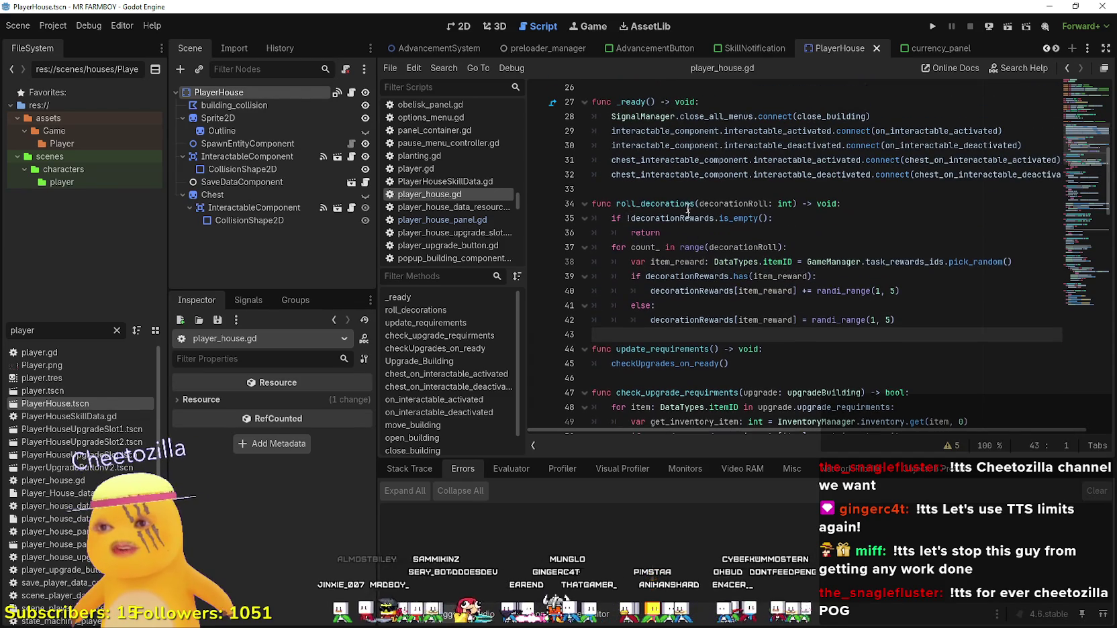
{"action": "double_click", "coordinate": [680, 202]}
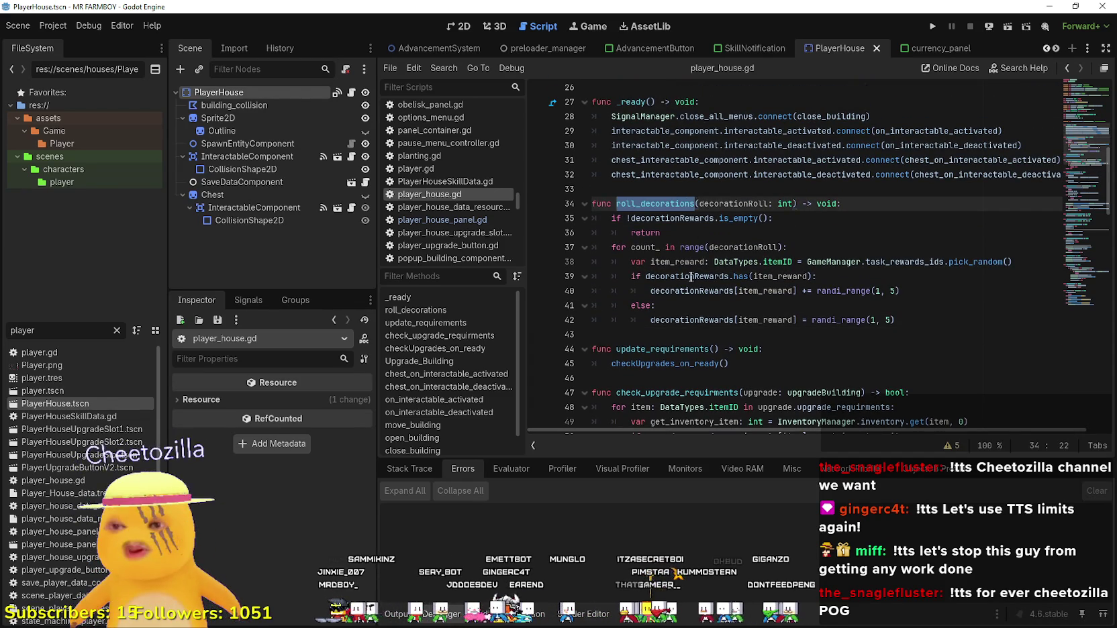
{"action": "left_click", "coordinate": [648, 340]}
Save the PlayerHouse scene and scroll the script tabs back to the earlier open scripts.
{"action": "key", "text": "ctrl+s"}
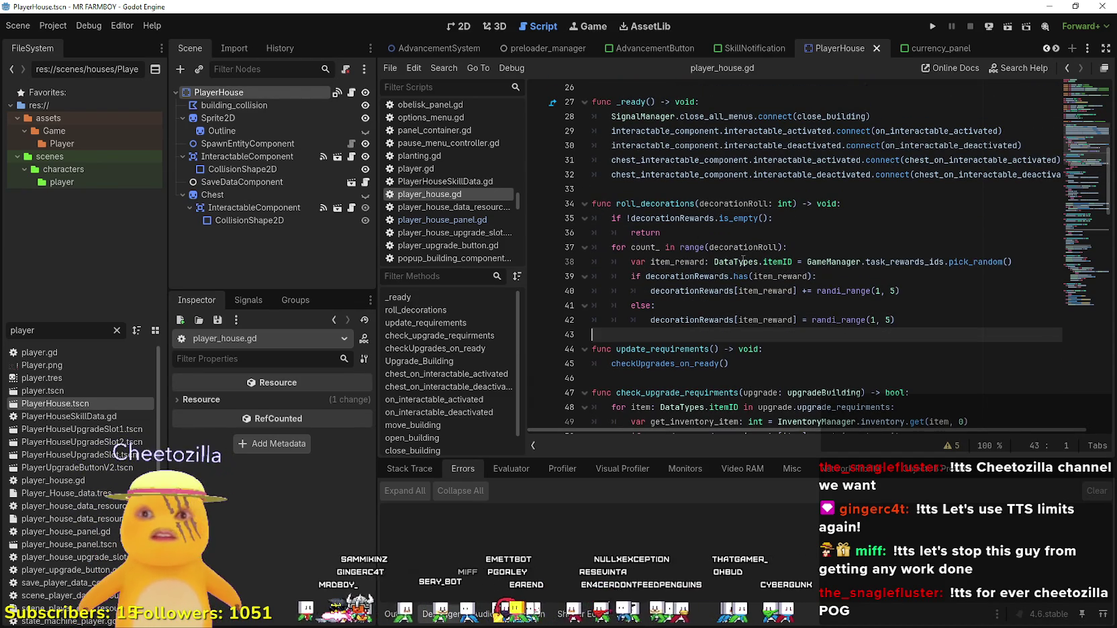
{"action": "left_click", "coordinate": [699, 189]}
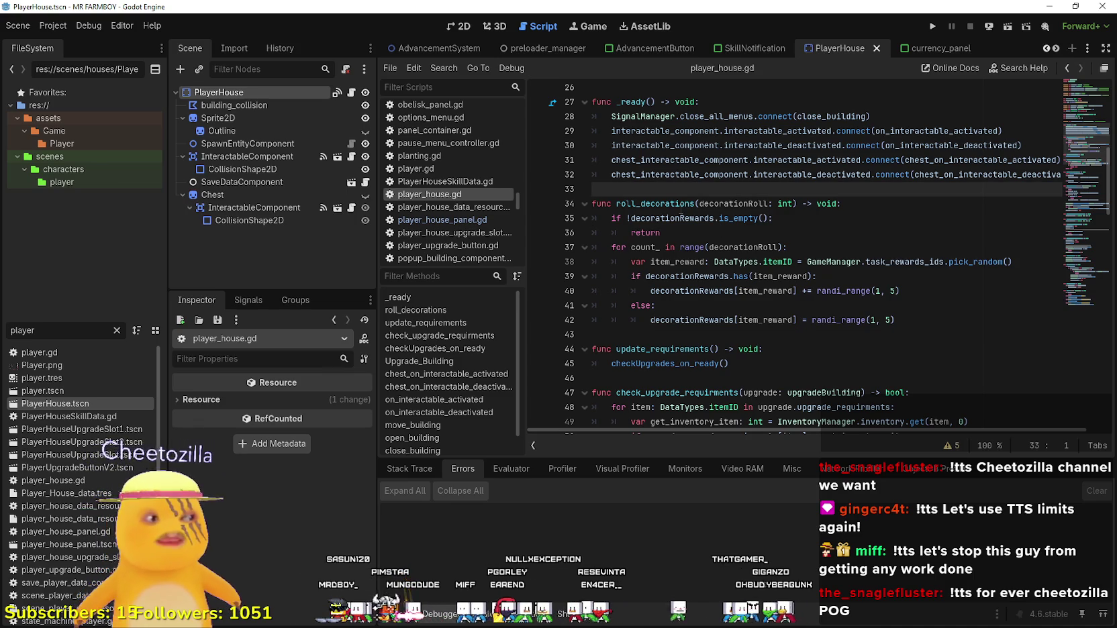
{"action": "left_click", "coordinate": [670, 334]}
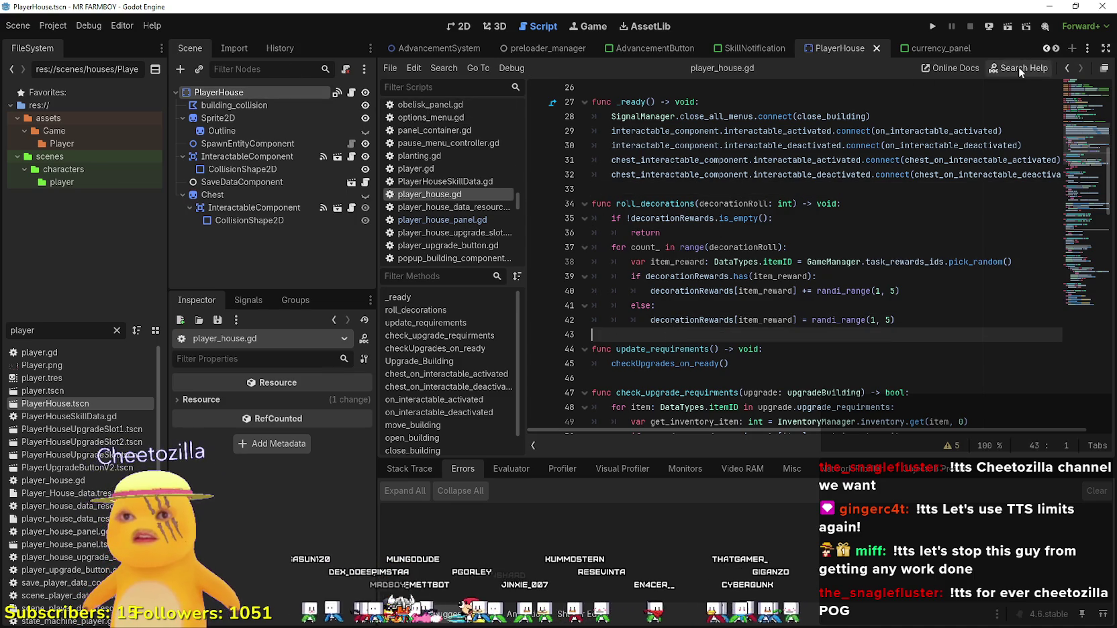
{"action": "left_click", "coordinate": [57, 336]}
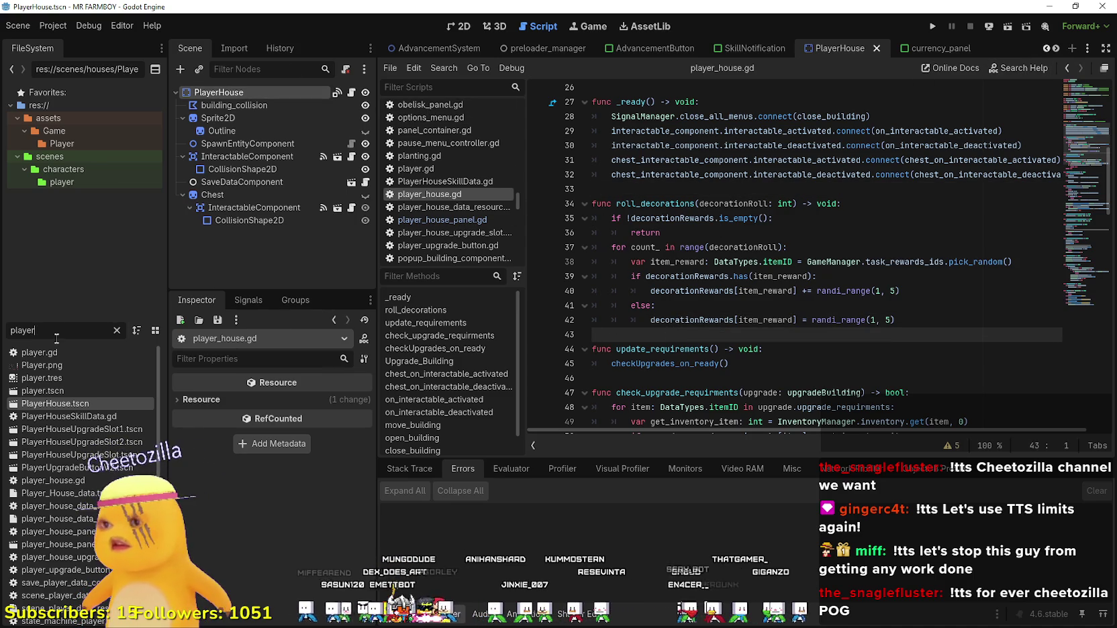
{"action": "left_click", "coordinate": [1046, 48]}
{"action": "left_click", "coordinate": [1046, 48]}
{"action": "left_click", "coordinate": [1046, 48]}
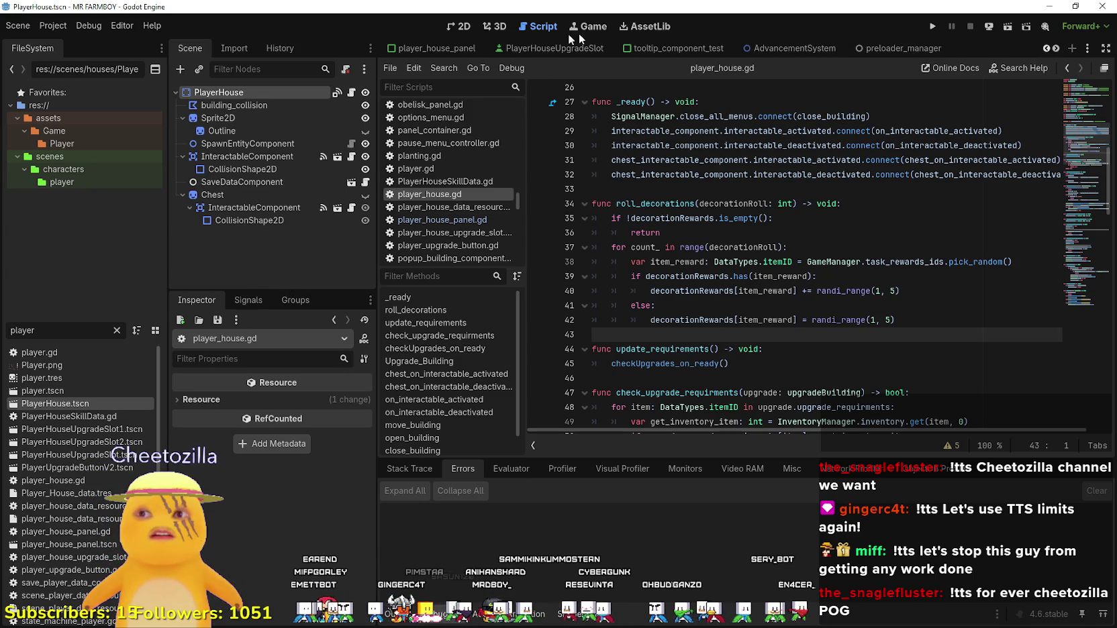
{"action": "left_click", "coordinate": [436, 48]}
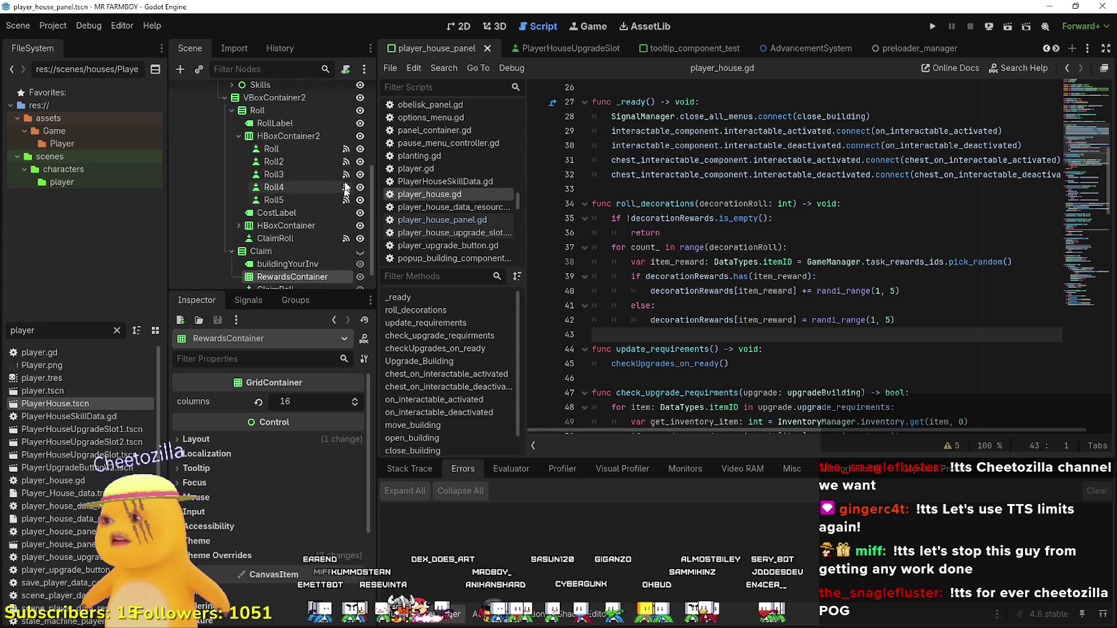
{"action": "left_click", "coordinate": [248, 299]}
{"action": "double_click", "coordinate": [282, 408]}
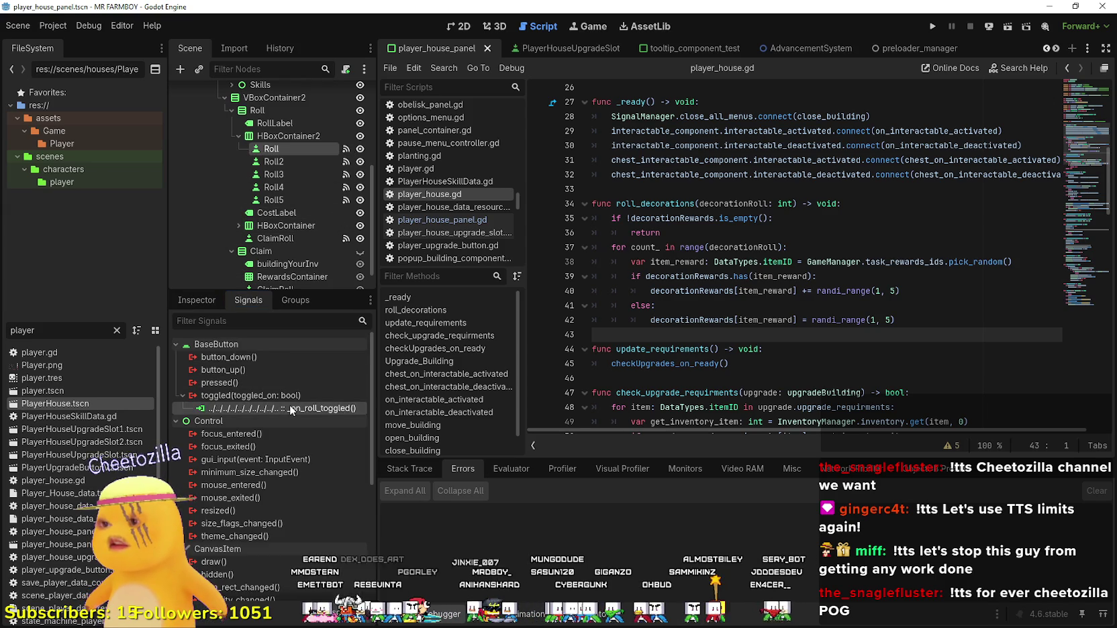
{"action": "left_click", "coordinate": [674, 337]}
{"action": "scroll", "coordinate": [722, 361], "scroll_direction": "down", "scroll_amount": 1}
{"action": "left_click", "coordinate": [717, 362]}
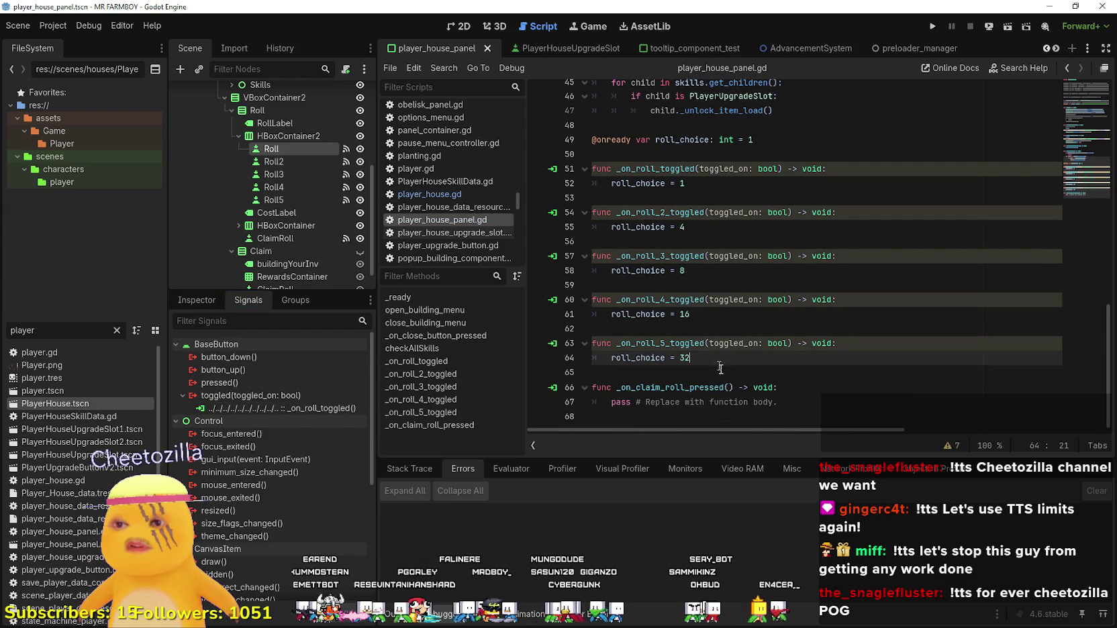
{"action": "left_click_drag", "start_coordinate": [694, 359], "coordinate": [611, 358]}
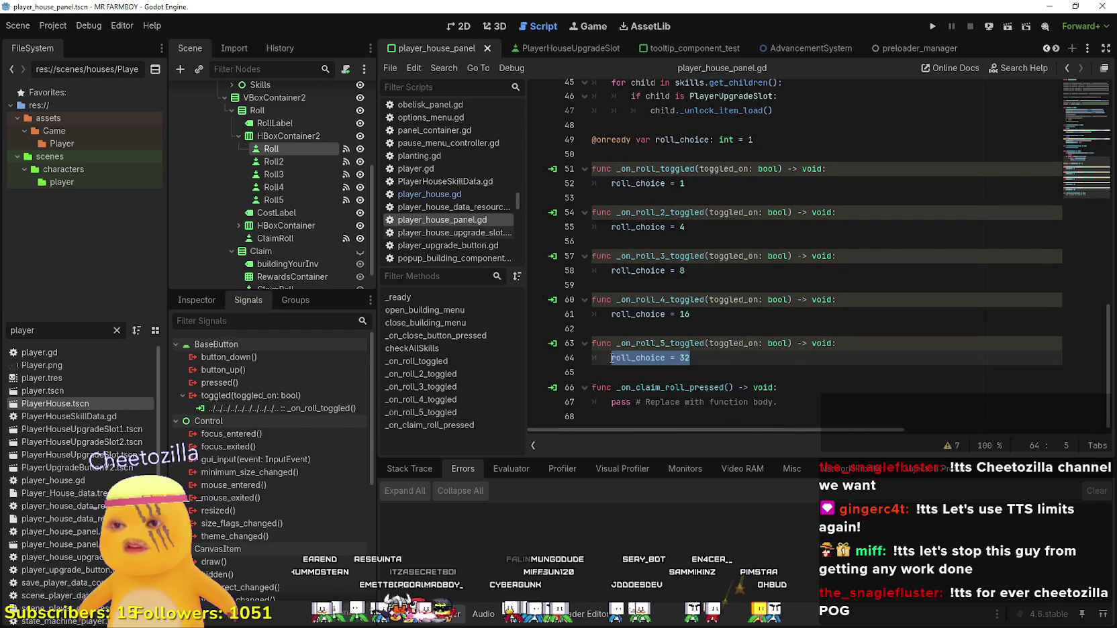
{"action": "mouse_move", "coordinate": [778, 403]}
{"action": "left_mouse_down"}
{"action": "mouse_move", "coordinate": [606, 393]}
{"action": "mouse_move", "coordinate": [611, 402]}
{"action": "left_mouse_up"}
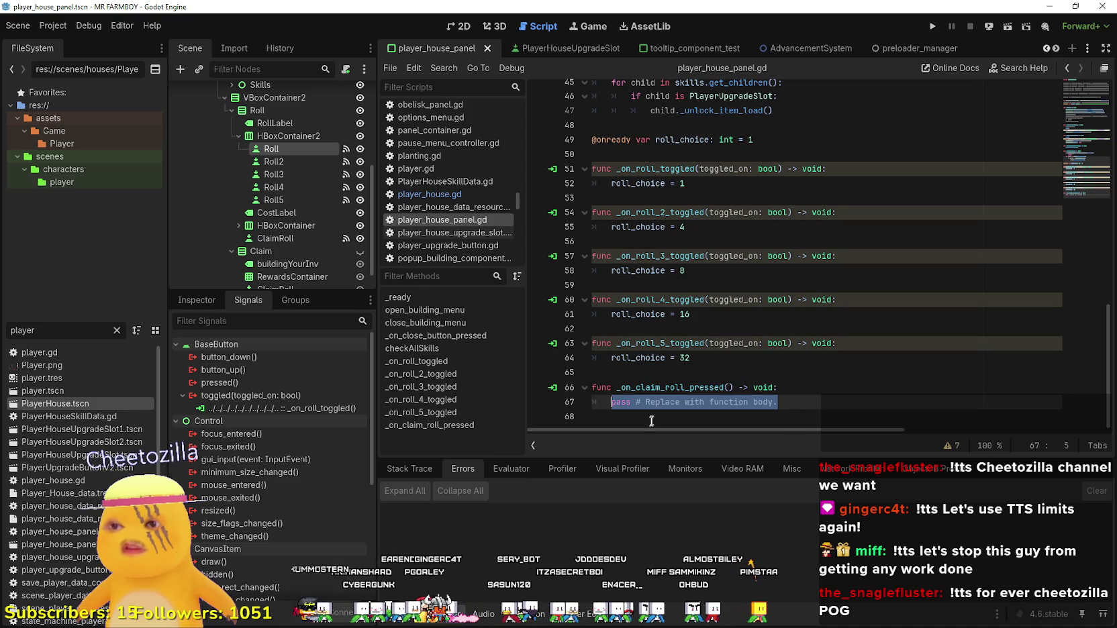
{"action": "scroll", "coordinate": [678, 303], "scroll_direction": "up", "scroll_amount": 2}
{"action": "scroll", "coordinate": [701, 193], "scroll_direction": "up", "scroll_amount": 5}
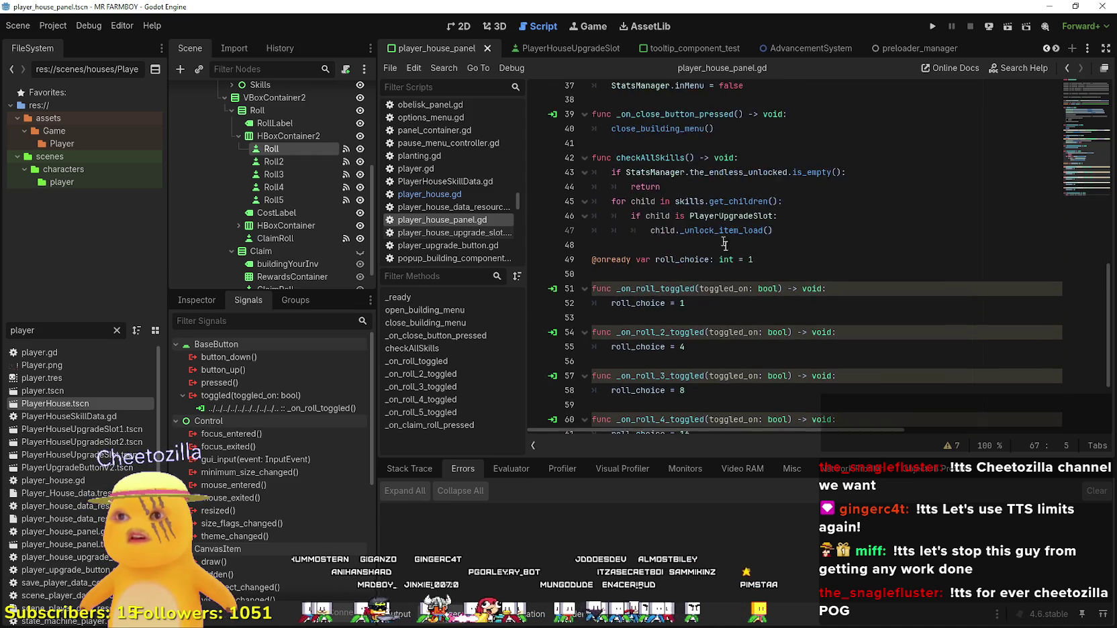
{"action": "scroll", "coordinate": [695, 194], "scroll_direction": "up", "scroll_amount": 5}
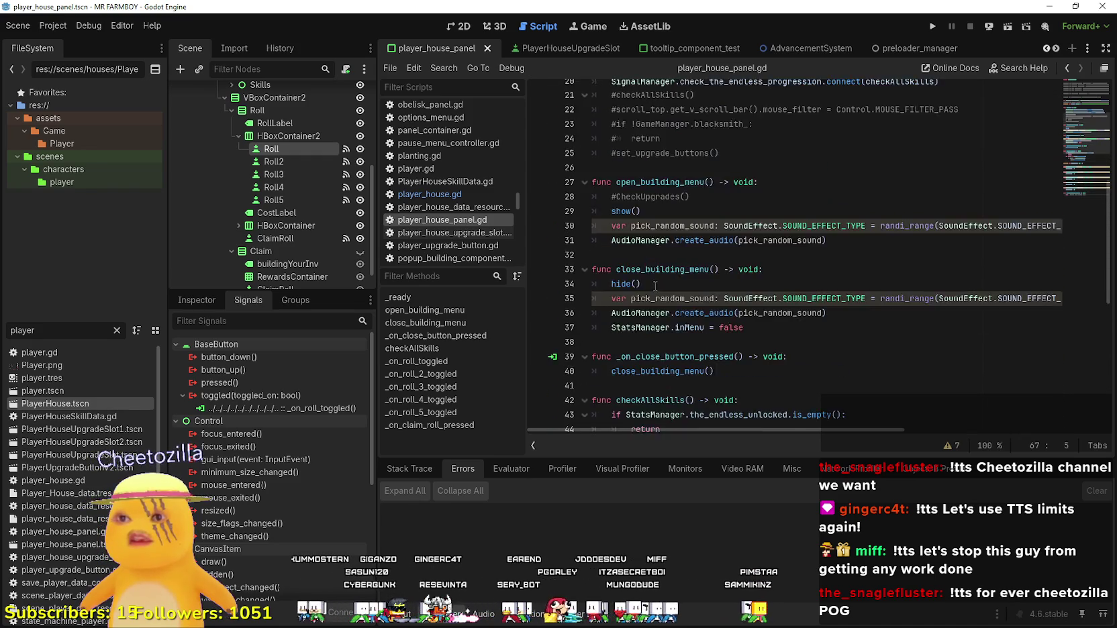
{"action": "scroll", "coordinate": [695, 194], "scroll_direction": "up", "scroll_amount": 4}
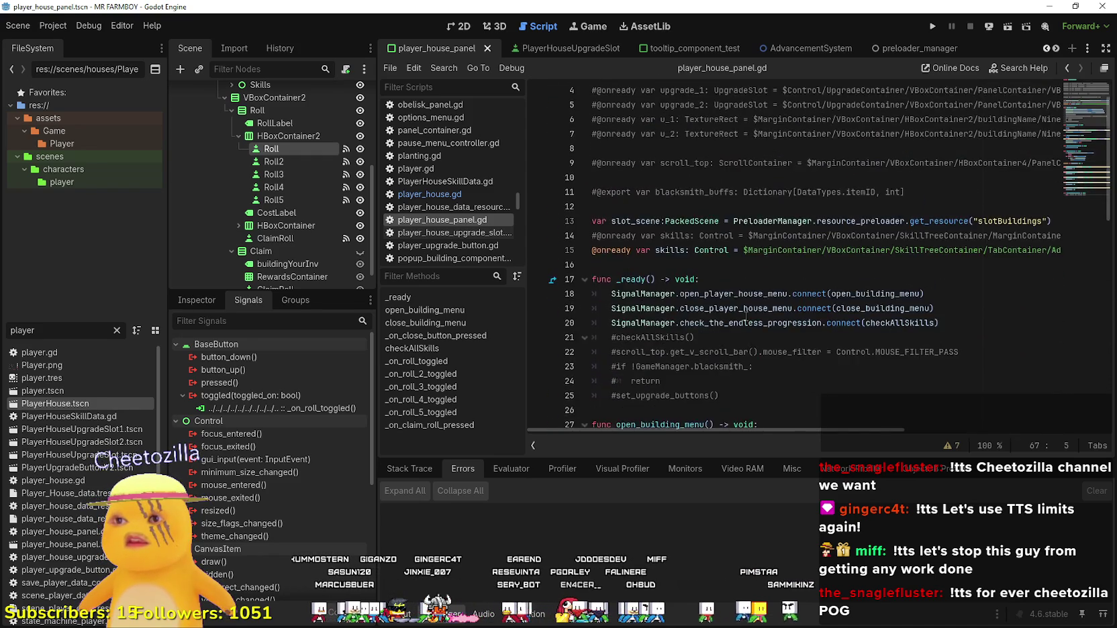
{"action": "scroll", "coordinate": [746, 317], "scroll_direction": "down", "scroll_amount": 9}
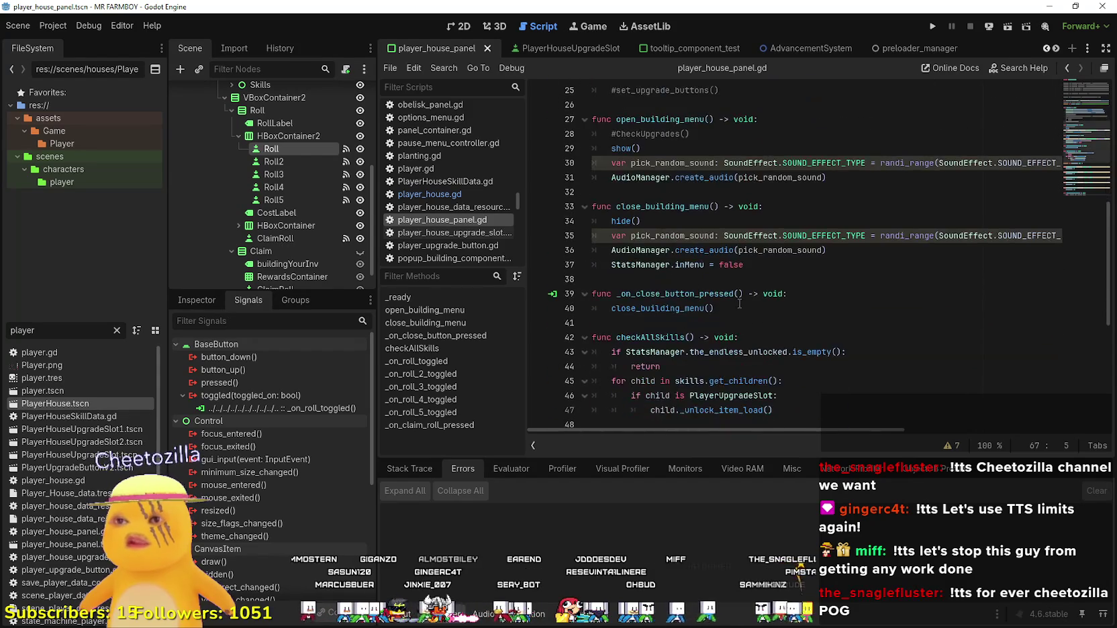
{"action": "scroll", "coordinate": [742, 290], "scroll_direction": "down", "scroll_amount": 3}
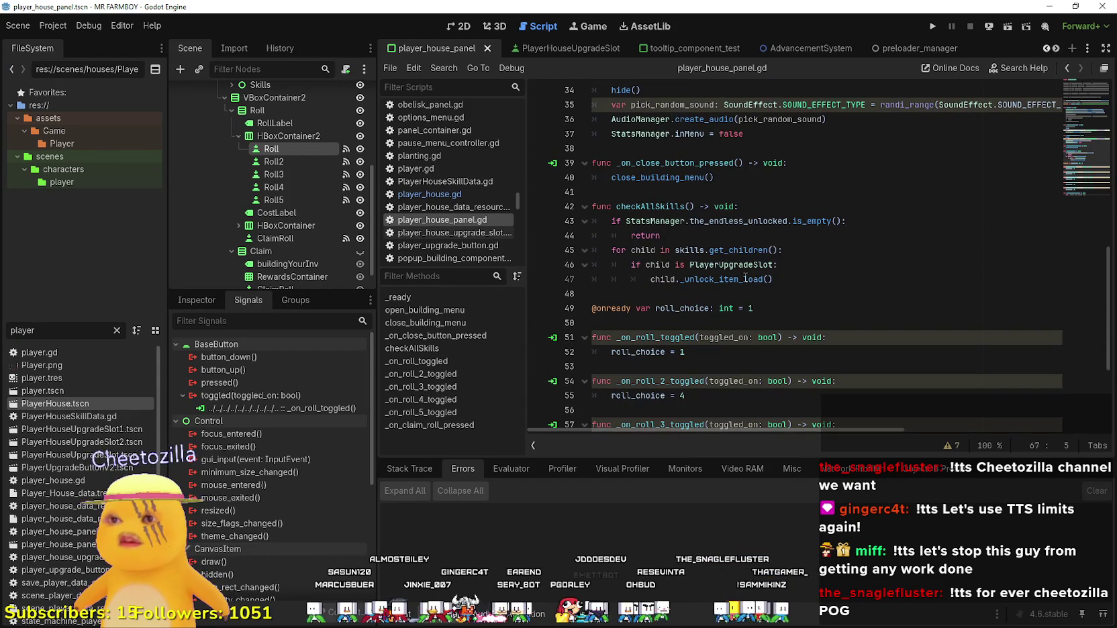
{"action": "scroll", "coordinate": [849, 299], "scroll_direction": "down", "scroll_amount": 4}
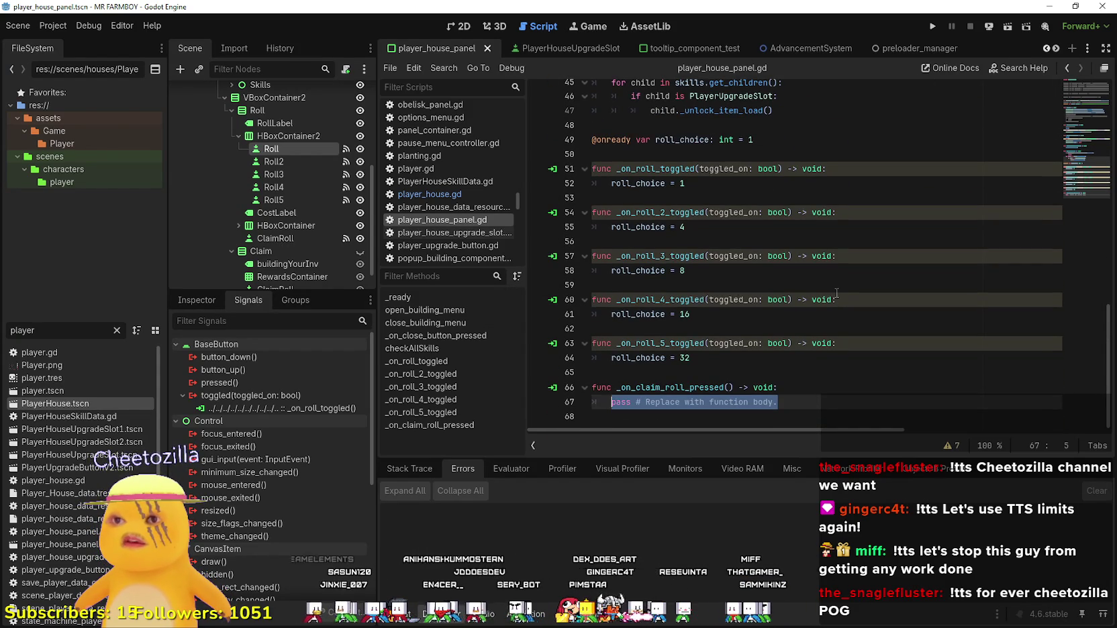
{"action": "scroll", "coordinate": [832, 289], "scroll_direction": "up", "scroll_amount": 2}
{"action": "scroll", "coordinate": [826, 280], "scroll_direction": "down", "scroll_amount": 2}
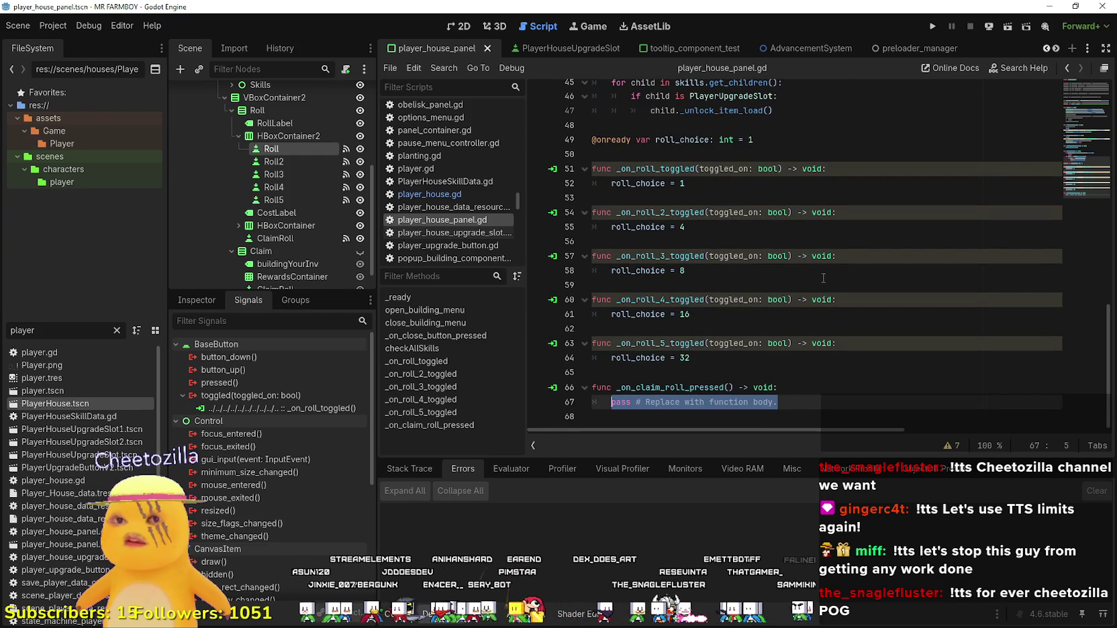
{"action": "scroll", "coordinate": [300, 188], "scroll_direction": "up", "scroll_amount": 5}
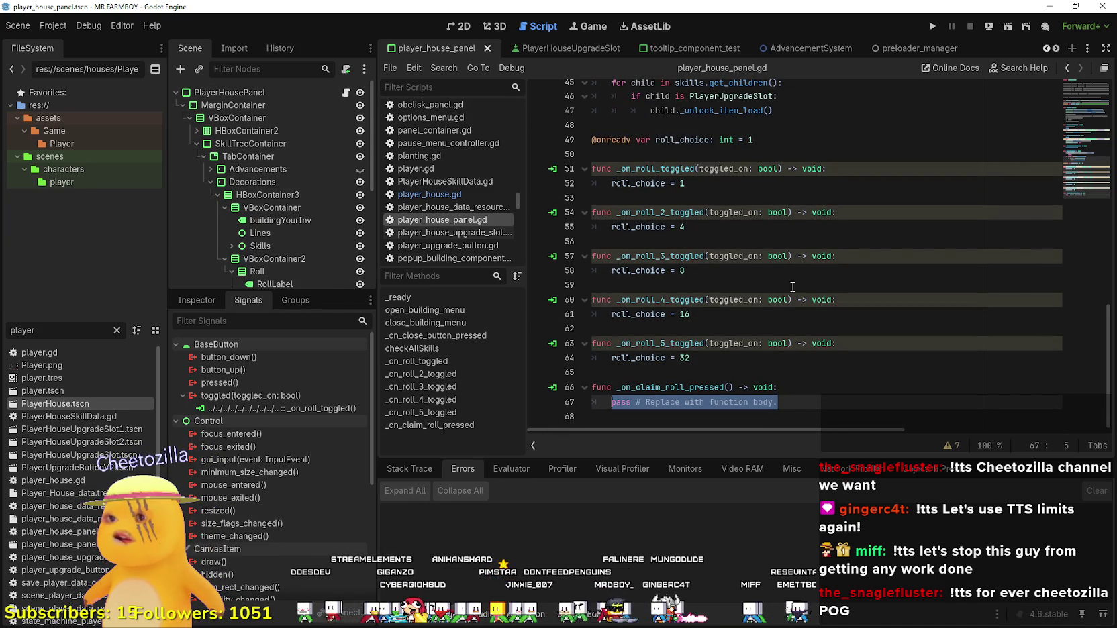
{"action": "scroll", "coordinate": [789, 296], "scroll_direction": "up", "scroll_amount": 6}
{"action": "scroll", "coordinate": [789, 295], "scroll_direction": "up", "scroll_amount": 8}
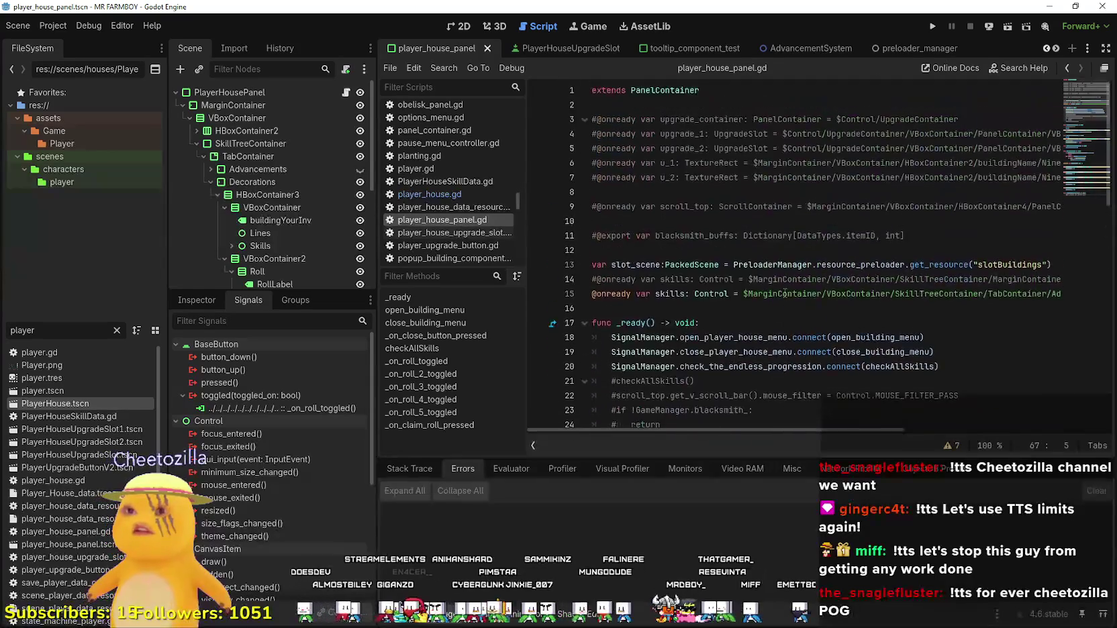
{"action": "scroll", "coordinate": [783, 288], "scroll_direction": "down", "scroll_amount": 6}
{"action": "scroll", "coordinate": [779, 285], "scroll_direction": "up", "scroll_amount": 4}
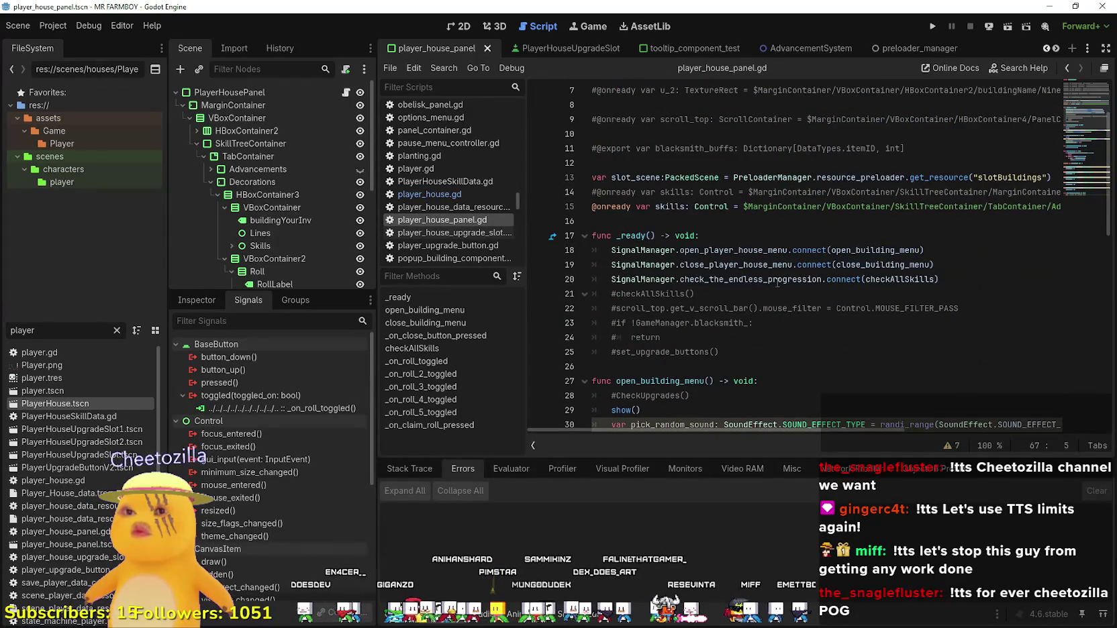
{"action": "left_click", "coordinate": [975, 280]}
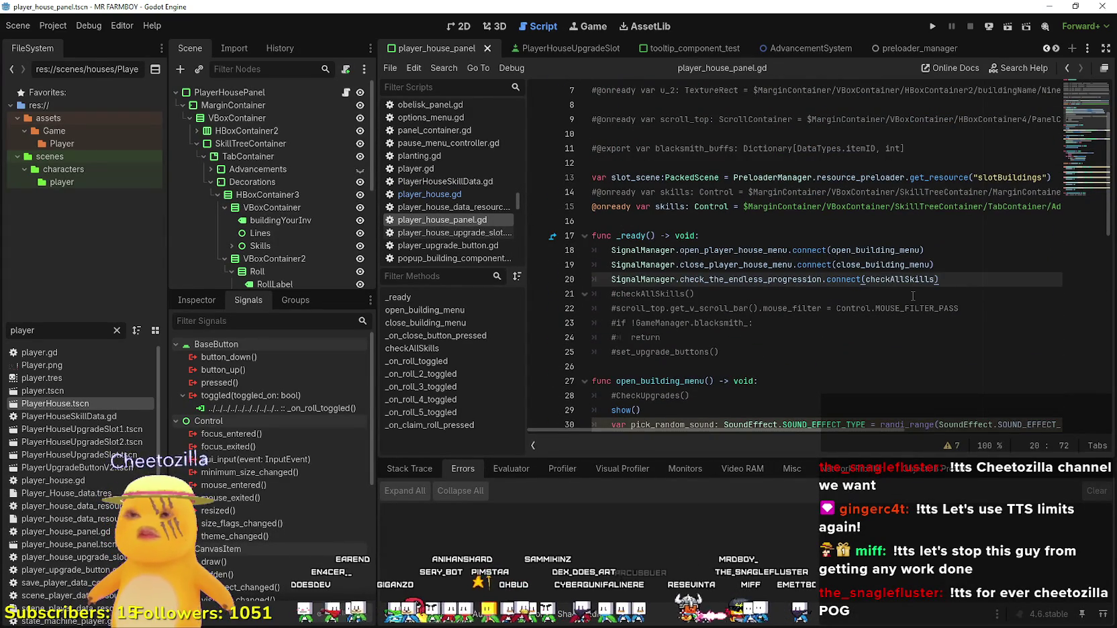
{"action": "key", "text": "Return"}
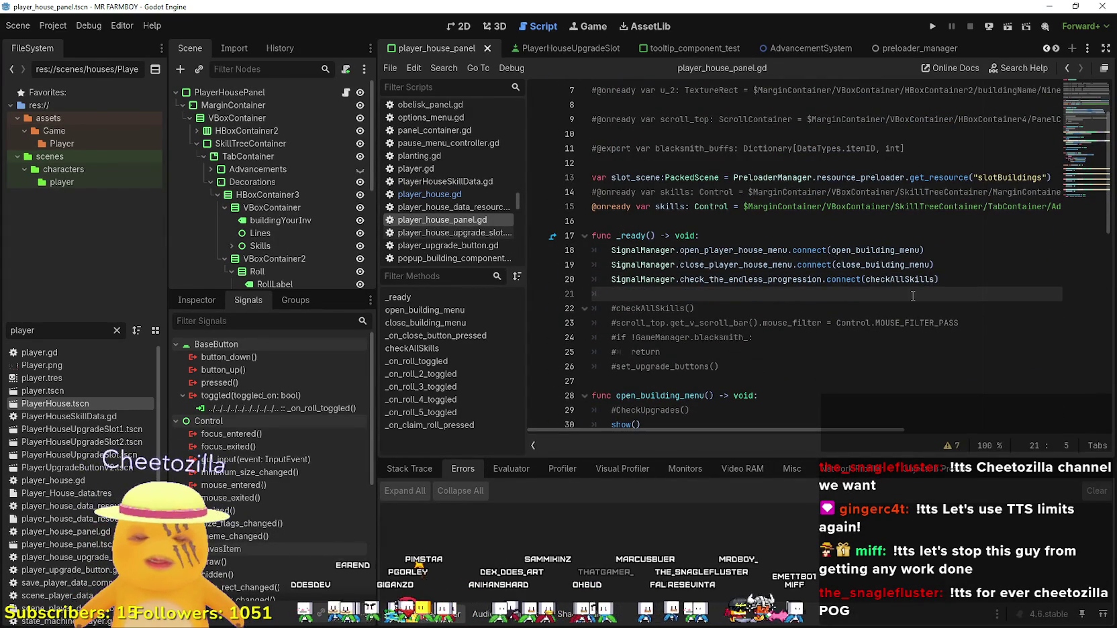
{"action": "key", "text": "BackSpace"}
{"action": "key", "text": "BackSpace"}
{"action": "scroll", "coordinate": [899, 302], "scroll_direction": "down", "scroll_amount": 6}
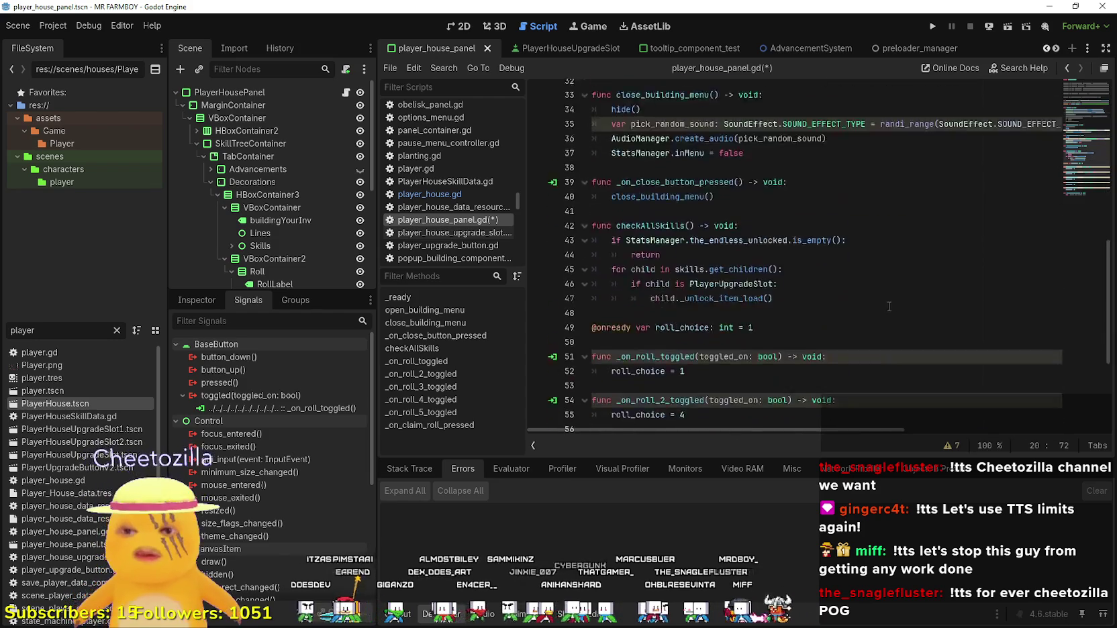
{"action": "scroll", "coordinate": [892, 306], "scroll_direction": "down", "scroll_amount": 5}
{"action": "left_click", "coordinate": [608, 416]}
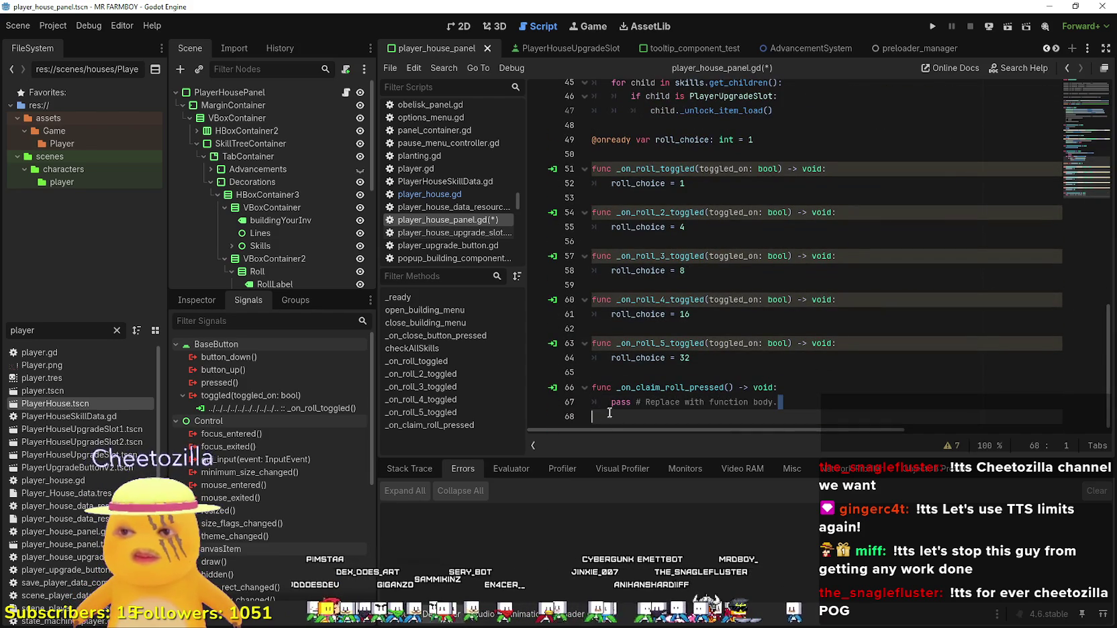
Replace the pass line with SignalManager.roll_decoration_endless.emit().
{"action": "left_click_drag", "start_coordinate": [609, 413], "coordinate": [612, 403]}
{"action": "type", "text": "SignalM"}
{"action": "key", "text": "Return"}
{"action": "type", "text": "."}
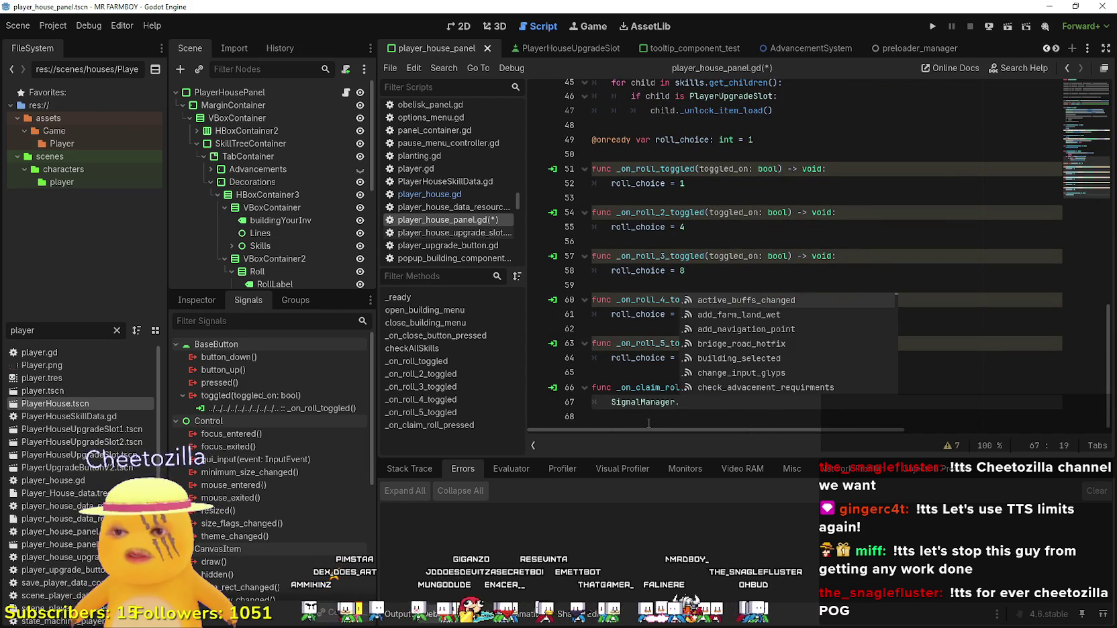
{"action": "type", "text": "rol"}
{"action": "type", "text": "l_dec"}
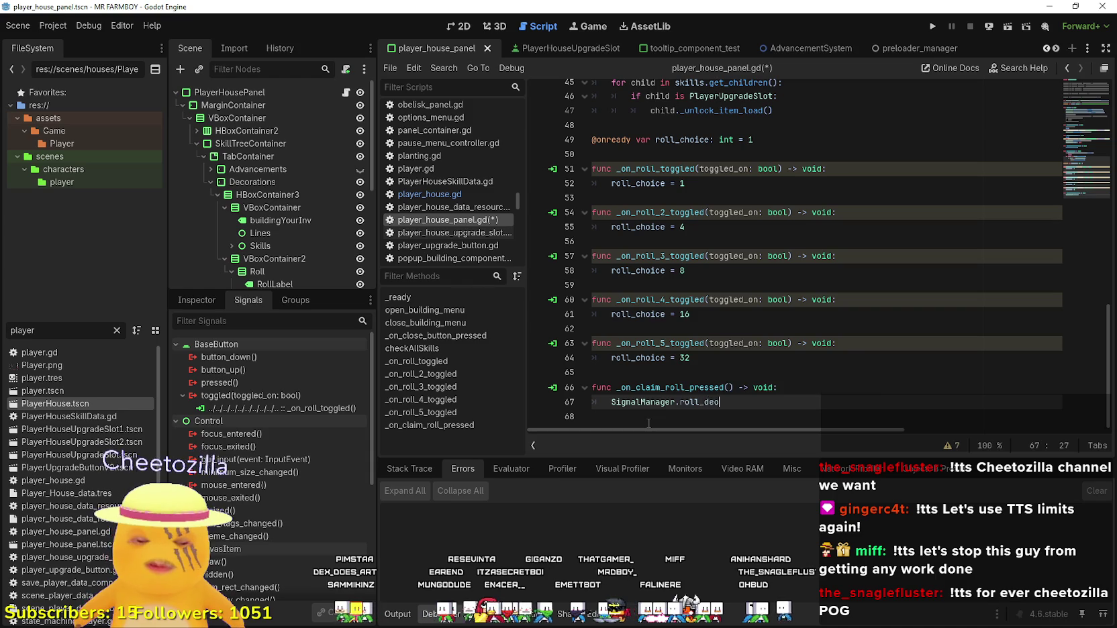
{"action": "type", "text": "oratio"}
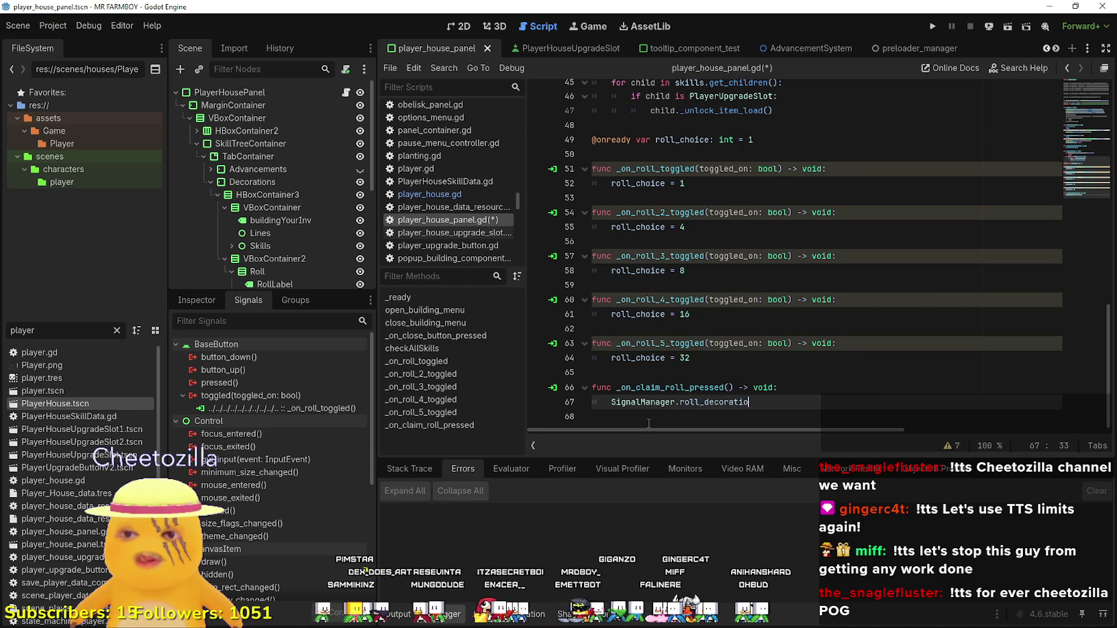
{"action": "type", "text": "n_endless.emit("}
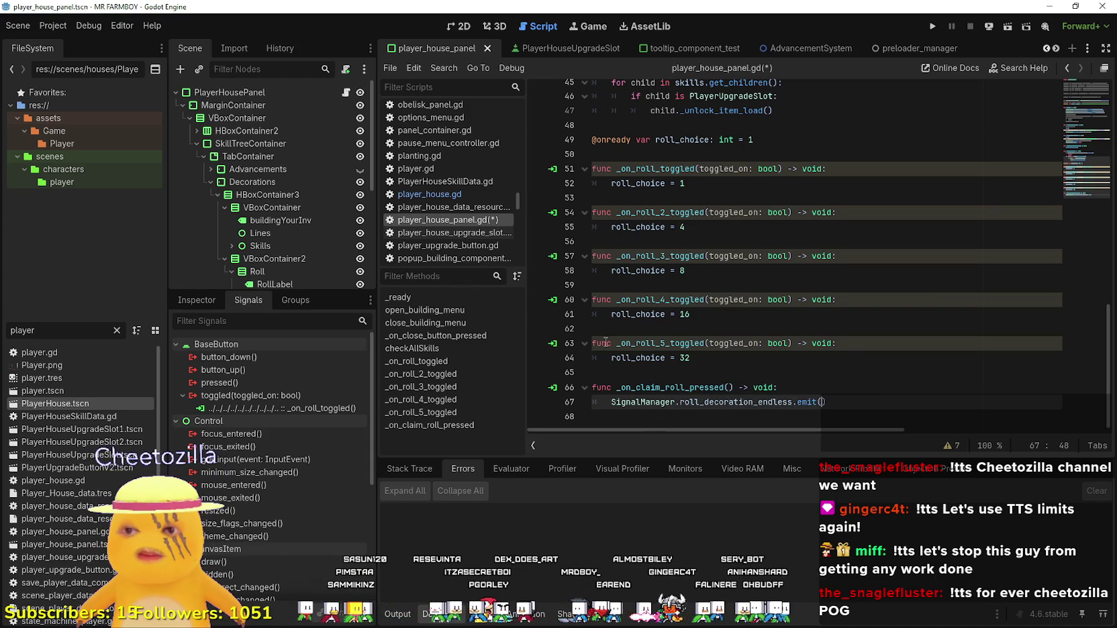
Copy roll_choice into the emit call as its argument.
{"action": "double_click", "coordinate": [618, 358]}
{"action": "key", "text": "ctrl+c"}
{"action": "left_click", "coordinate": [820, 396]}
{"action": "key", "text": "ctrl+v"}
{"action": "left_click", "coordinate": [922, 396]}
Begin a helper function 'func canYouAffordIt() -> bool:' above the claim-roll handler.
{"action": "key", "text": "Up"}
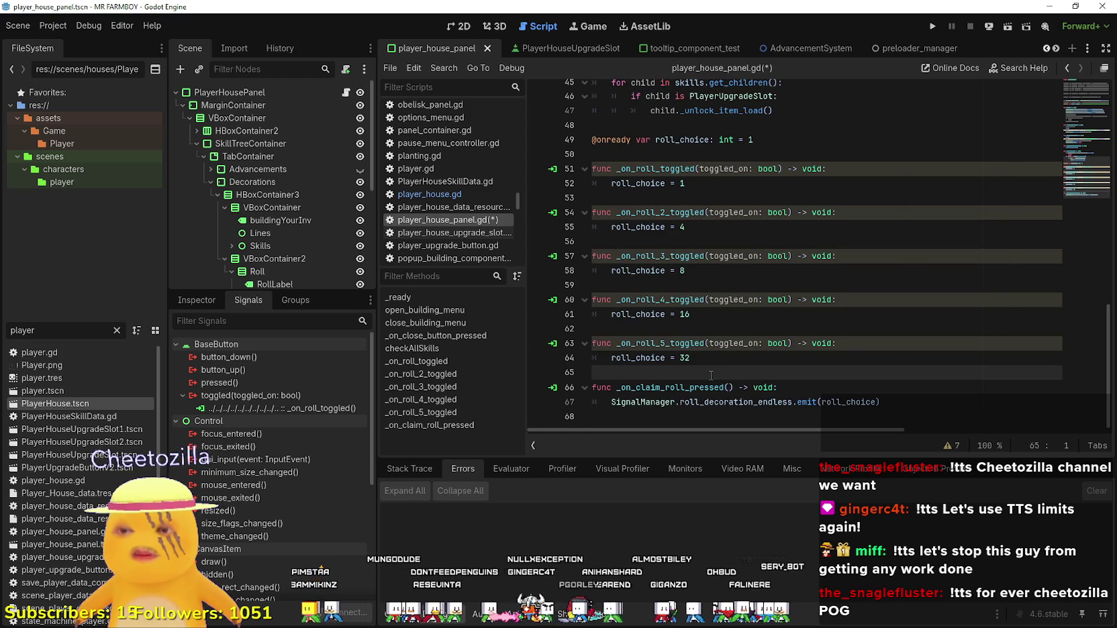
{"action": "key", "text": "Return"}
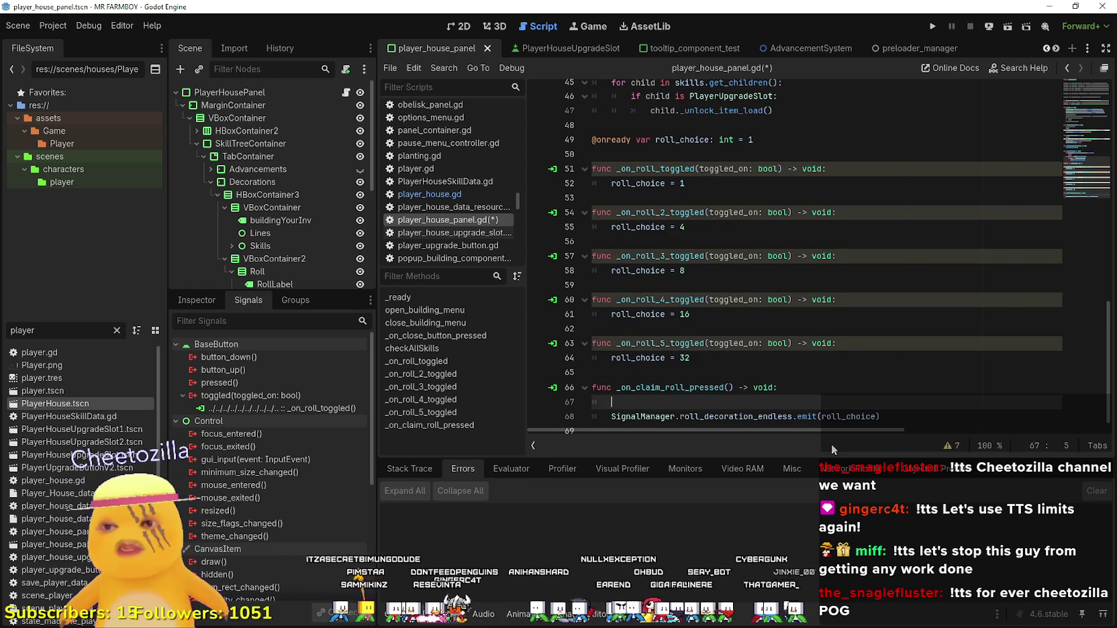
{"action": "scroll", "coordinate": [651, 401], "scroll_direction": "up", "scroll_amount": 1}
{"action": "scroll", "coordinate": [652, 401], "scroll_direction": "down", "scroll_amount": 1}
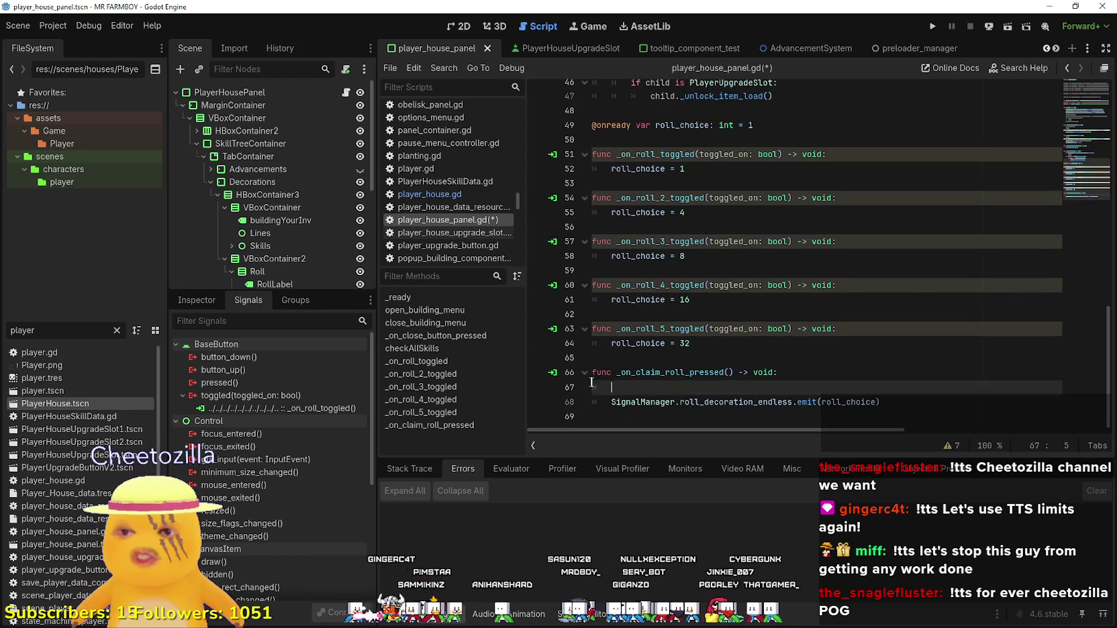
{"action": "left_click", "coordinate": [621, 358]}
{"action": "key", "text": "Return"}
{"action": "type", "text": "fu"}
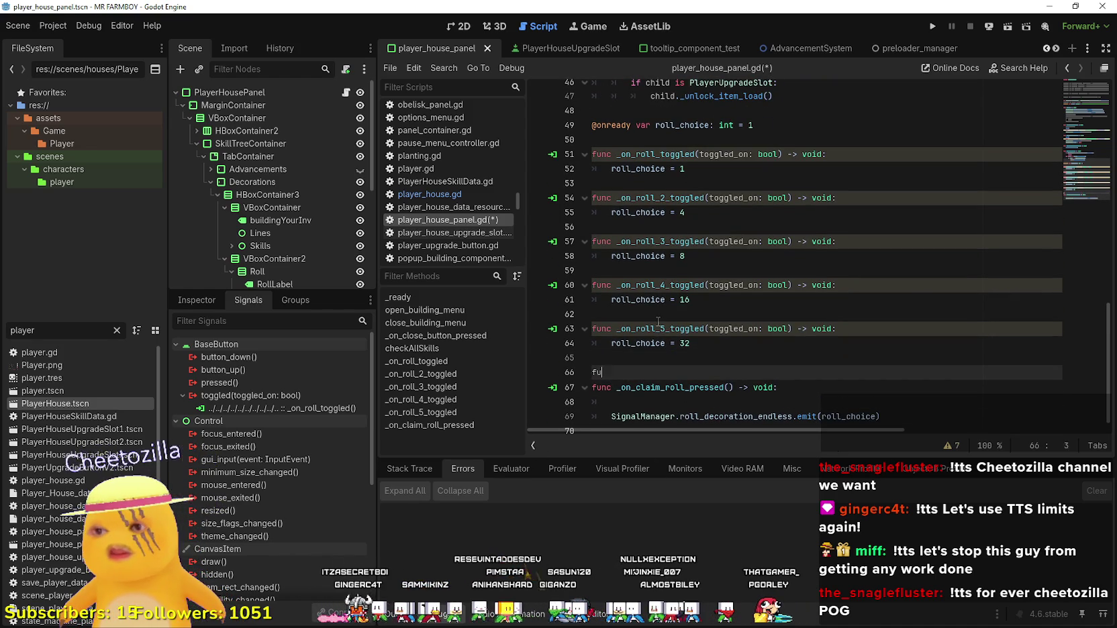
{"action": "type", "text": "nc canYo"}
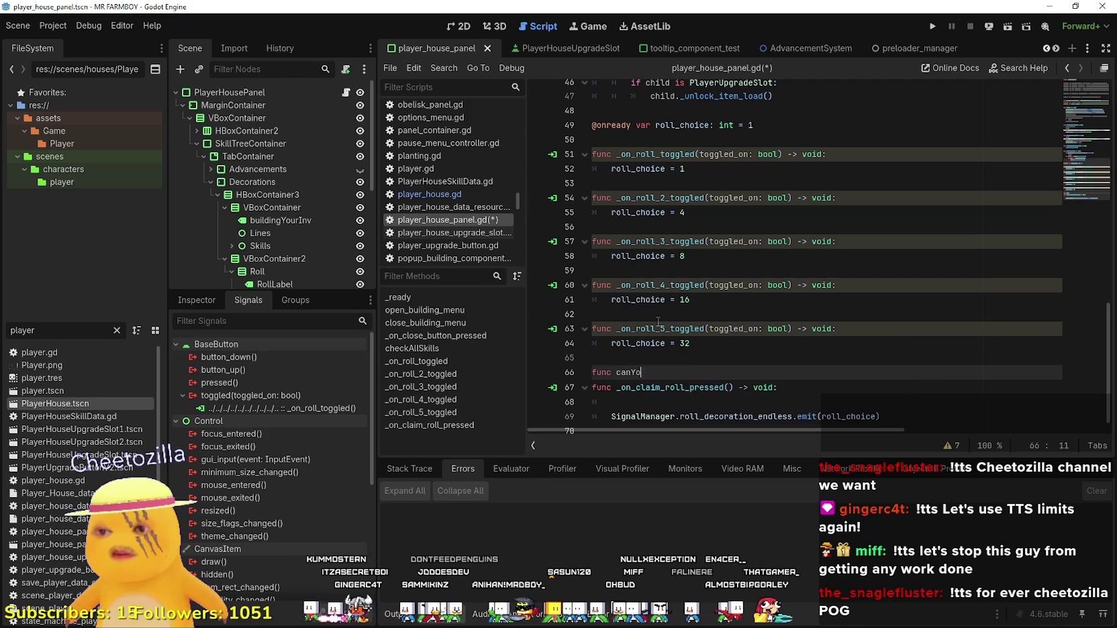
{"action": "type", "text": "uAffordIt"}
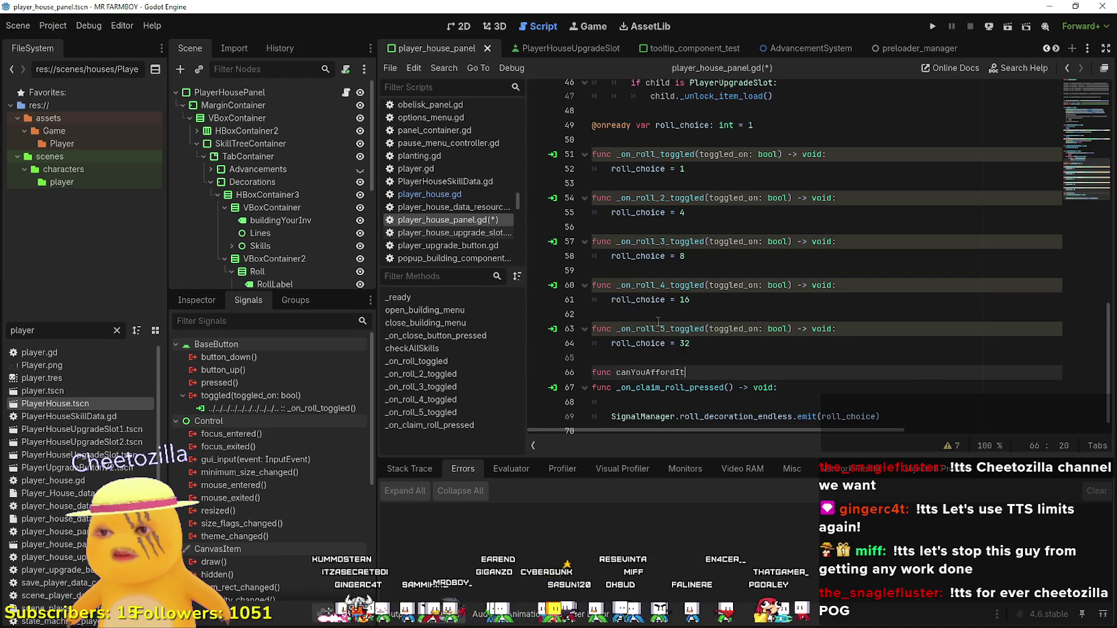
{"action": "type", "text": "() -"}
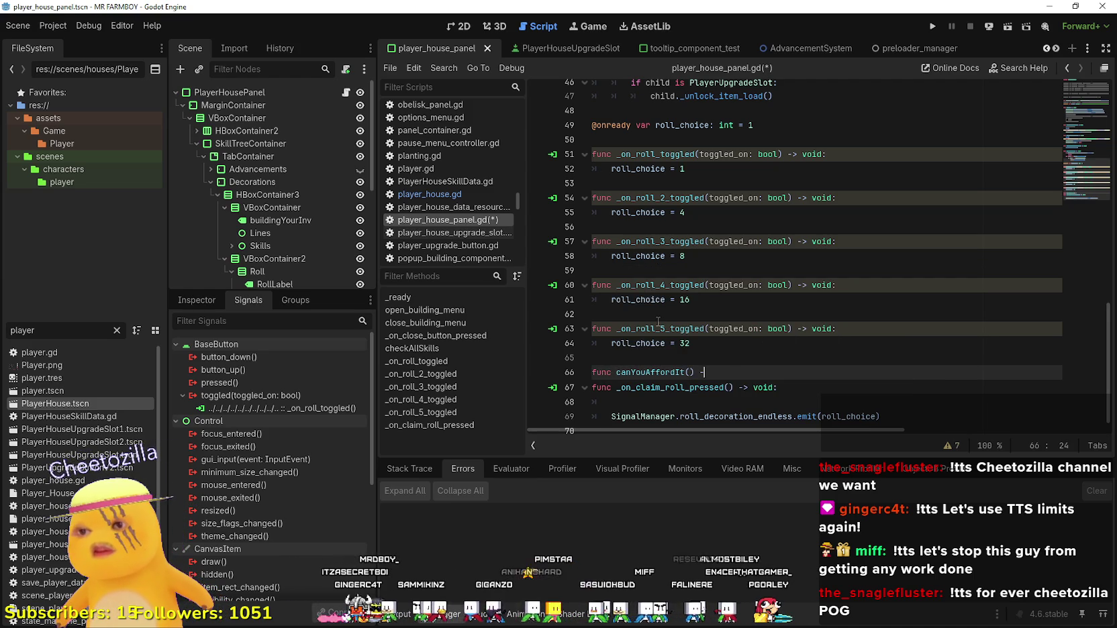
{"action": "type", "text": "> bool:"}
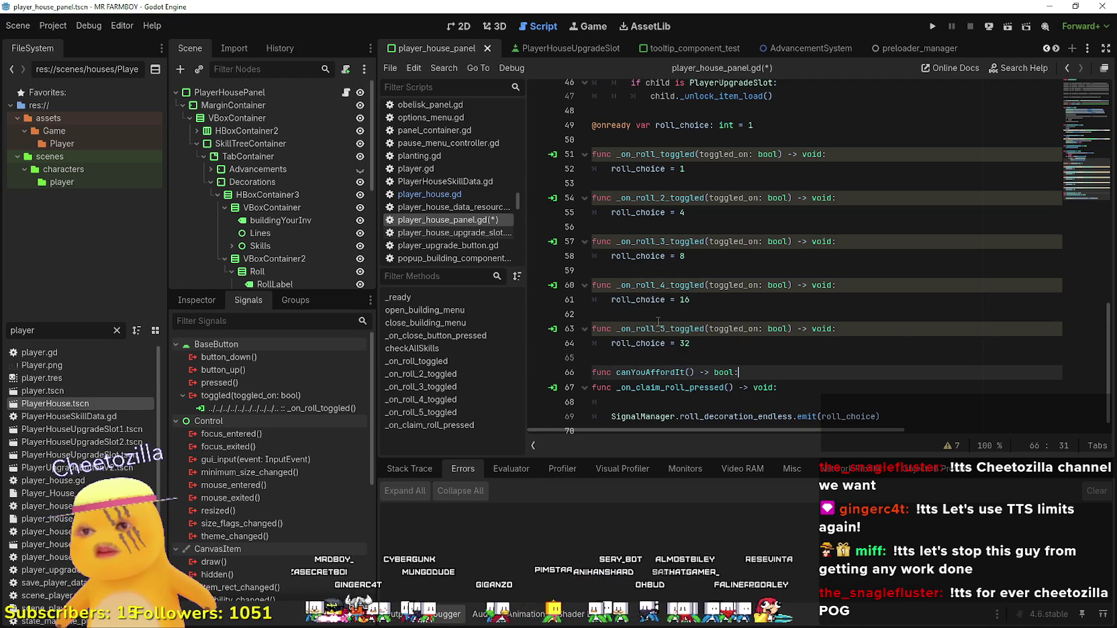
Give canYouAffordIt a return body and add a canYouAffordIt() check with an early return in the handler.
{"action": "key", "text": "Return"}
{"action": "type", "text": "return true"}
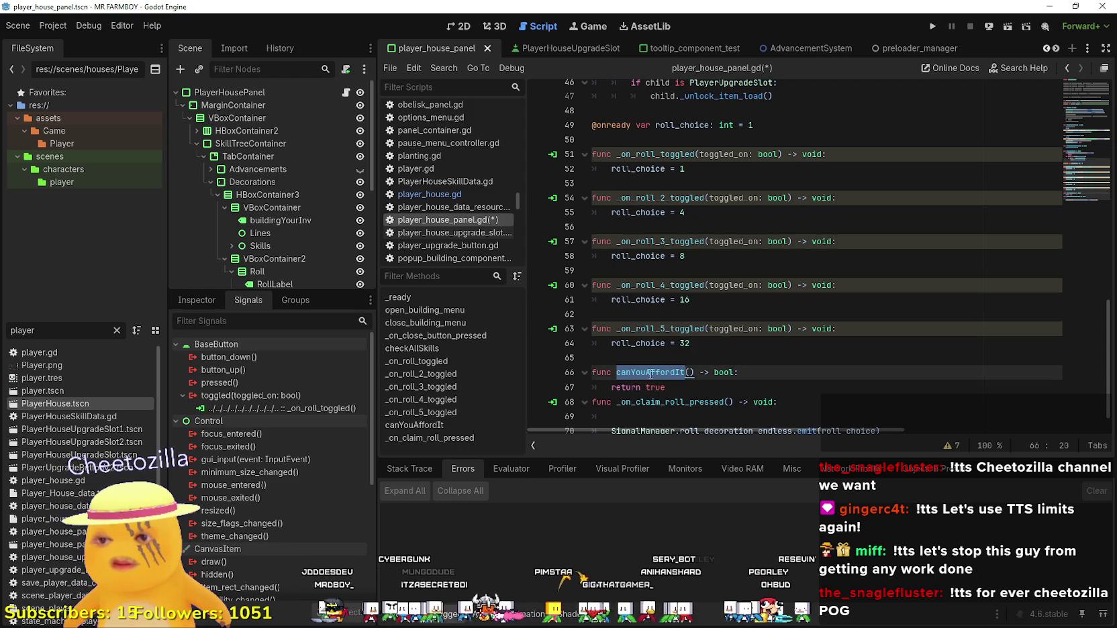
{"action": "left_click", "coordinate": [663, 416]}
{"action": "scroll", "coordinate": [677, 384], "scroll_direction": "down", "scroll_amount": 1}
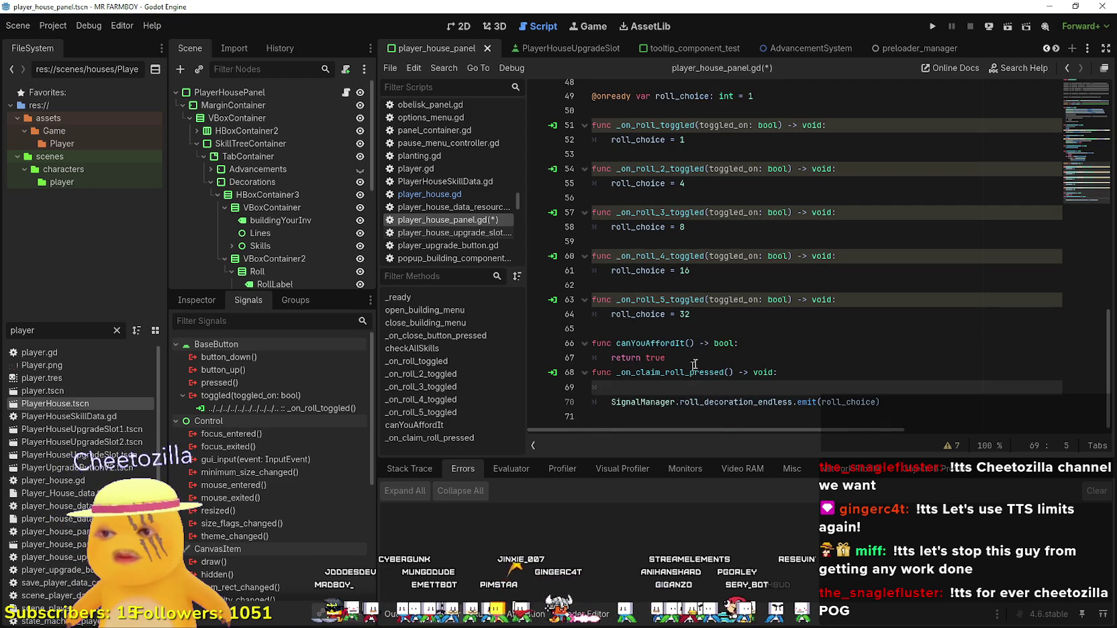
{"action": "type", "text": "if canYouAffordIt():"}
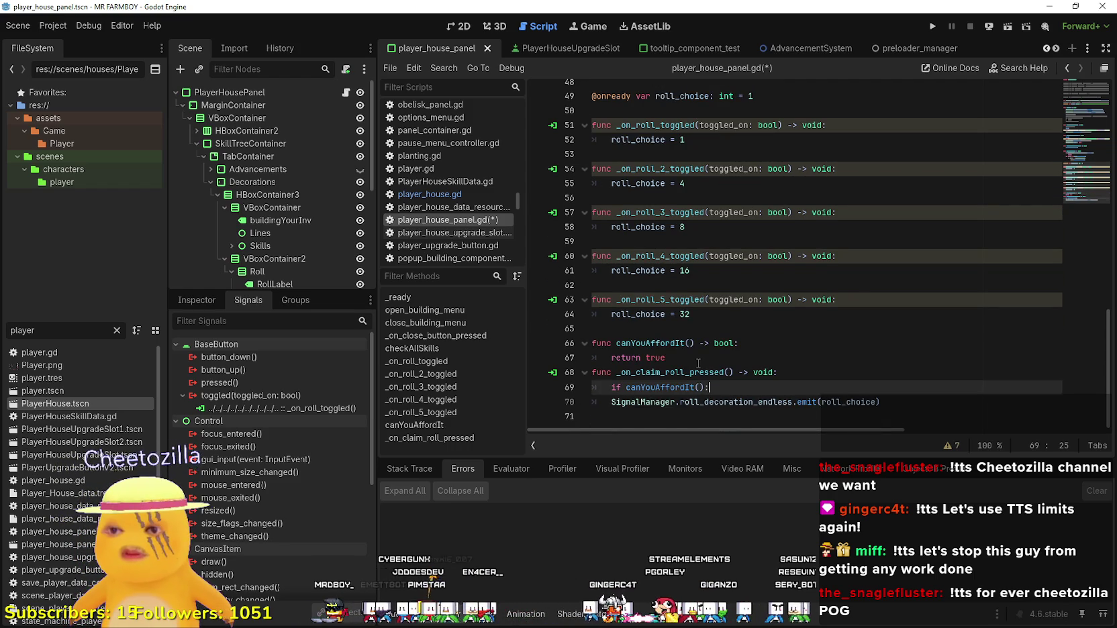
{"action": "key", "text": "Return"}
{"action": "type", "text": "return"}
{"action": "scroll", "coordinate": [671, 366], "scroll_direction": "down", "scroll_amount": 1}
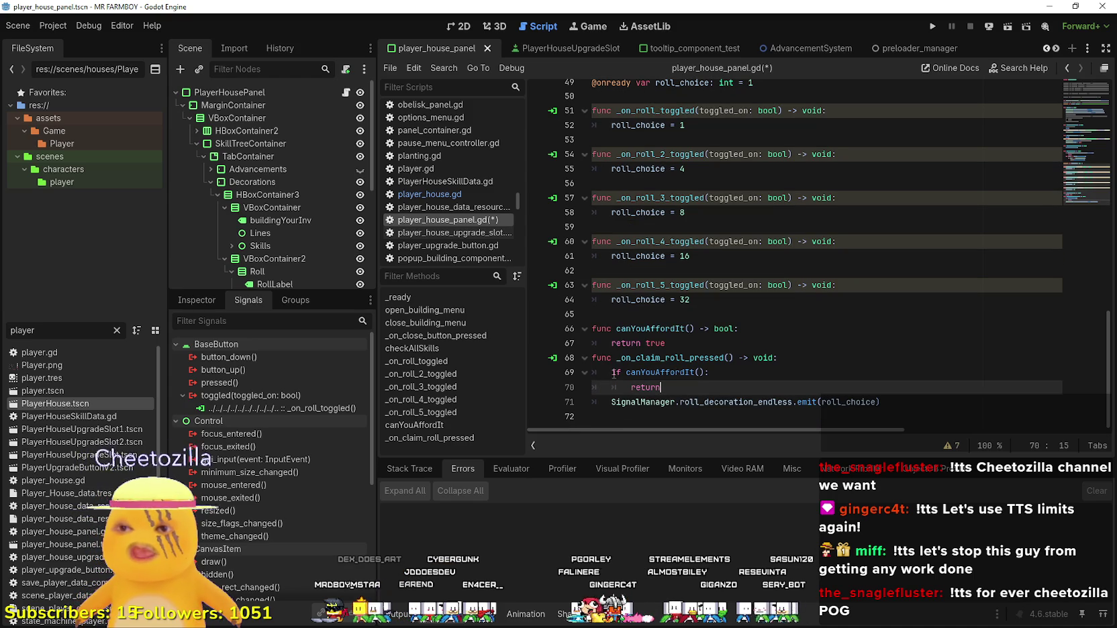
Negate the check to !canYouAffordIt() and add a blank line after the helper.
{"action": "left_click", "coordinate": [636, 371]}
{"action": "type", "text": "!"}
{"action": "left_click", "coordinate": [719, 393]}
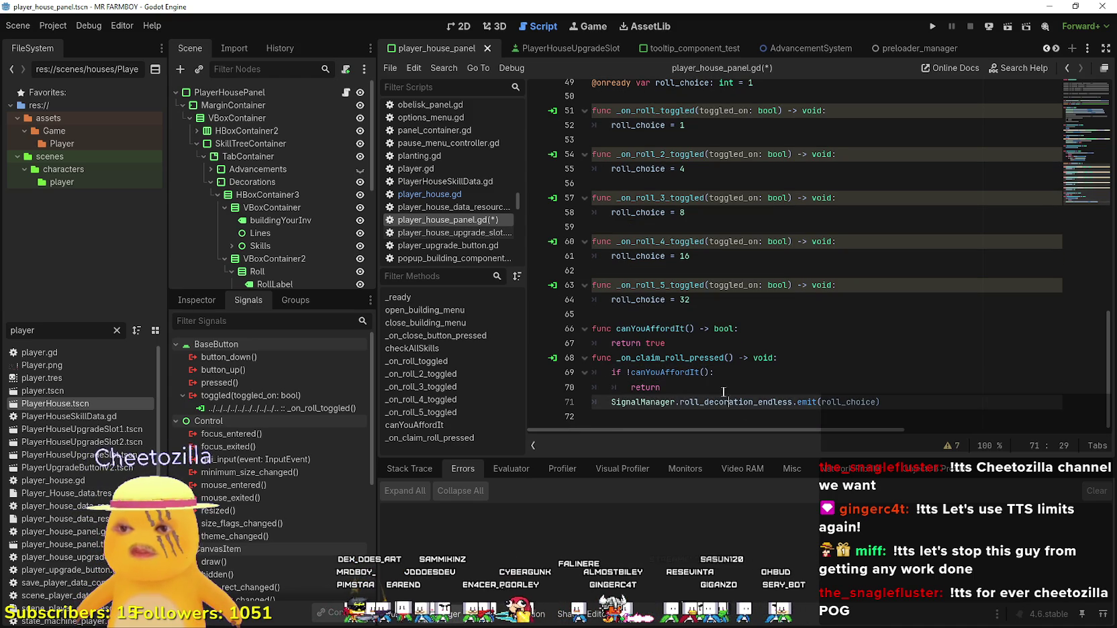
{"action": "left_click", "coordinate": [718, 343]}
{"action": "key", "text": "Return"}
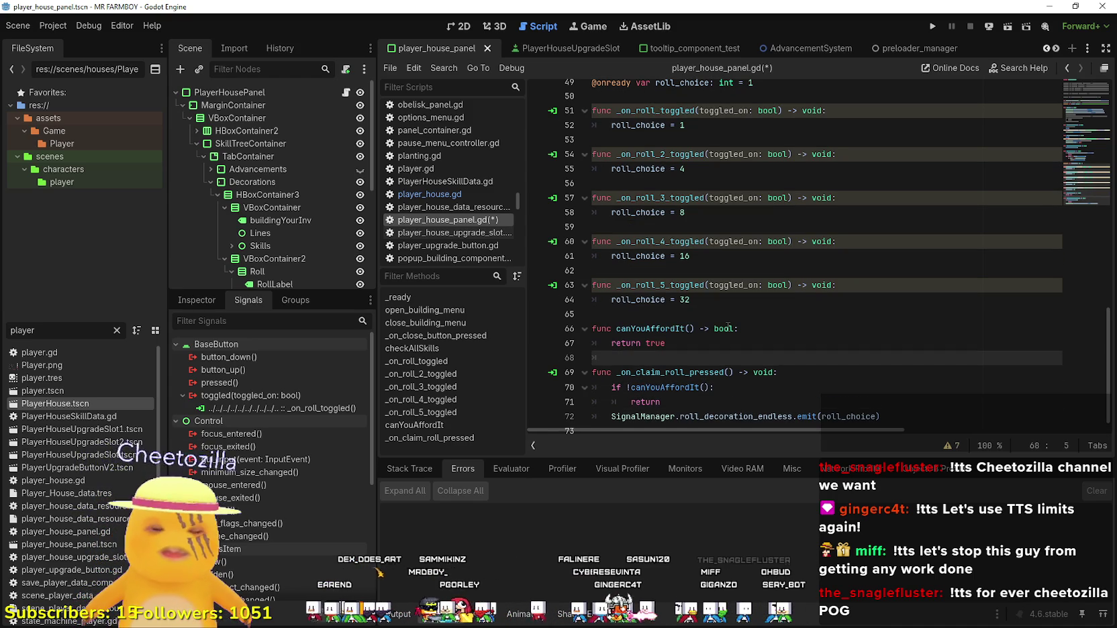
Review the roll_choice declaration and save player_house_panel.gd.
{"action": "scroll", "coordinate": [715, 369], "scroll_direction": "down", "scroll_amount": 2}
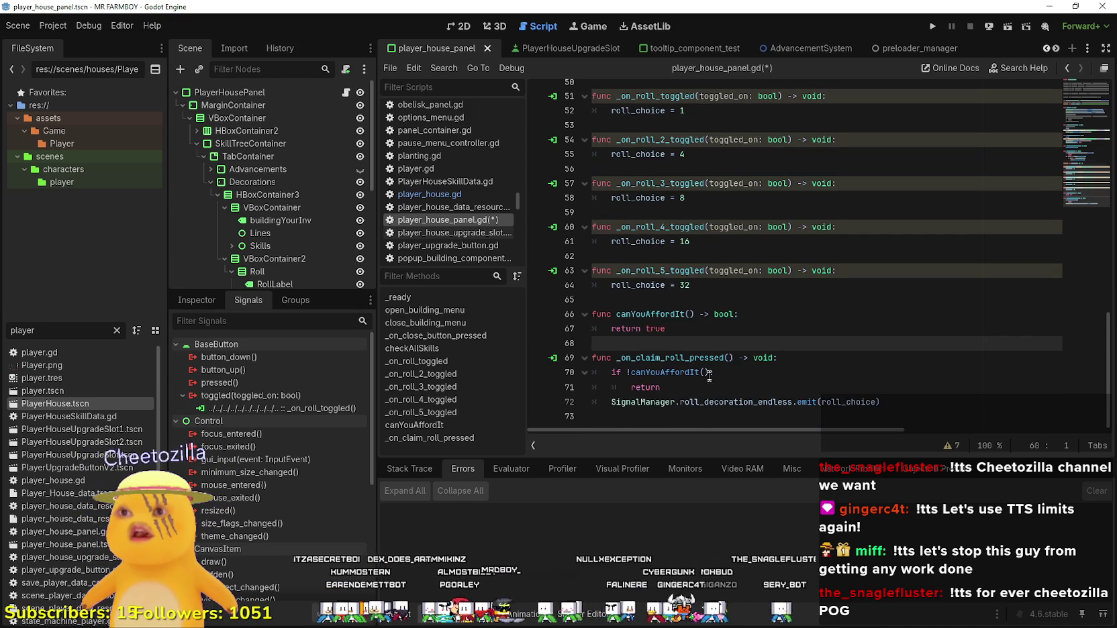
{"action": "scroll", "coordinate": [708, 373], "scroll_direction": "up", "scroll_amount": 4}
{"action": "left_click", "coordinate": [670, 154]}
{"action": "scroll", "coordinate": [685, 227], "scroll_direction": "up", "scroll_amount": 3}
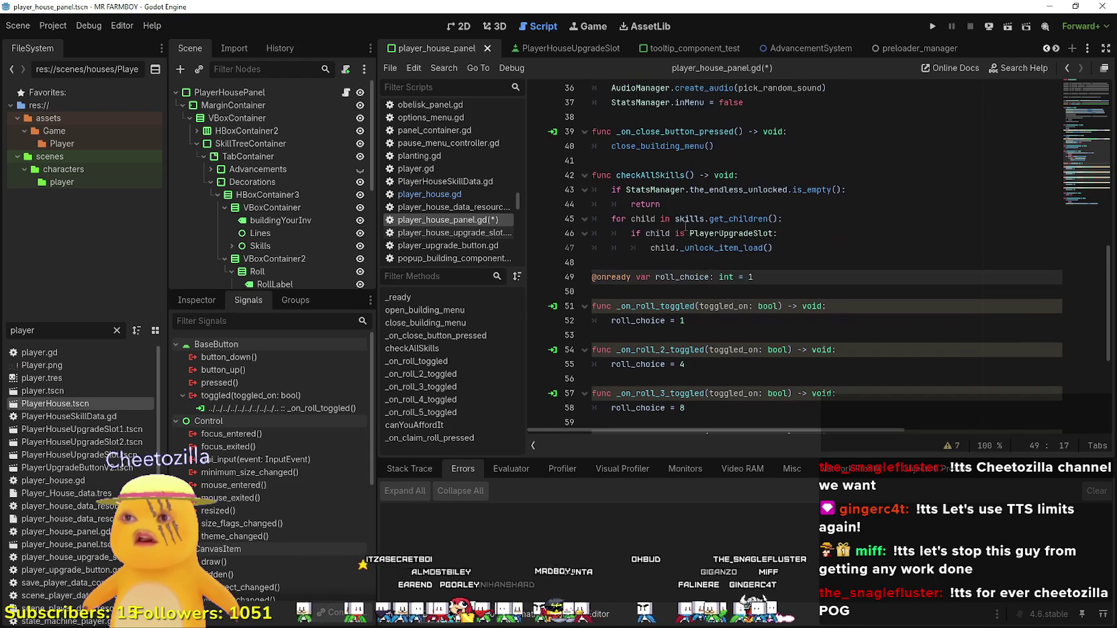
{"action": "scroll", "coordinate": [677, 225], "scroll_direction": "down", "scroll_amount": 5}
{"action": "left_click", "coordinate": [710, 346]}
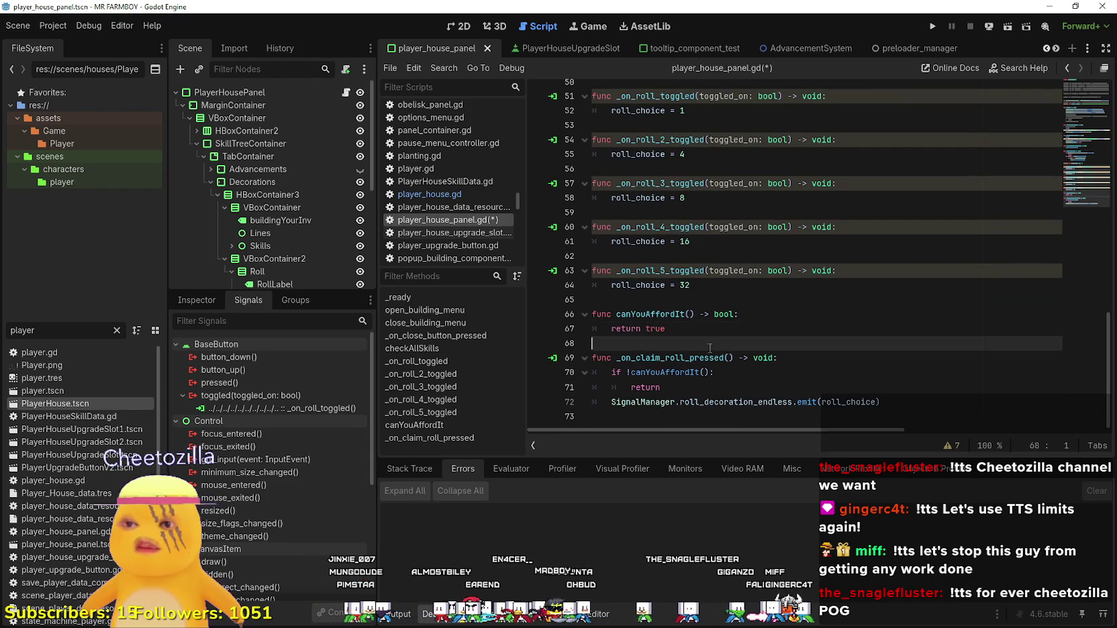
{"action": "left_click", "coordinate": [714, 386]}
{"action": "key", "text": "ctrl+s"}
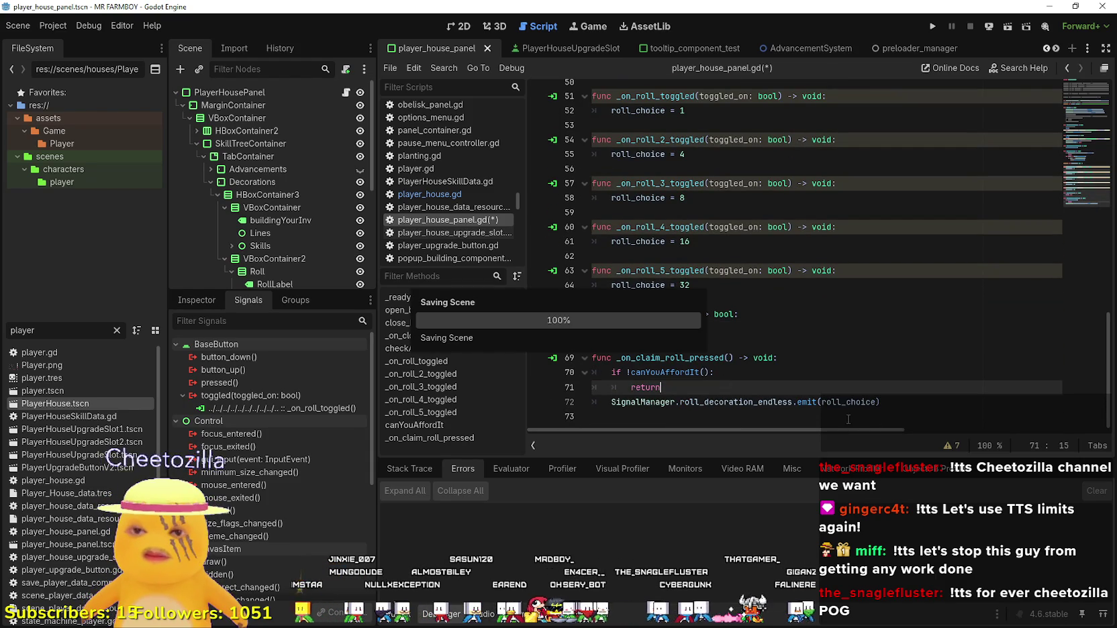
Select the SignalManager.roll_decoration_endless reference on line 72.
{"action": "double_click", "coordinate": [849, 403]}
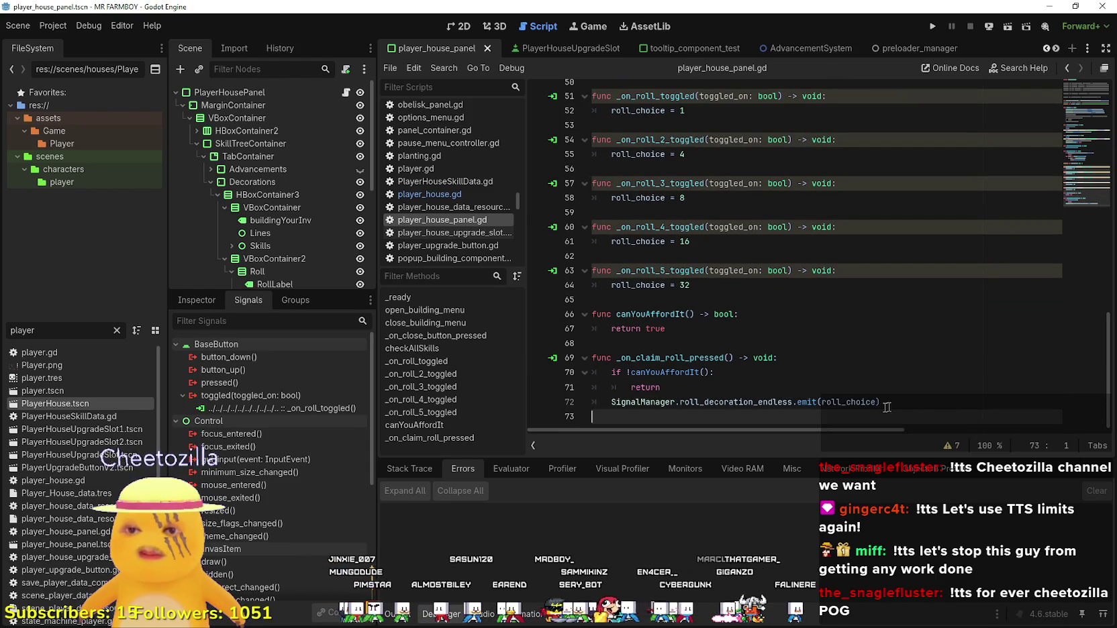
{"action": "double_click", "coordinate": [735, 401]}
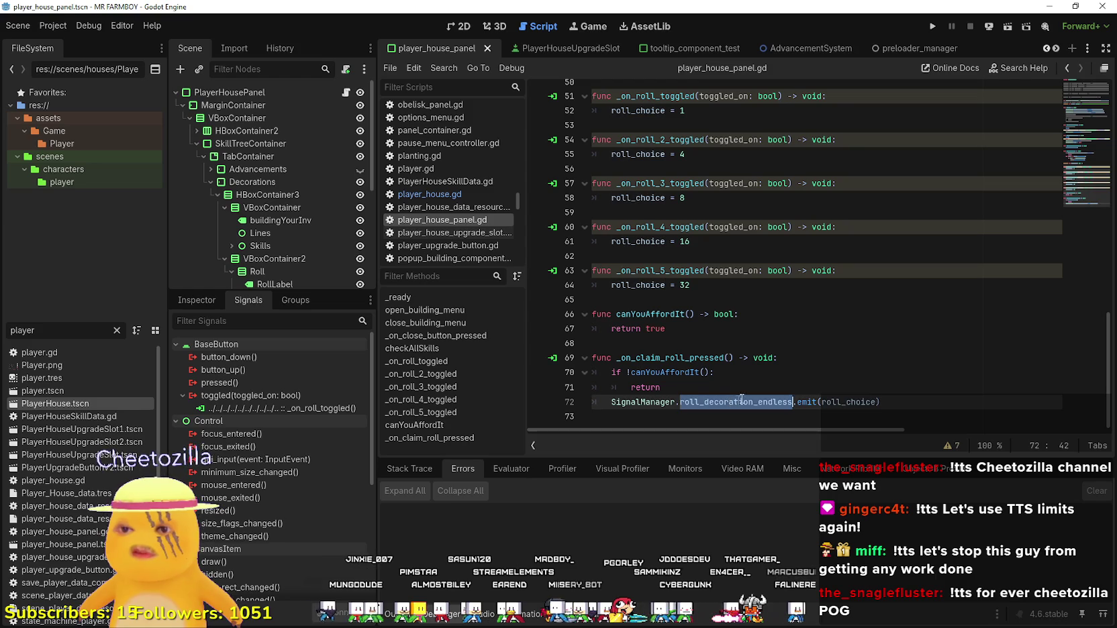
{"action": "left_click_drag", "start_coordinate": [735, 401], "coordinate": [648, 402]}
{"action": "left_click", "coordinate": [665, 388]}
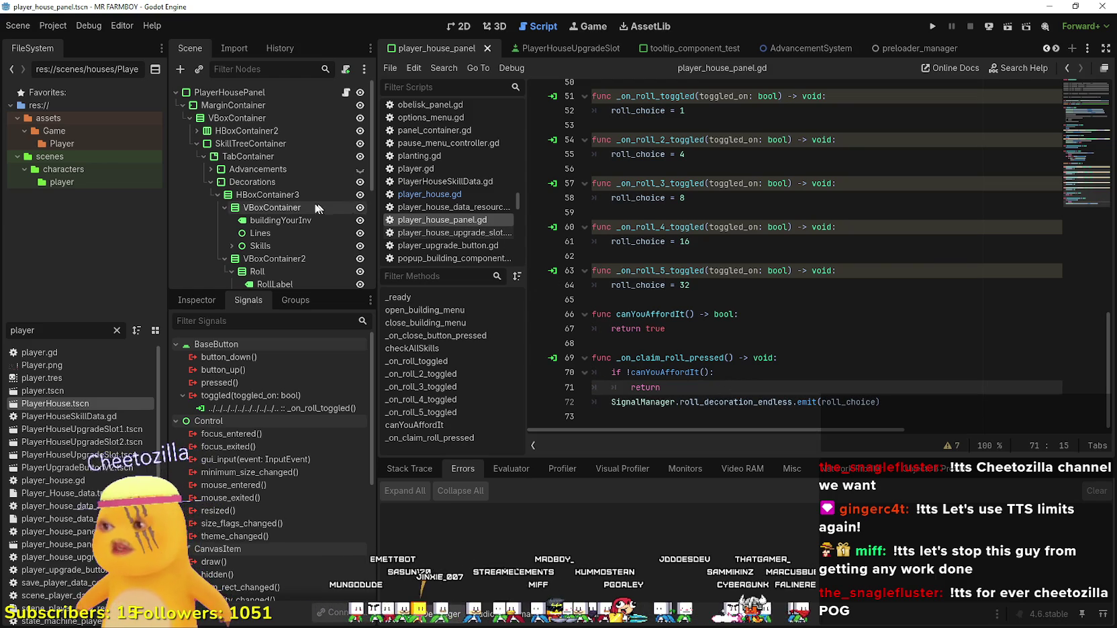
{"action": "left_click", "coordinate": [457, 193]}
Remove empty line 33 and open one blank line after line 28 in _ready of player_house.gd.
{"action": "scroll", "coordinate": [715, 319], "scroll_direction": "up", "scroll_amount": 3}
{"action": "left_click", "coordinate": [715, 323]}
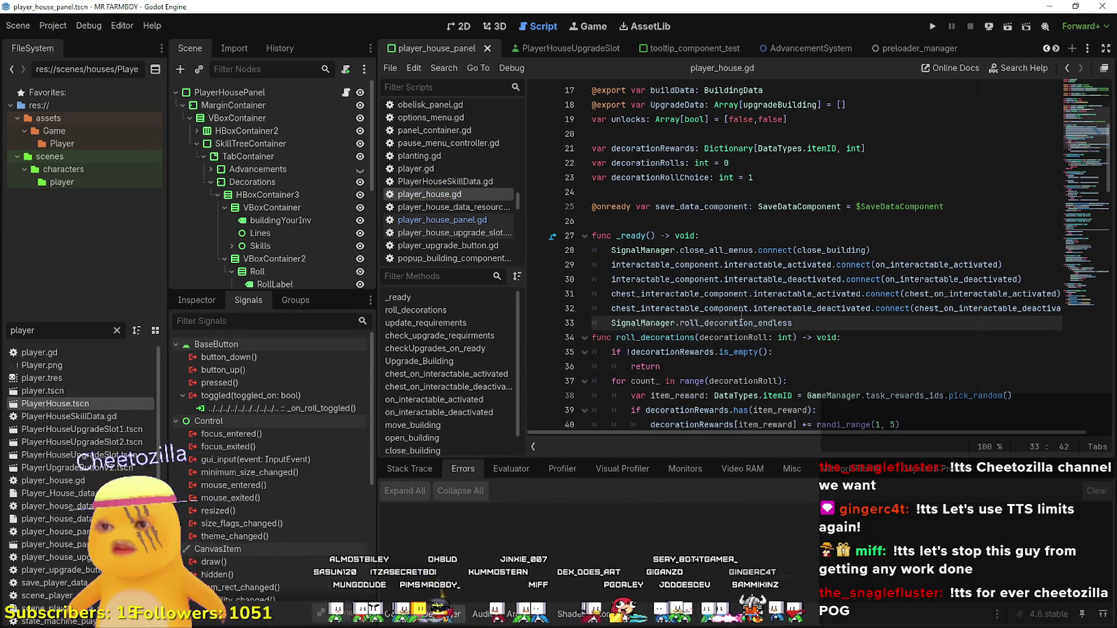
{"action": "key", "text": "ctrl+shift+k"}
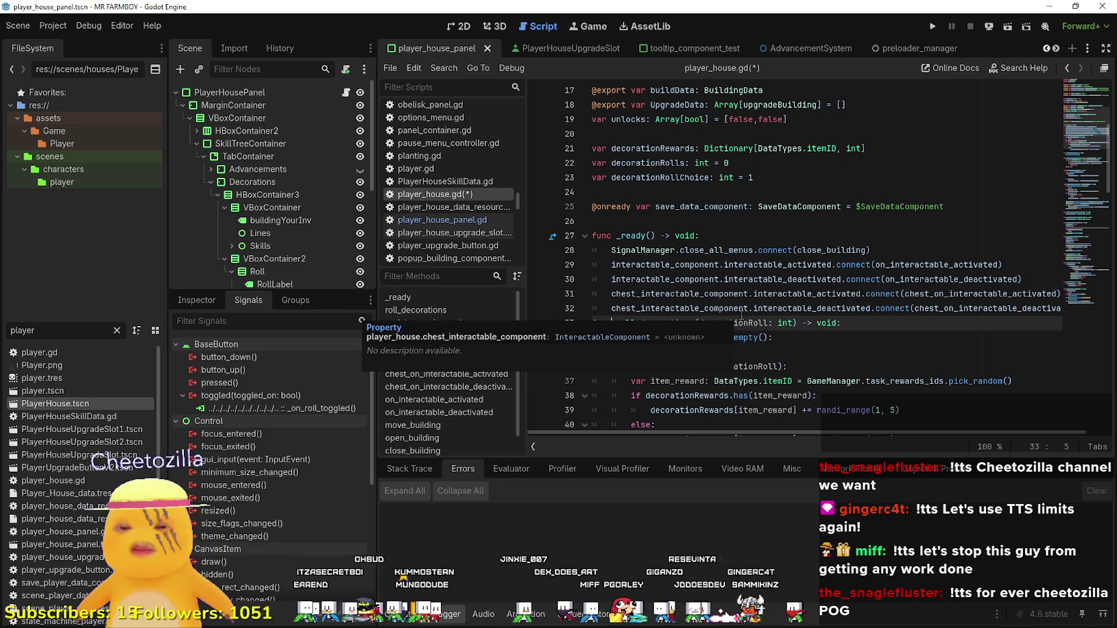
{"action": "left_click", "coordinate": [752, 294]}
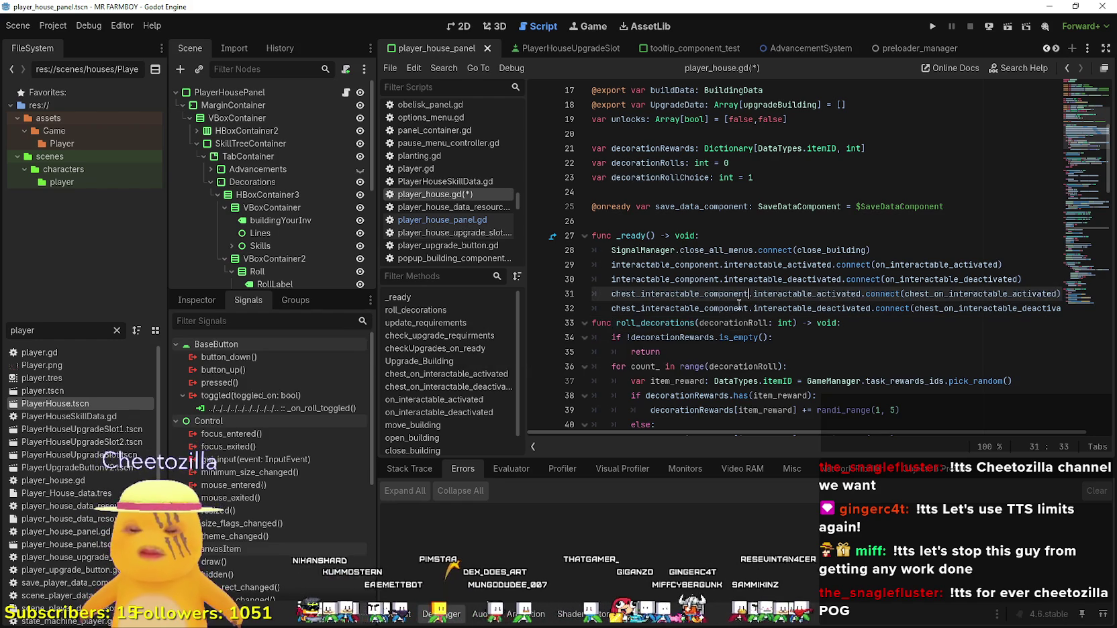
{"action": "key", "text": "Down"}
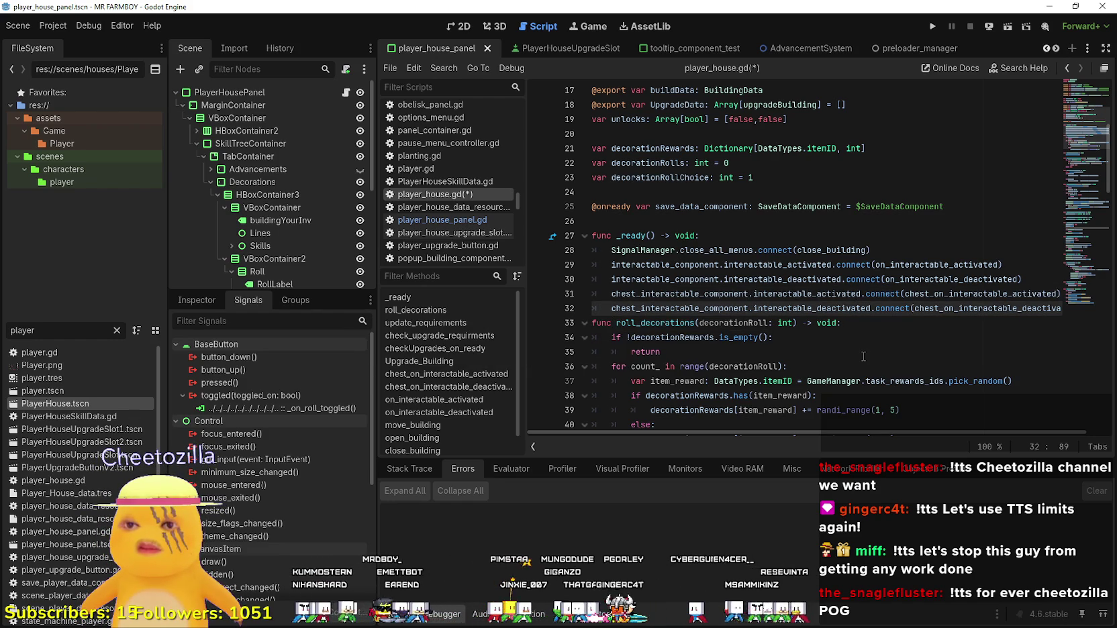
{"action": "left_click", "coordinate": [1067, 309], "text": "shift"}
{"action": "left_click_drag", "start_coordinate": [1084, 309], "coordinate": [1092, 139]}
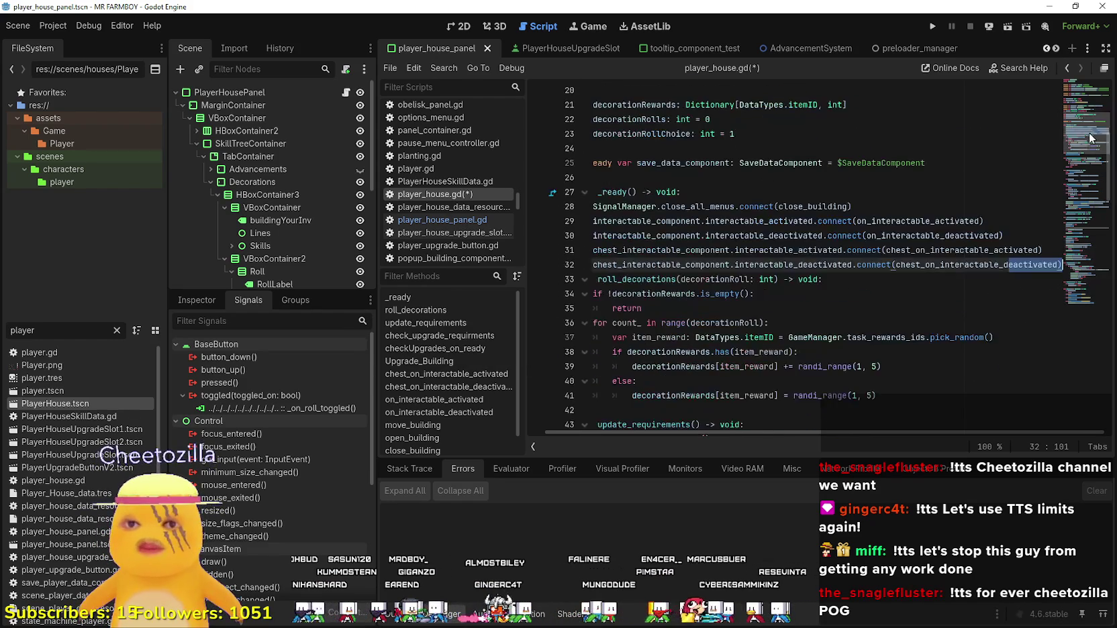
{"action": "left_click", "coordinate": [900, 205]}
{"action": "key", "text": "Return"}
{"action": "key", "text": "Return"}
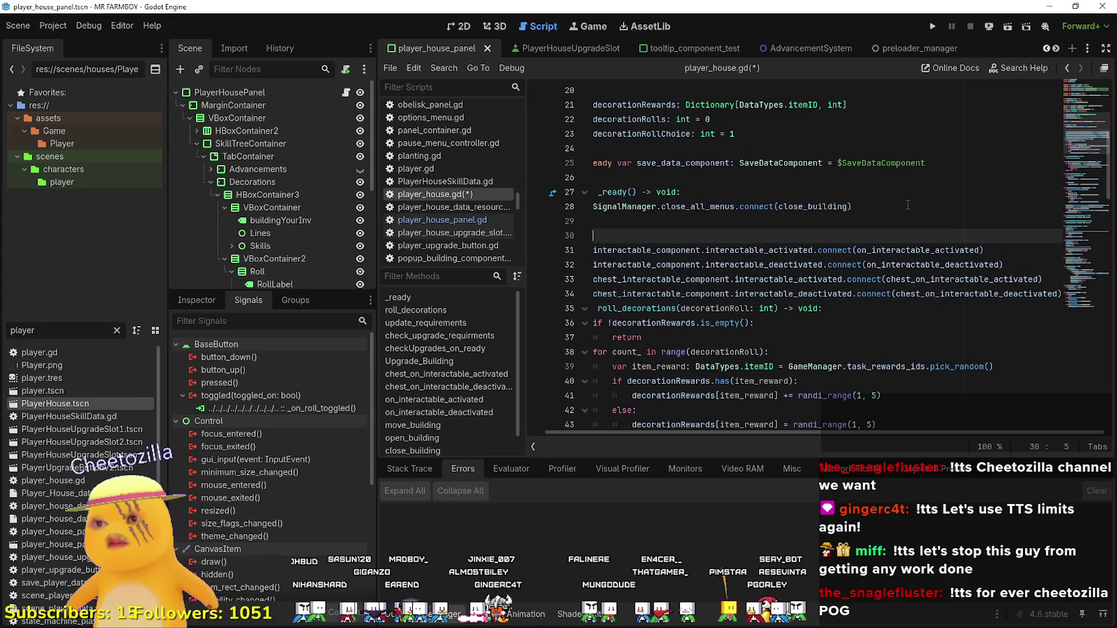
{"action": "key", "text": "BackSpace"}
{"action": "key", "text": "BackSpace"}
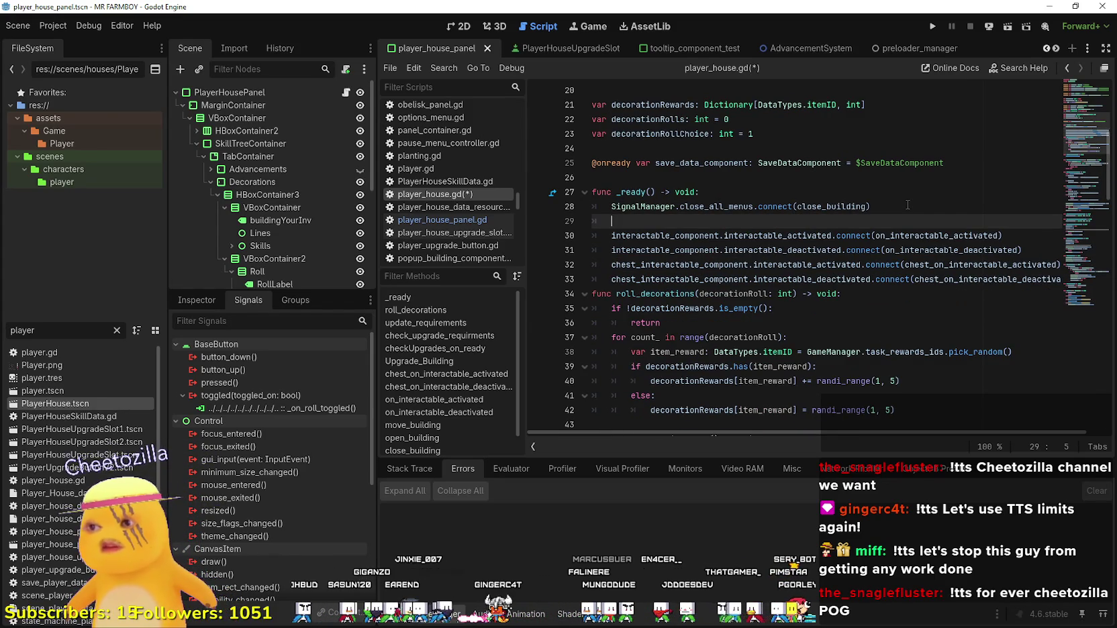
Paste SignalManager.roll_decoration_endless on line 29 and start a .connect( call.
{"action": "left_click", "coordinate": [414, 219]}
{"action": "double_click", "coordinate": [704, 402]}
{"action": "key", "text": "ctrl+c"}
{"action": "left_click", "coordinate": [612, 402], "text": "shift"}
{"action": "left_click", "coordinate": [487, 195]}
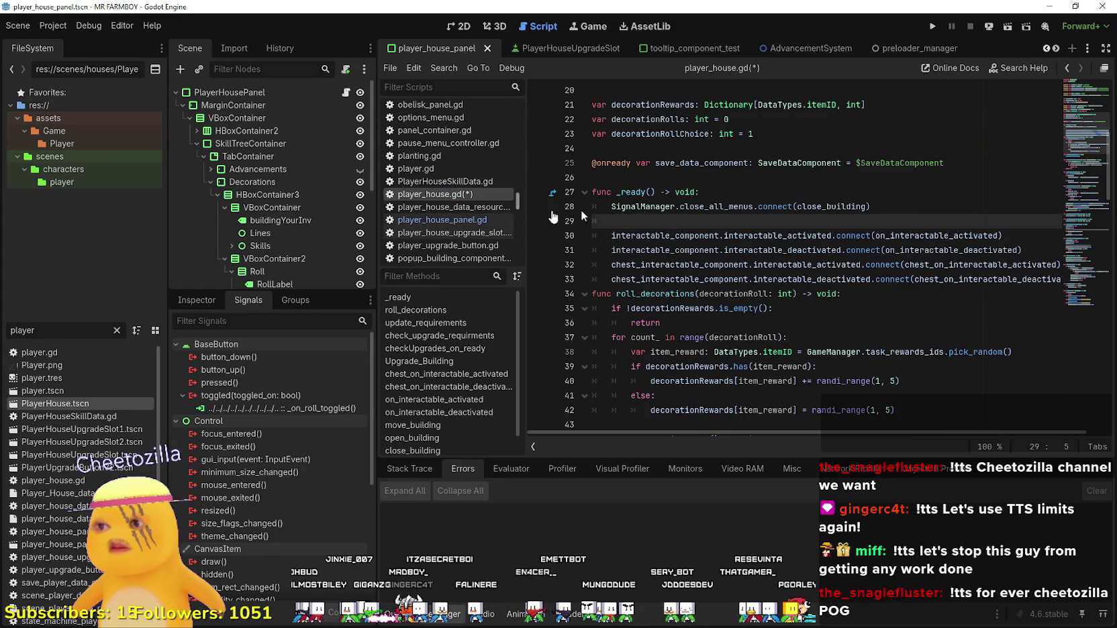
{"action": "key", "text": "ctrl+v"}
{"action": "type", "text": "nect("}
Complete the line as .connect(roll_decorations) using the copied function name.
{"action": "scroll", "coordinate": [671, 242], "scroll_direction": "down", "scroll_amount": 4}
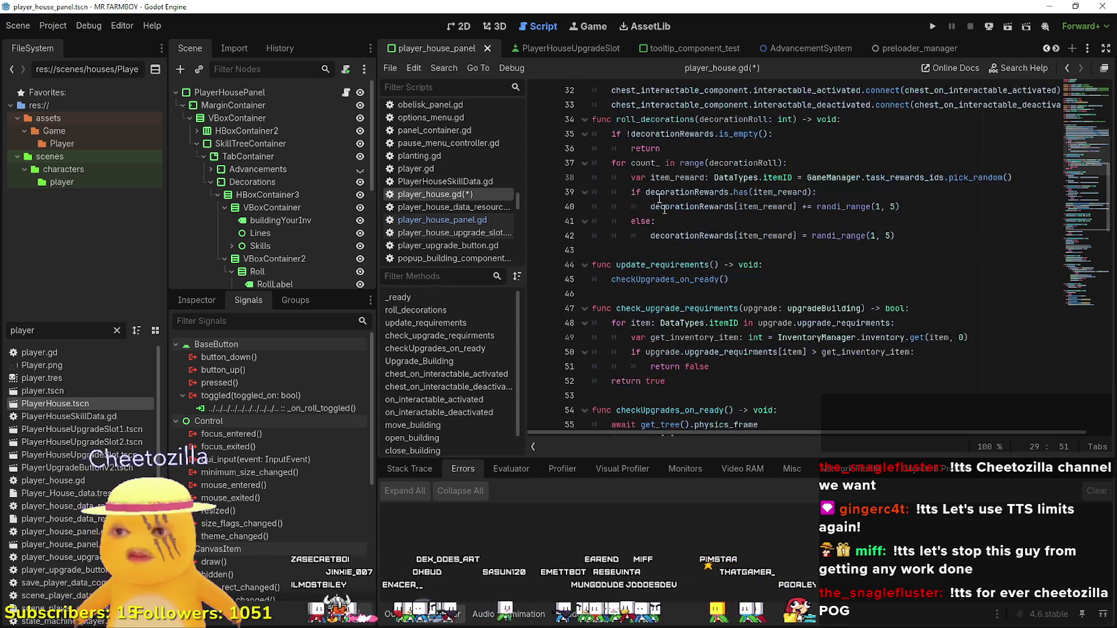
{"action": "scroll", "coordinate": [670, 201], "scroll_direction": "up", "scroll_amount": 2}
{"action": "double_click", "coordinate": [680, 204]}
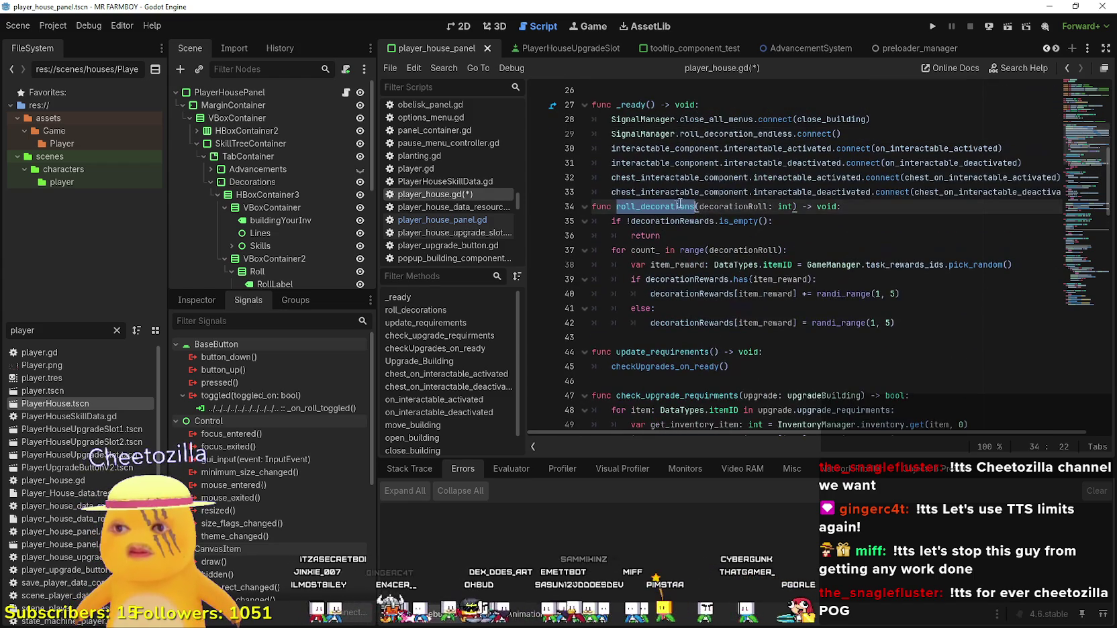
{"action": "key", "text": "ctrl+c"}
{"action": "left_click", "coordinate": [844, 122]}
{"action": "left_click", "coordinate": [838, 133]}
{"action": "key", "text": "ctrl+v"}
{"action": "type", "text": ")"}
Add a blank line after line 33 and go to the end of line 43 in roll_decorations.
{"action": "left_click_drag", "start_coordinate": [1038, 192], "coordinate": [1072, 194]}
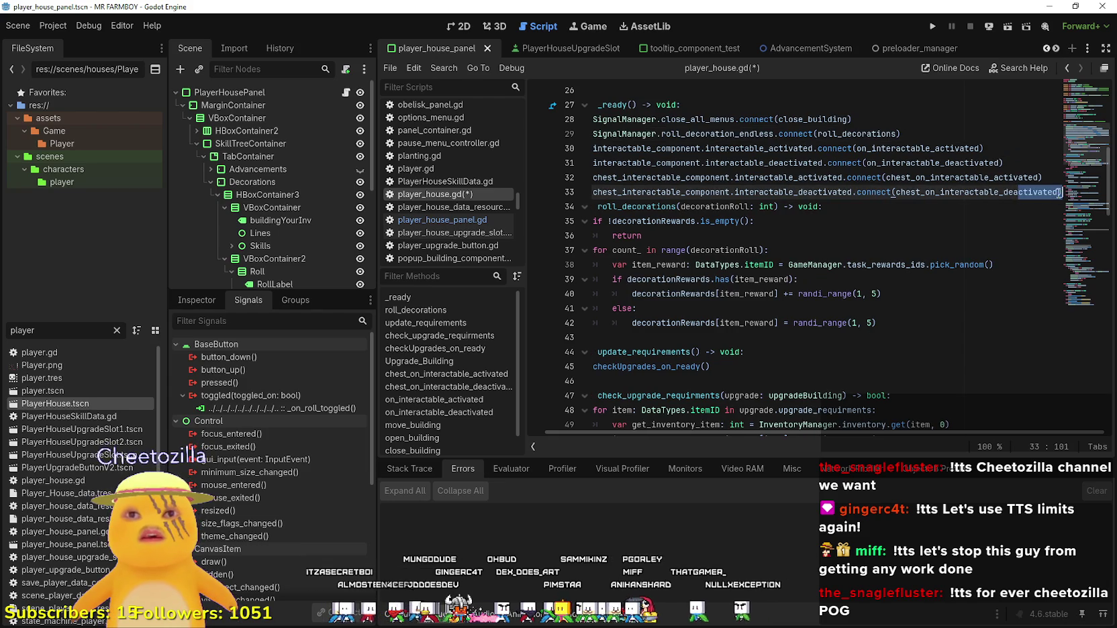
{"action": "left_click", "coordinate": [1060, 192]}
{"action": "key", "text": "Return"}
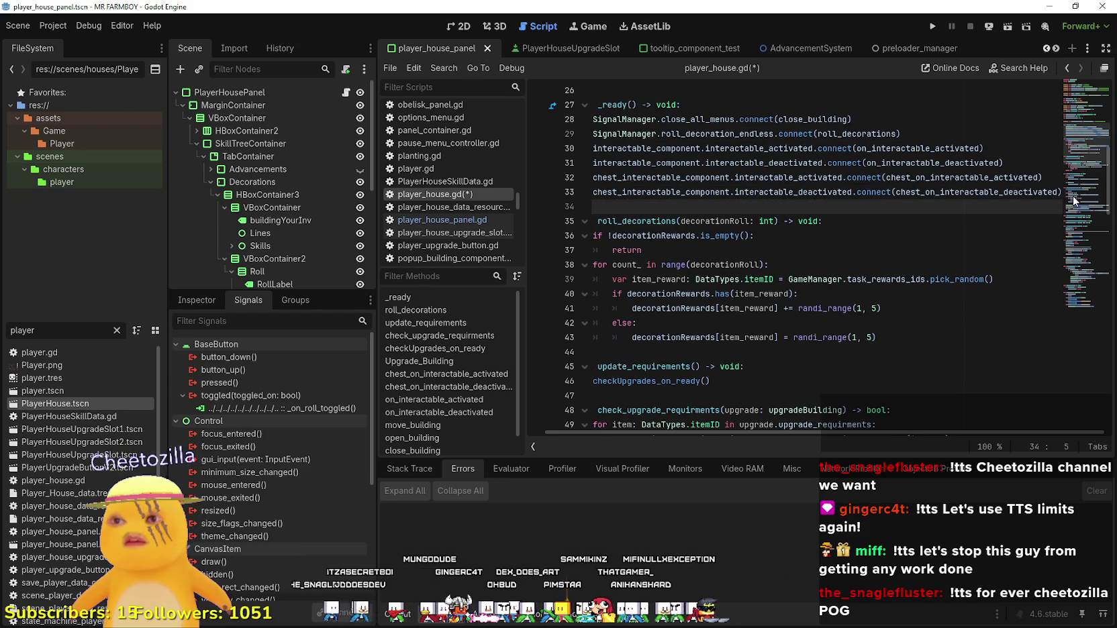
{"action": "scroll", "coordinate": [693, 216], "scroll_direction": "left", "scroll_amount": 1}
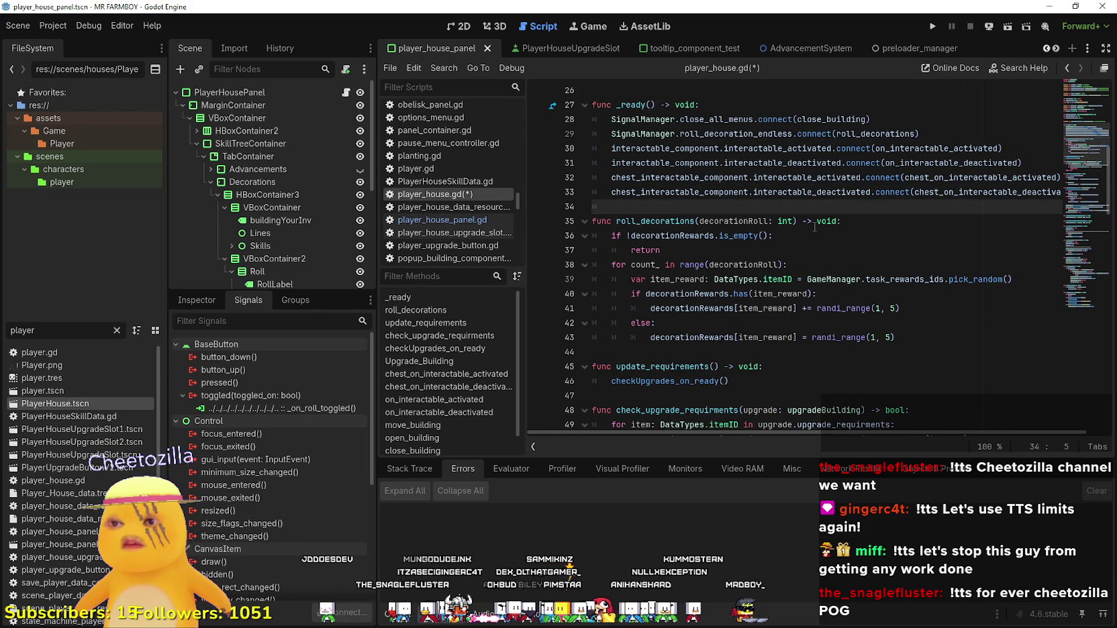
{"action": "scroll", "coordinate": [815, 227], "scroll_direction": "down", "scroll_amount": 2}
{"action": "double_click", "coordinate": [691, 250]}
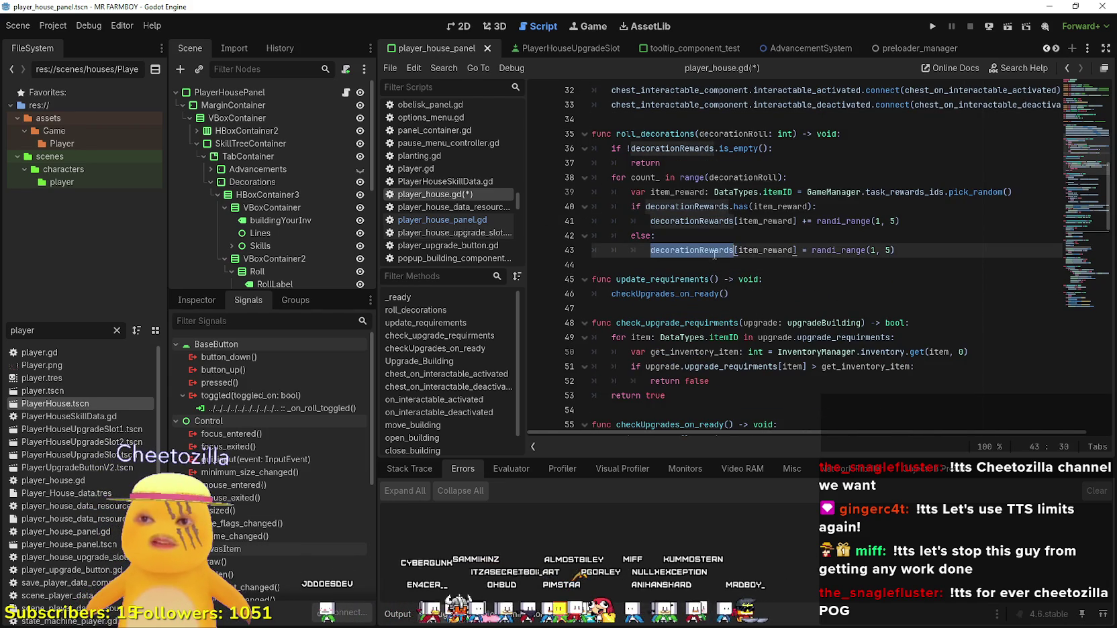
{"action": "right_click", "coordinate": [961, 262]}
{"action": "mouse_move", "coordinate": [900, 250]}
{"action": "left_mouse_down"}
{"action": "mouse_move", "coordinate": [839, 241]}
{"action": "mouse_move", "coordinate": [578, 133]}
{"action": "left_mouse_up"}
{"action": "left_click", "coordinate": [729, 263]}
{"action": "left_click", "coordinate": [929, 250]}
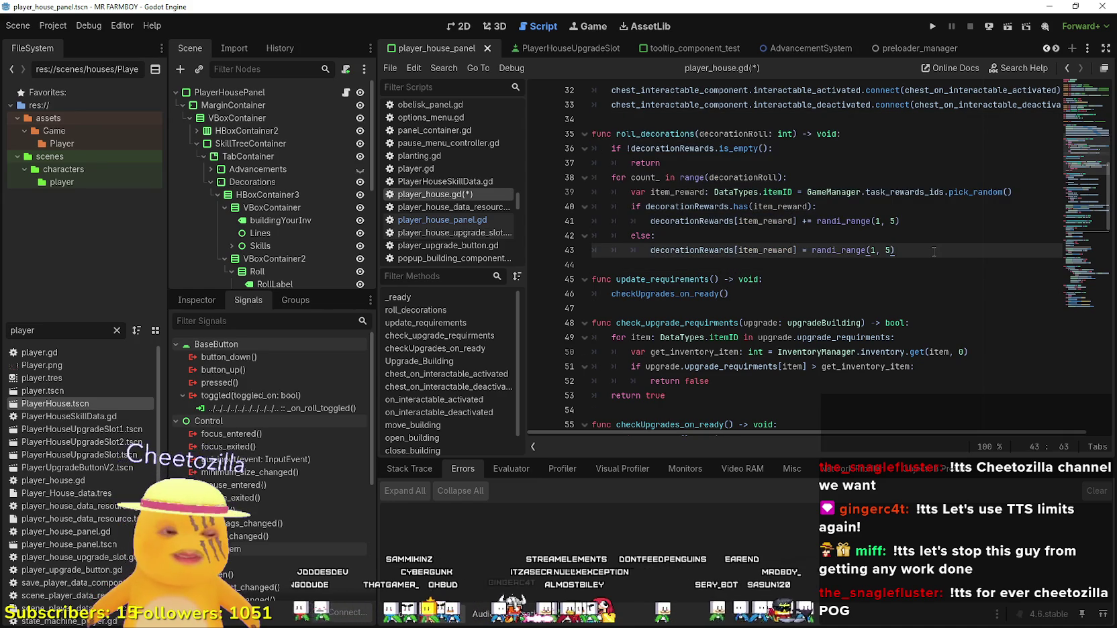
Add line 44 emitting SignalManager.roll_decoration_endless_reward_results after line 43.
{"action": "key", "text": "Return"}
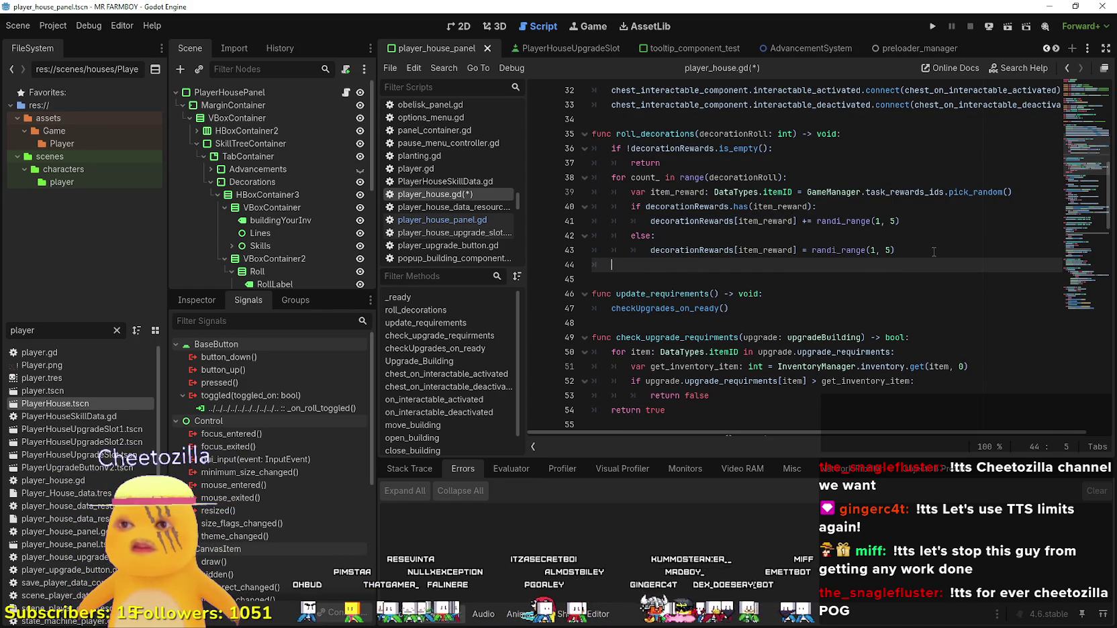
{"action": "type", "text": "s"}
{"action": "key", "text": "BackSpace"}
{"action": "key", "text": "BackSpace"}
{"action": "type", "text": "Sign"}
{"action": "key", "text": "Down"}
{"action": "key", "text": "Return"}
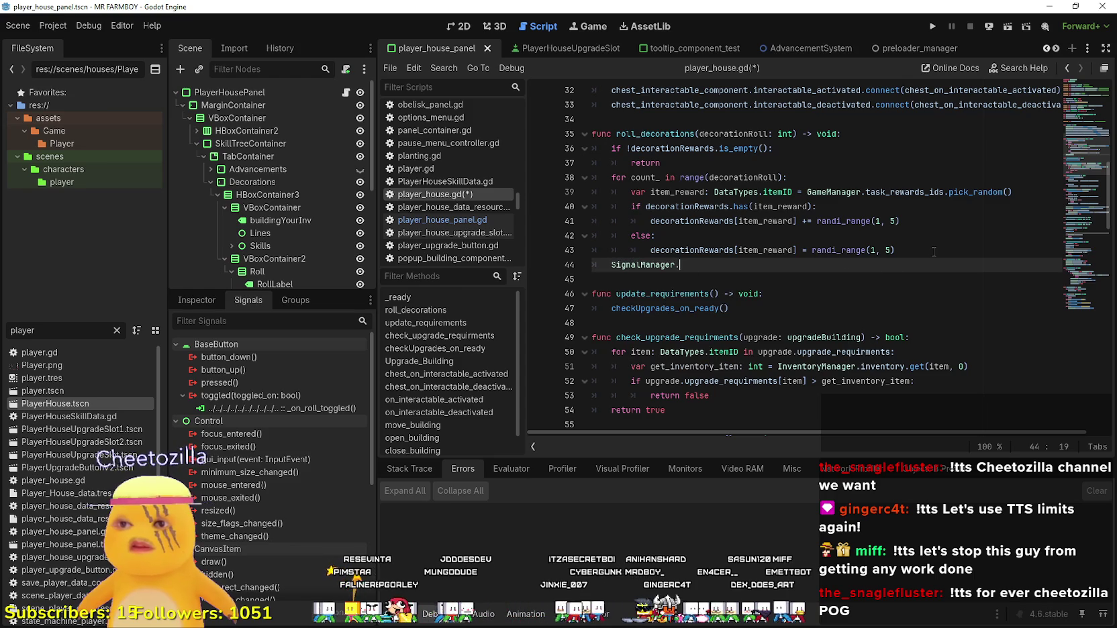
{"action": "scroll", "coordinate": [942, 248], "scroll_direction": "up", "scroll_amount": 2}
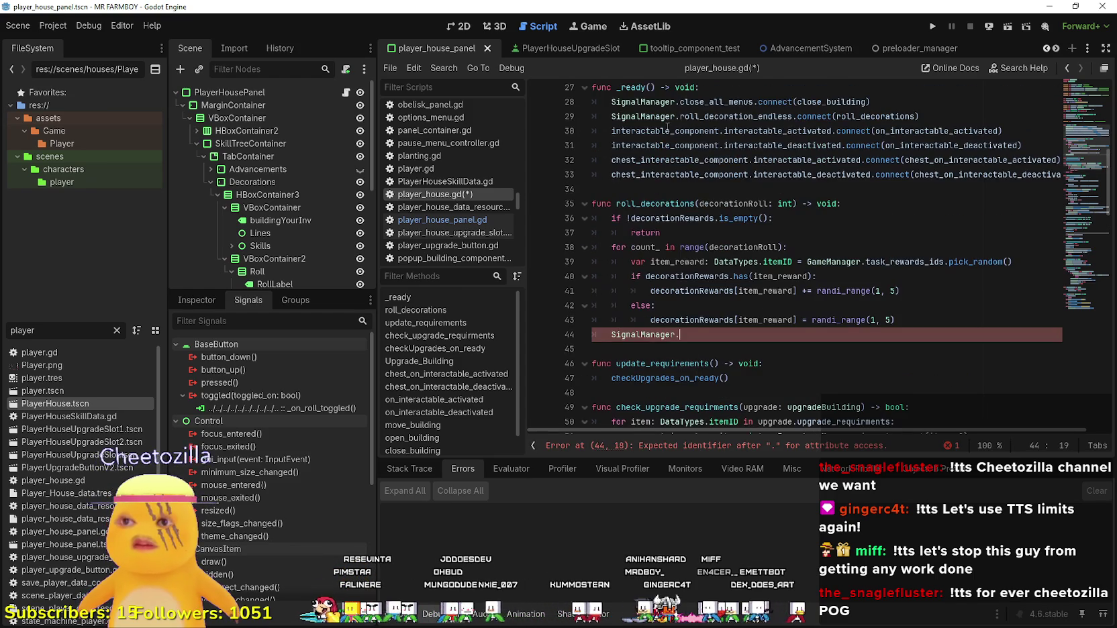
{"action": "double_click", "coordinate": [714, 116]}
{"action": "key", "text": "ctrl+c"}
{"action": "left_click", "coordinate": [683, 334]}
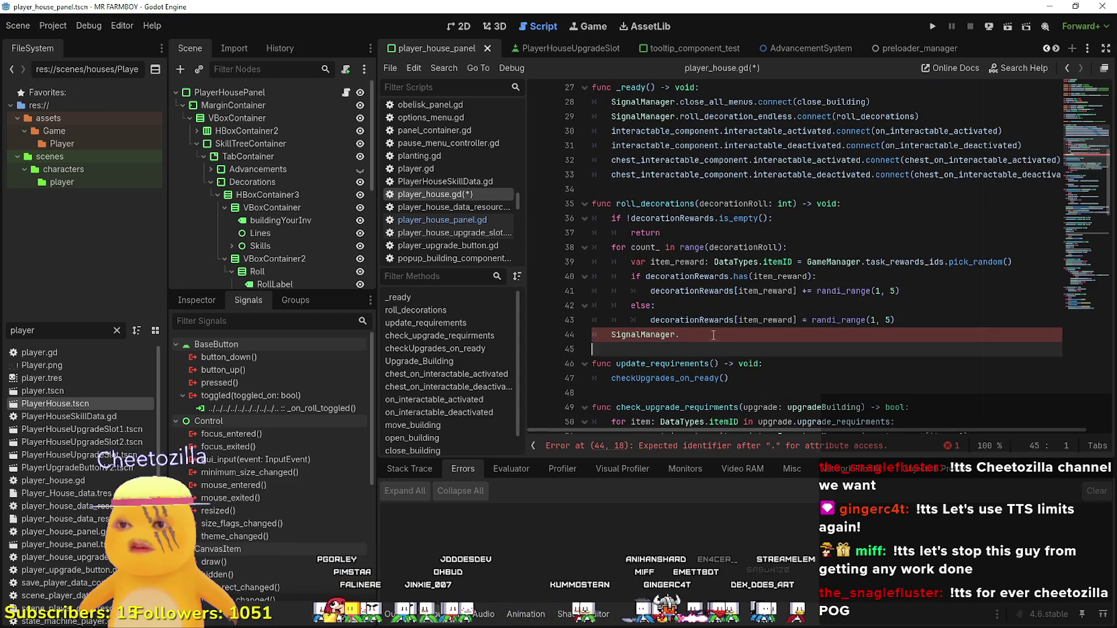
{"action": "key", "text": "ctrl+v"}
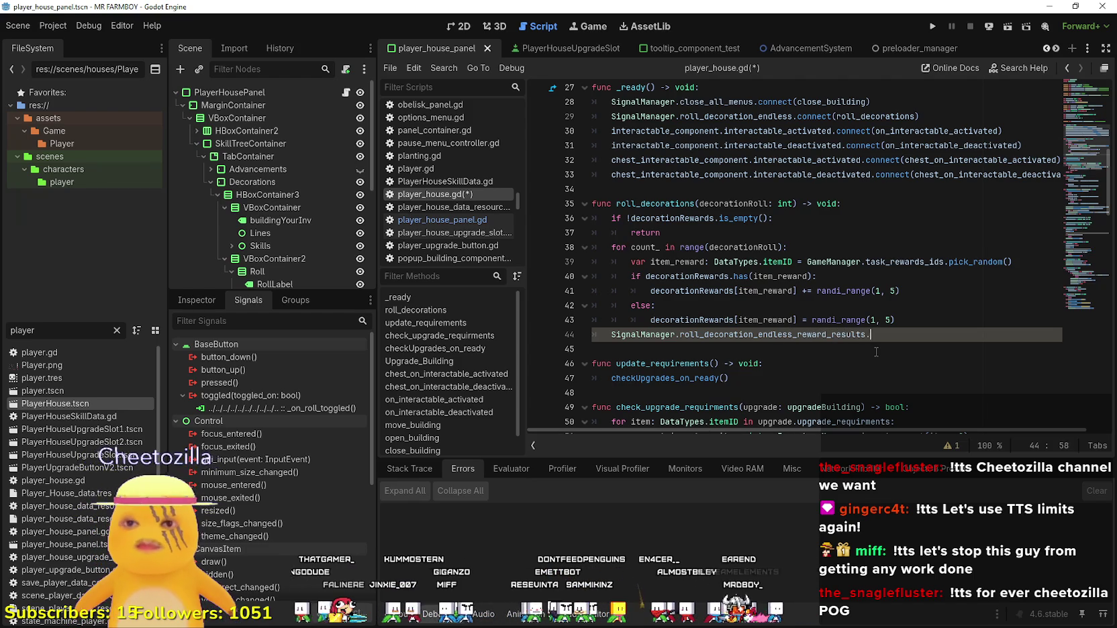
{"action": "type", "text": "()"}
Pass decorationRewards as the emit argument, then return to player_house_panel.gd.
{"action": "double_click", "coordinate": [691, 293]}
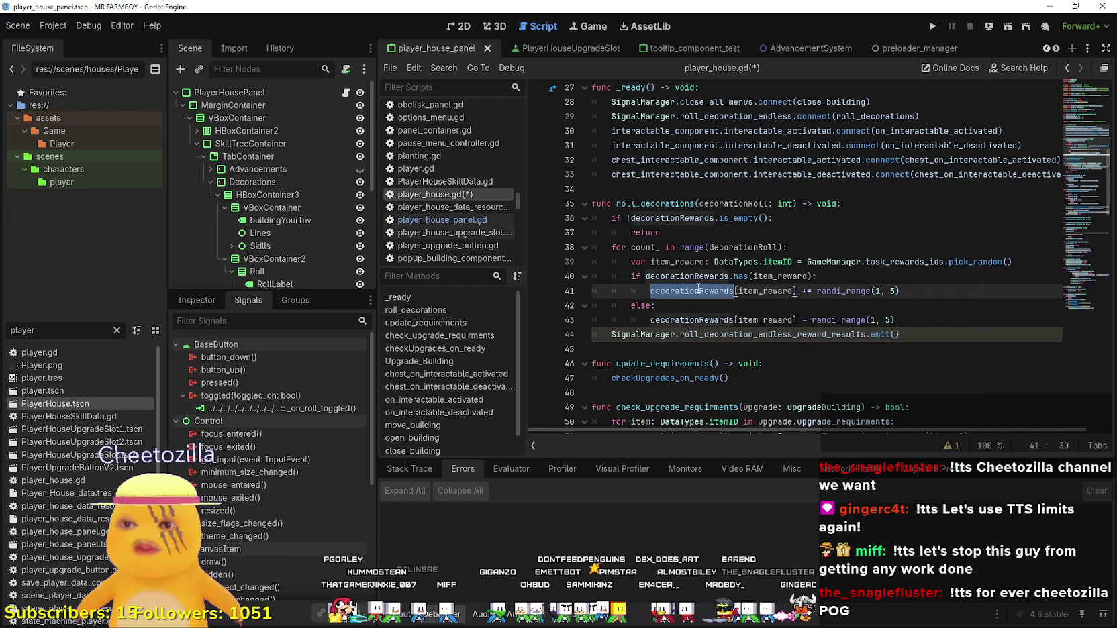
{"action": "key", "text": "ctrl+c"}
{"action": "left_click", "coordinate": [893, 338]}
{"action": "key", "text": "ctrl+v"}
{"action": "left_click", "coordinate": [890, 355]}
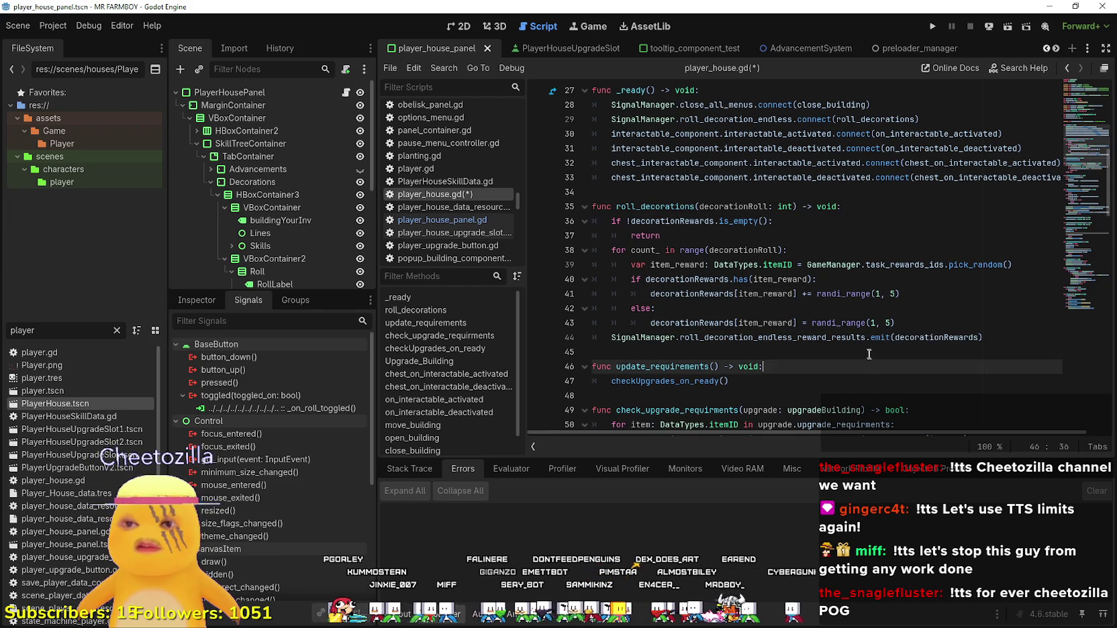
{"action": "left_click", "coordinate": [946, 326]}
{"action": "double_click", "coordinate": [937, 338]}
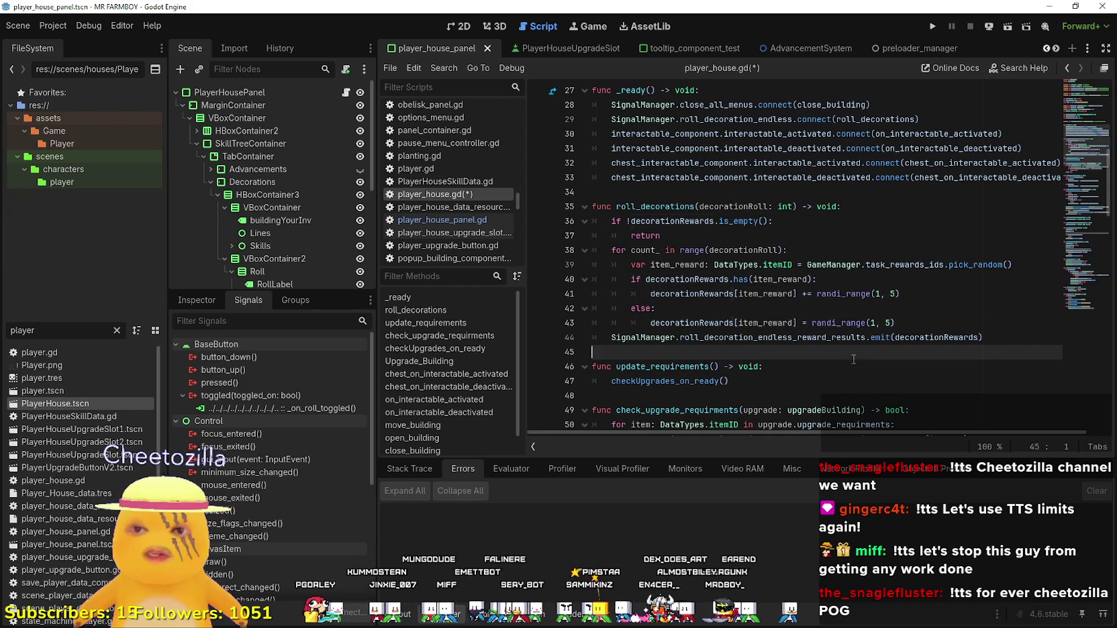
{"action": "double_click", "coordinate": [687, 337]}
{"action": "left_click", "coordinate": [643, 352]}
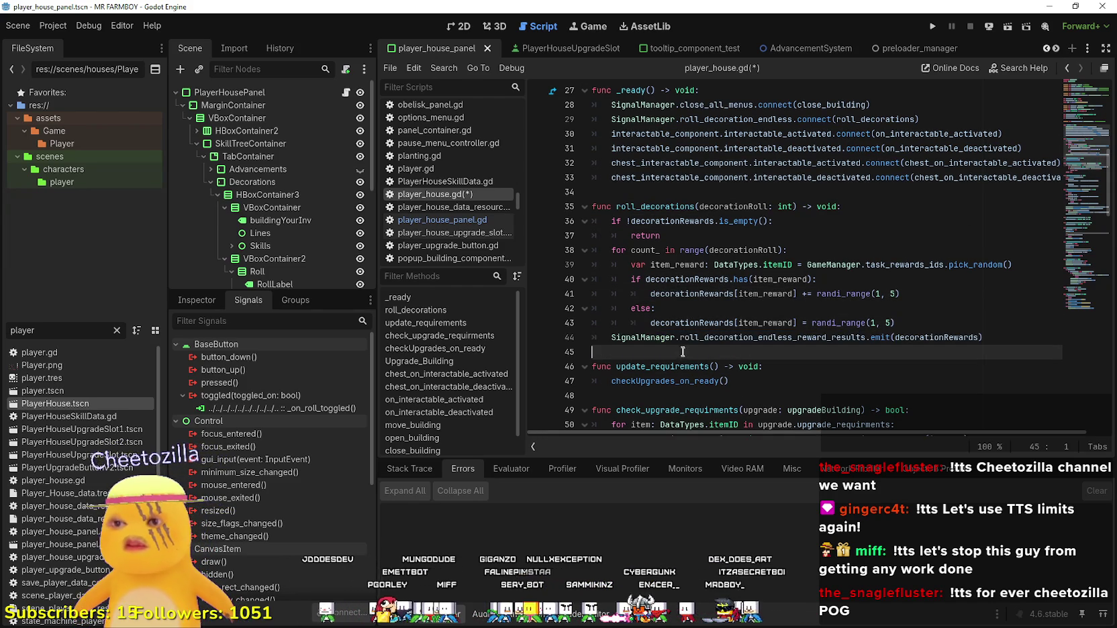
{"action": "left_click", "coordinate": [345, 92]}
On new line 21, paste roll_decoration_endless_reward_results and add an opening parenthesis.
{"action": "scroll", "coordinate": [800, 346], "scroll_direction": "up", "scroll_amount": 12}
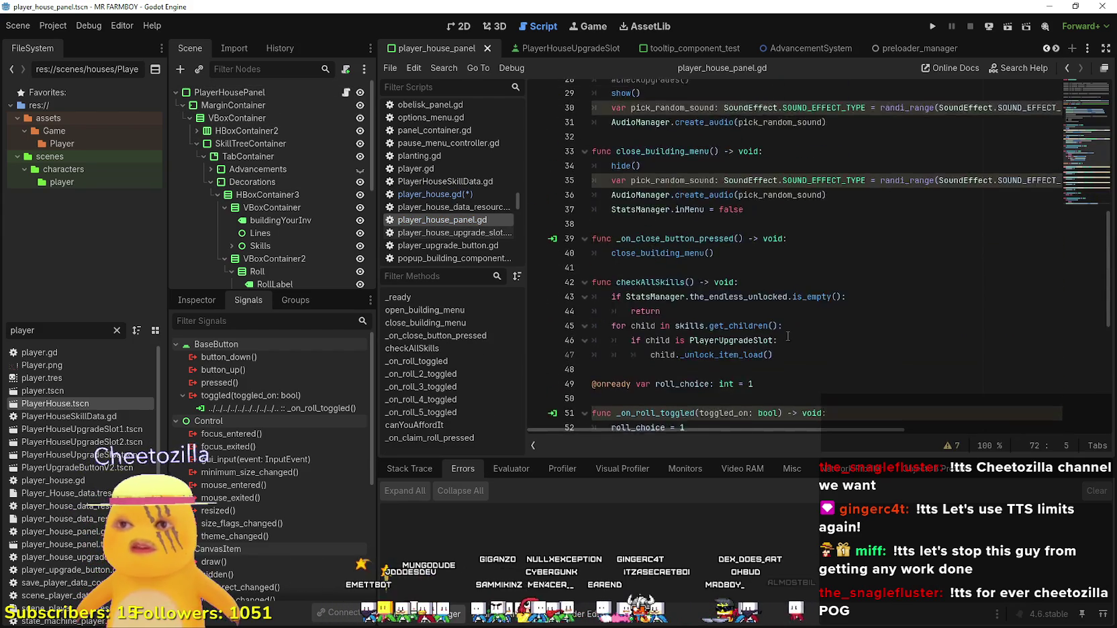
{"action": "scroll", "coordinate": [784, 322], "scroll_direction": "up", "scroll_amount": 3}
{"action": "left_click", "coordinate": [966, 311]}
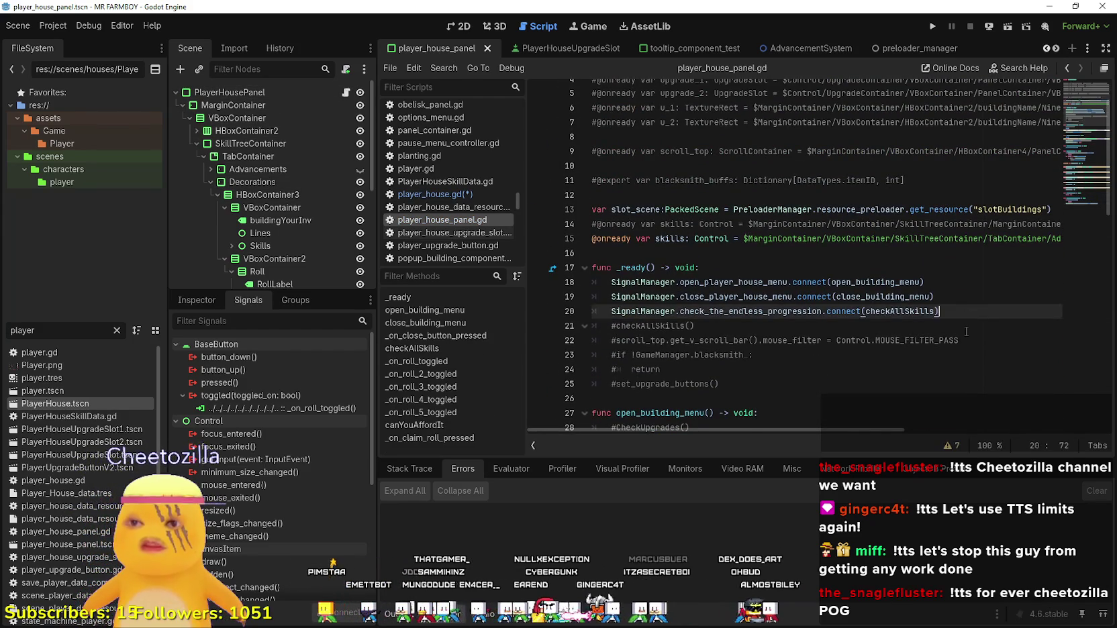
{"action": "key", "text": "Return"}
{"action": "key", "text": "ctrl+v"}
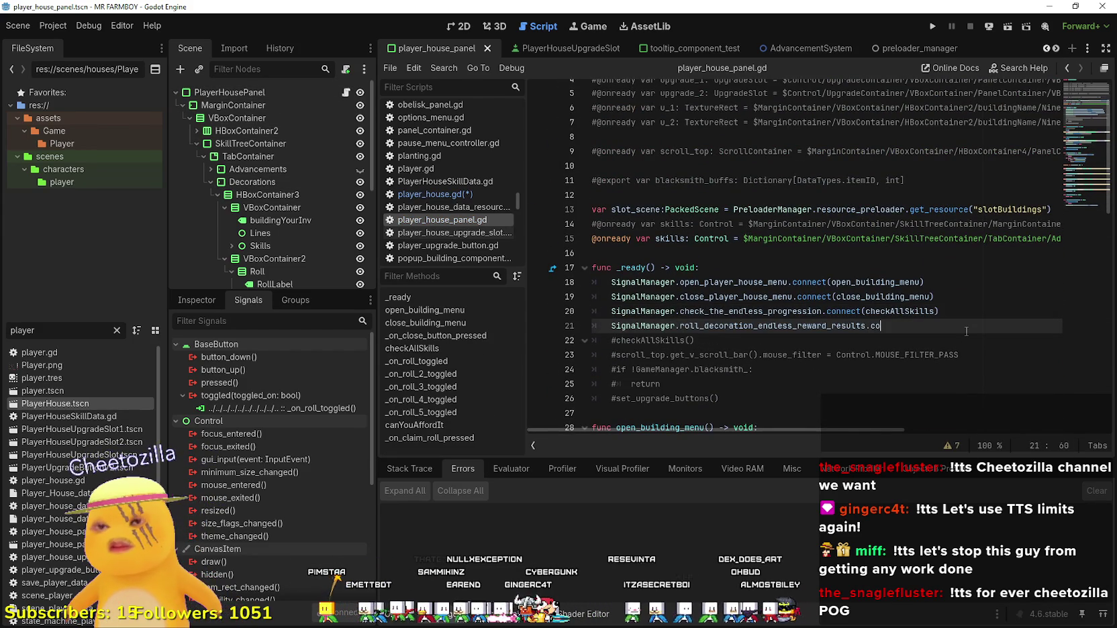
{"action": "type", "text": "("}
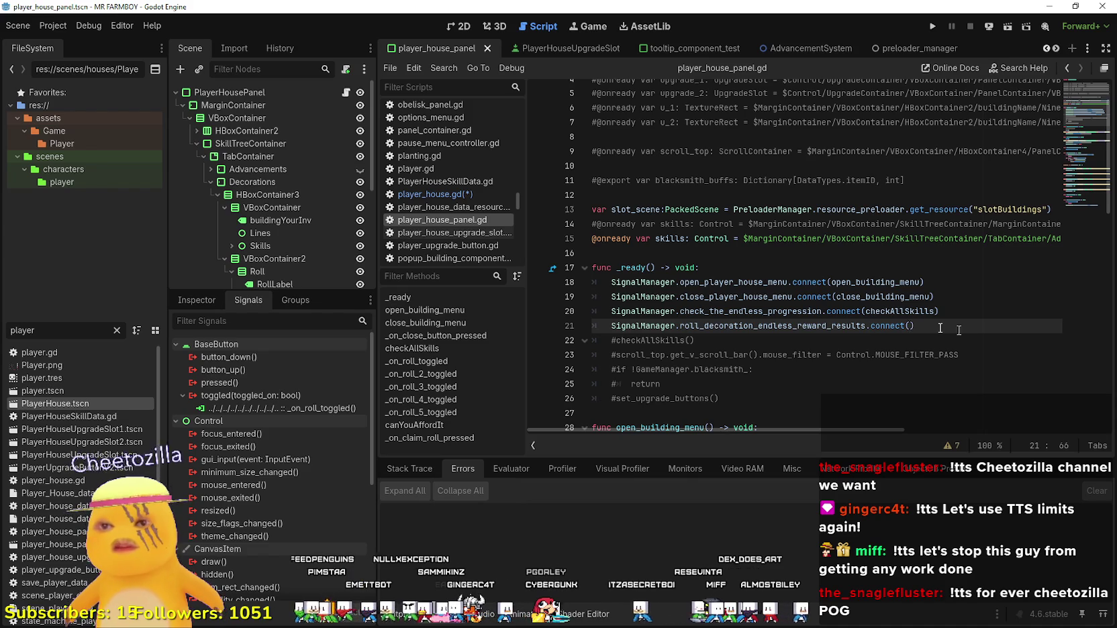
Look over the functions below _ready, including the close button handler.
{"action": "left_click", "coordinate": [920, 312]}
{"action": "scroll", "coordinate": [806, 329], "scroll_direction": "down", "scroll_amount": 7}
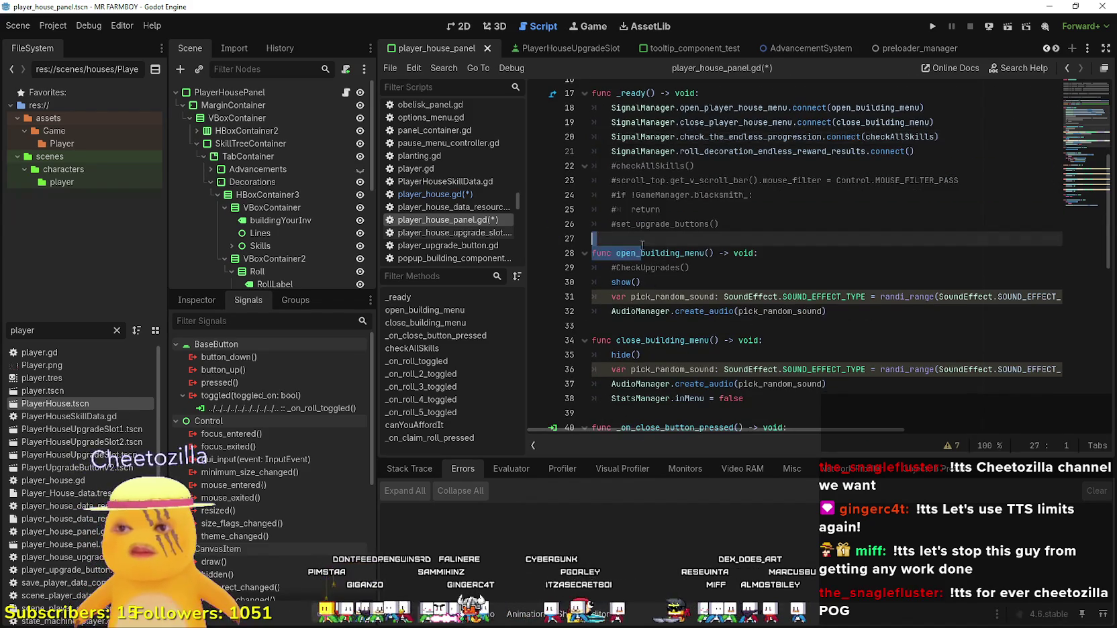
{"action": "left_click", "coordinate": [664, 312]}
{"action": "scroll", "coordinate": [712, 322], "scroll_direction": "down", "scroll_amount": 4}
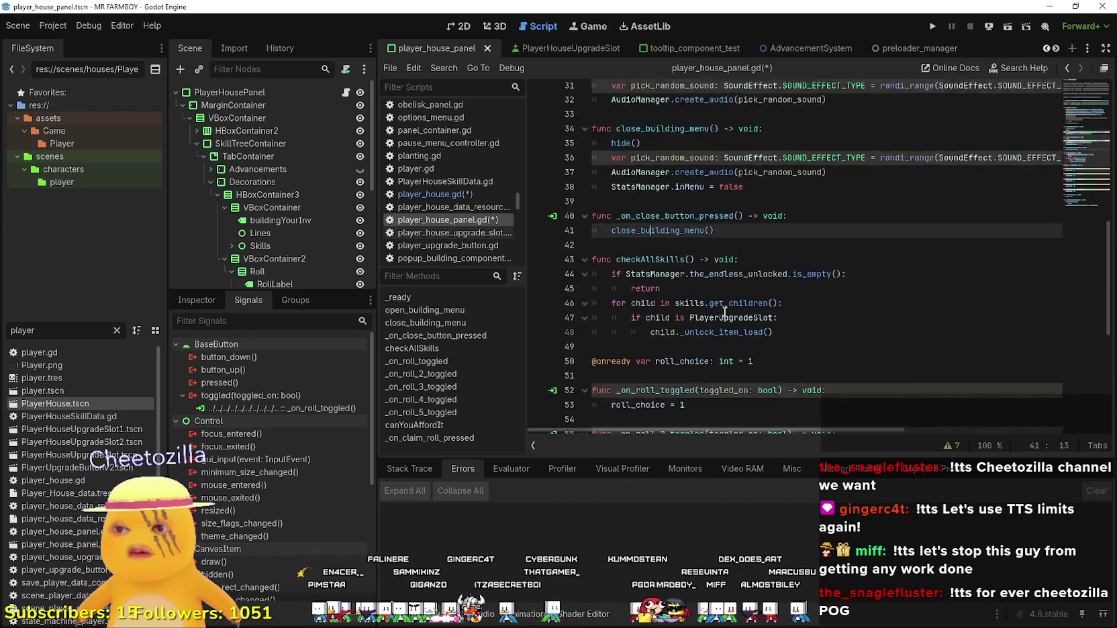
{"action": "scroll", "coordinate": [722, 309], "scroll_direction": "down", "scroll_amount": 4}
{"action": "scroll", "coordinate": [854, 334], "scroll_direction": "up", "scroll_amount": 7}
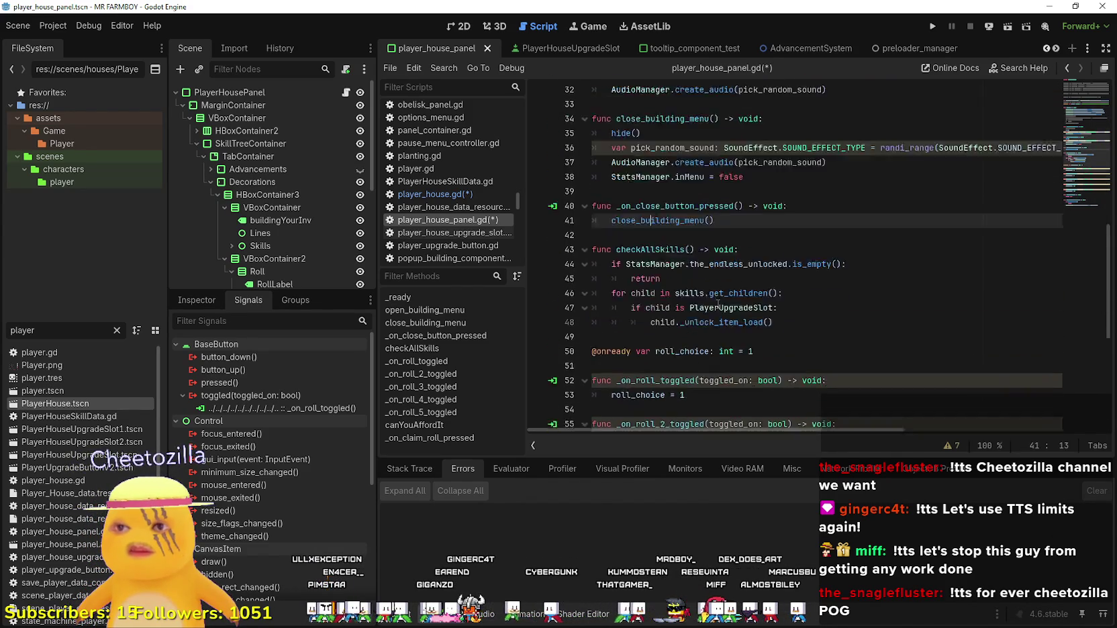
{"action": "left_click", "coordinate": [840, 321]}
{"action": "scroll", "coordinate": [834, 358], "scroll_direction": "up", "scroll_amount": 3}
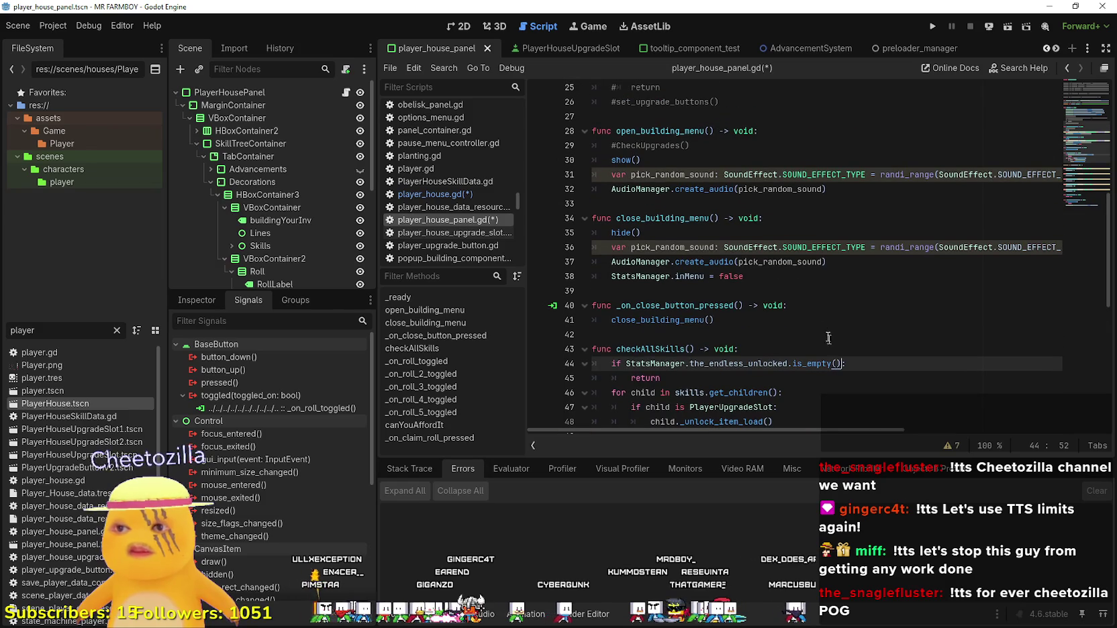
{"action": "left_click", "coordinate": [772, 306]}
{"action": "scroll", "coordinate": [845, 239], "scroll_direction": "up", "scroll_amount": 5}
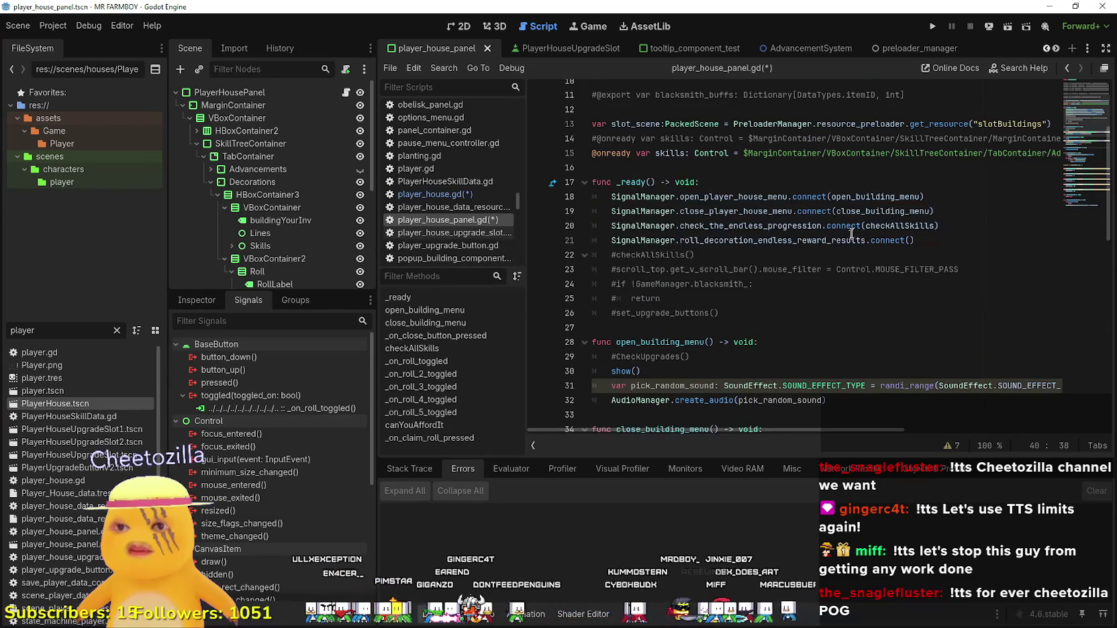
Complete the call as .connect(UpdateDecorationRewards), autocompleting the callback name.
{"action": "left_click", "coordinate": [914, 240]}
{"action": "key", "text": "Right"}
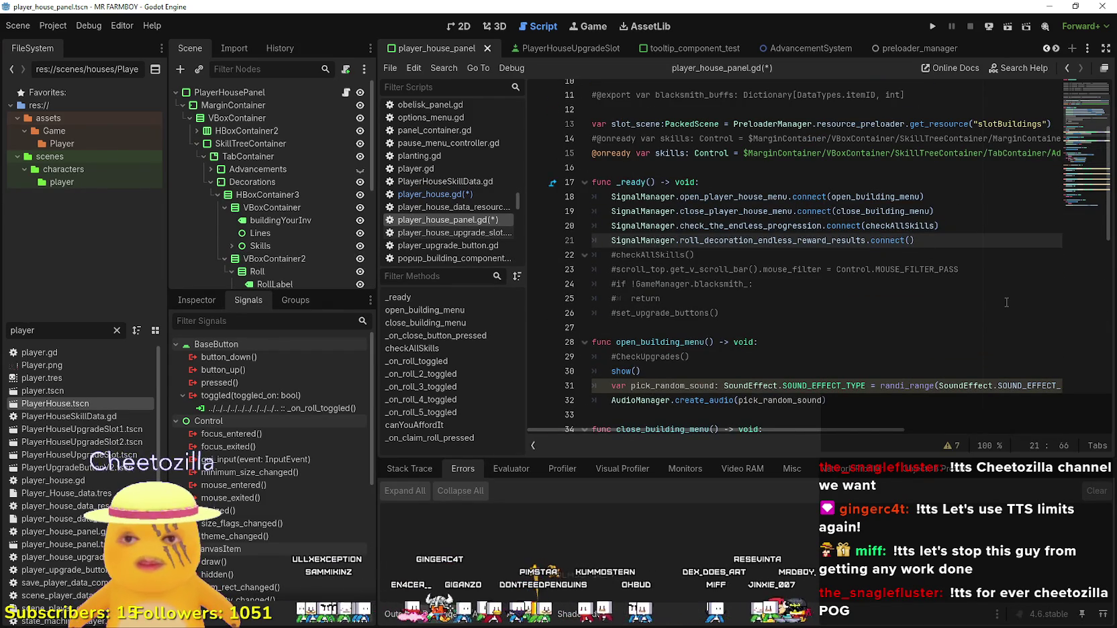
{"action": "type", "text": "Update"}
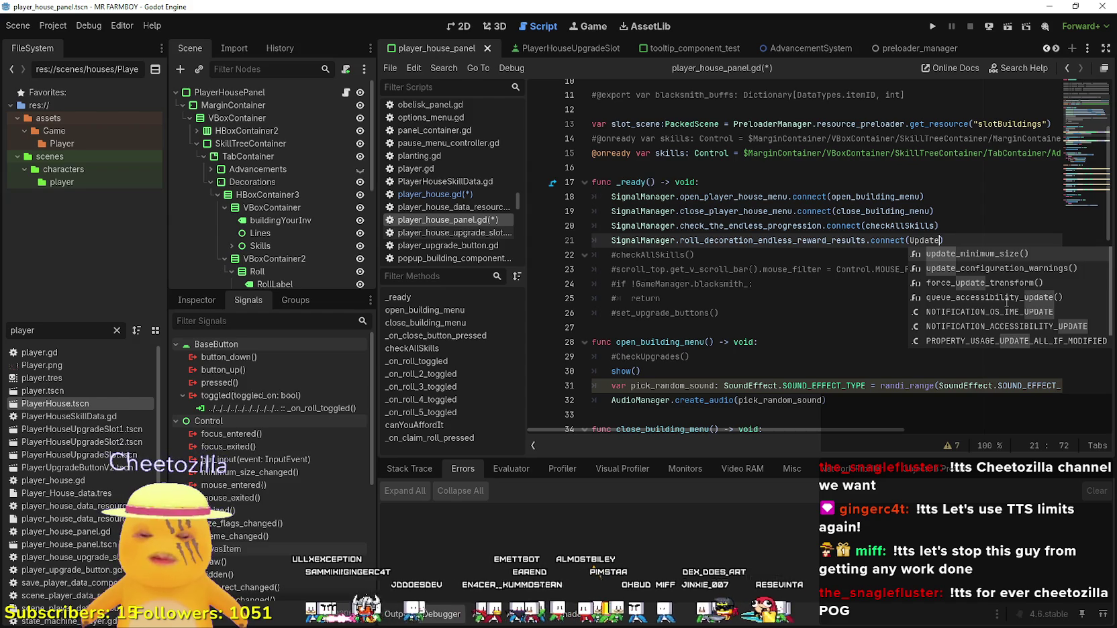
{"action": "type", "text": "DecorationR"}
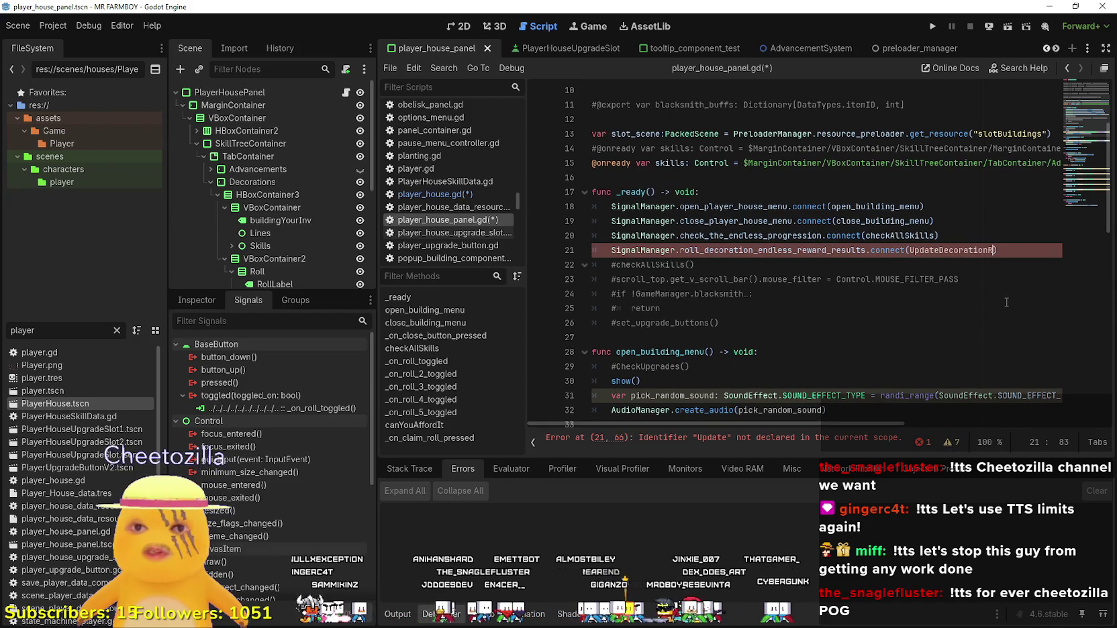
{"action": "scroll", "coordinate": [835, 264], "scroll_direction": "down", "scroll_amount": 12}
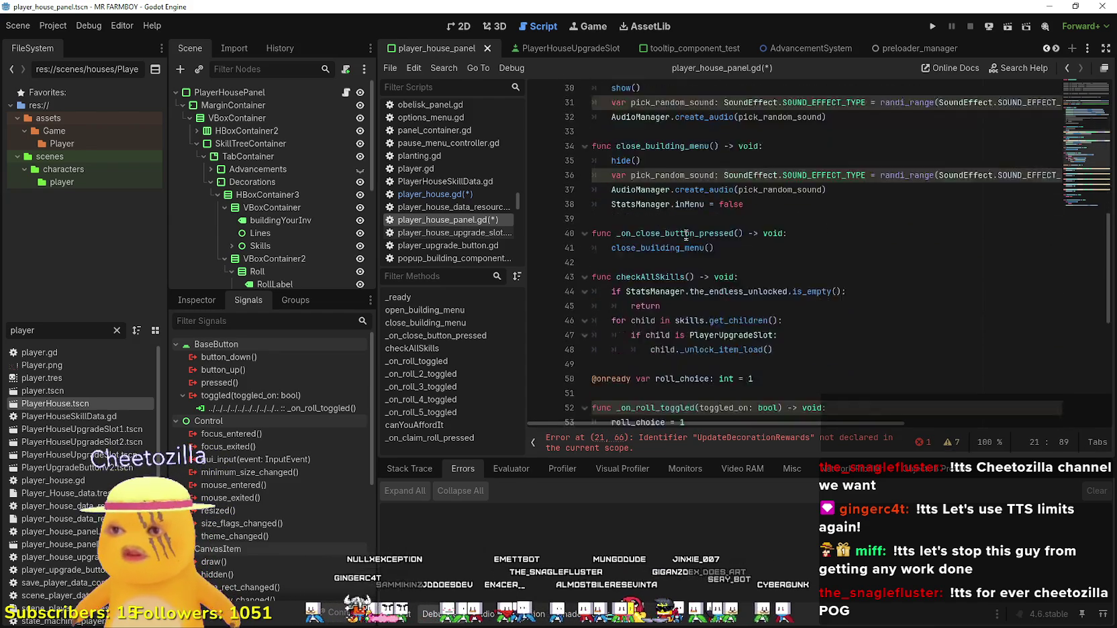
{"action": "scroll", "coordinate": [672, 275], "scroll_direction": "down", "scroll_amount": 1}
{"action": "left_click", "coordinate": [666, 337]}
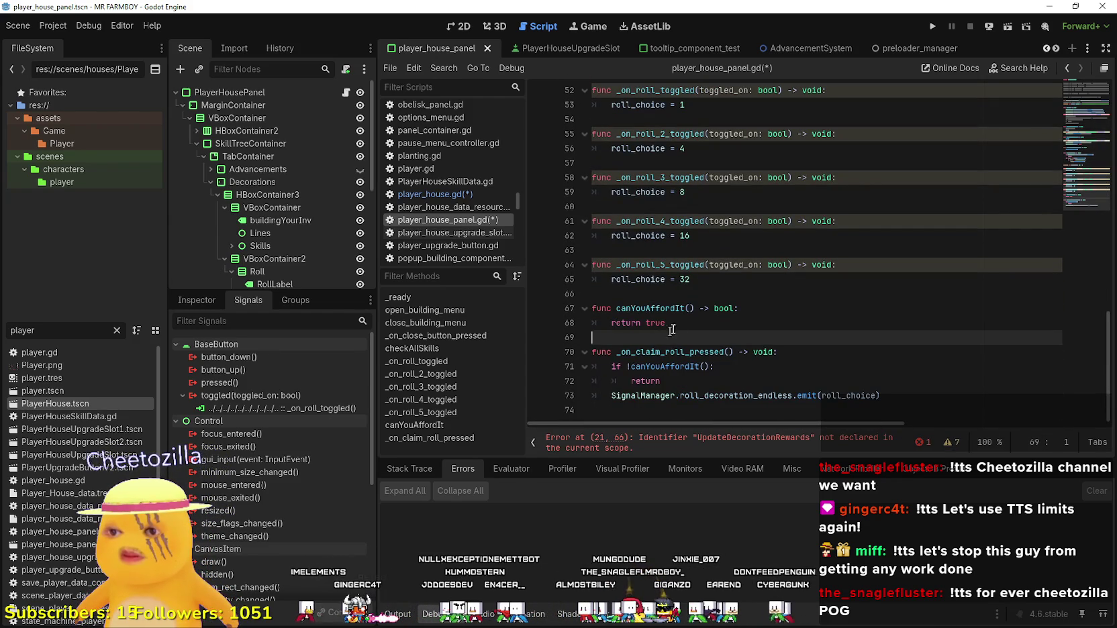
Add func UpdateDecorationRewards() -> void: on a new line at the end of the script.
{"action": "left_click", "coordinate": [882, 411]}
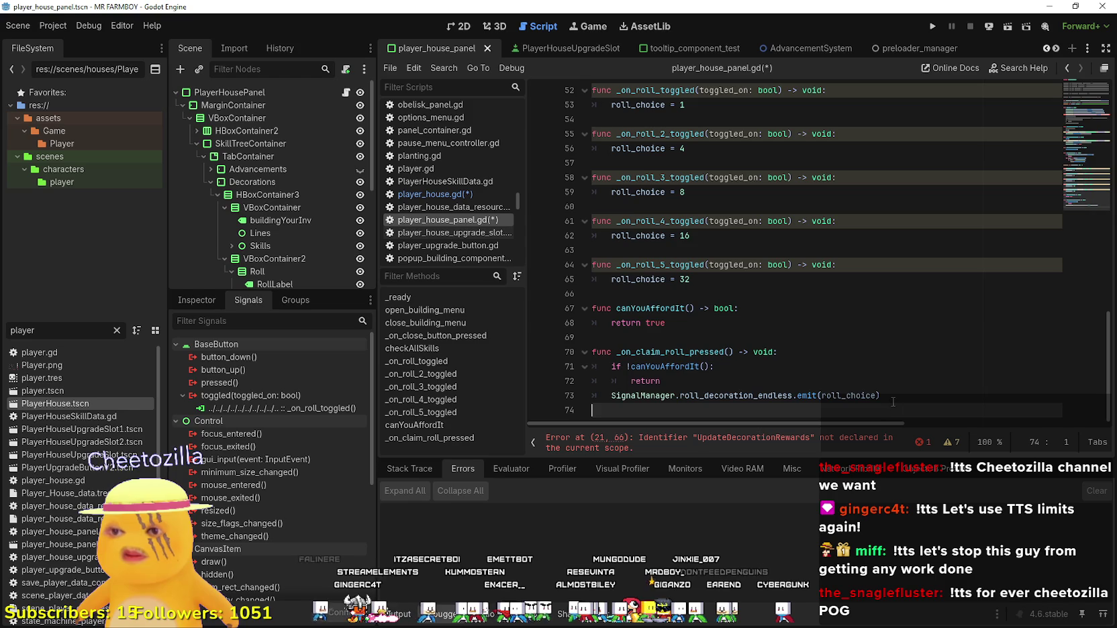
{"action": "key", "text": "Return"}
{"action": "type", "text": "nc Upd"}
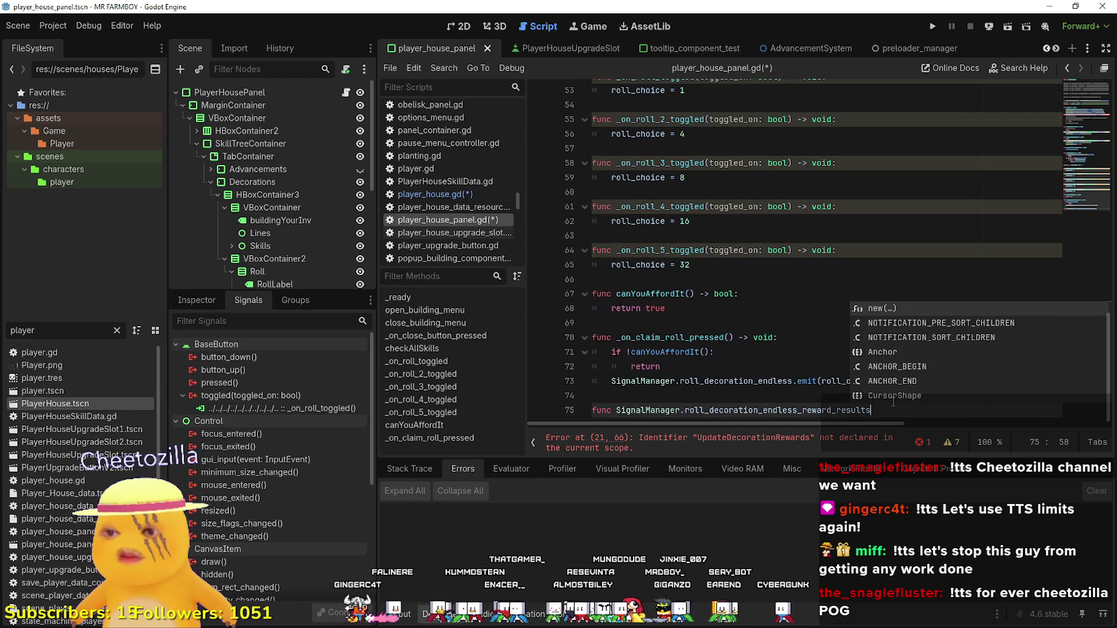
{"action": "type", "text": "ateDecoreati"}
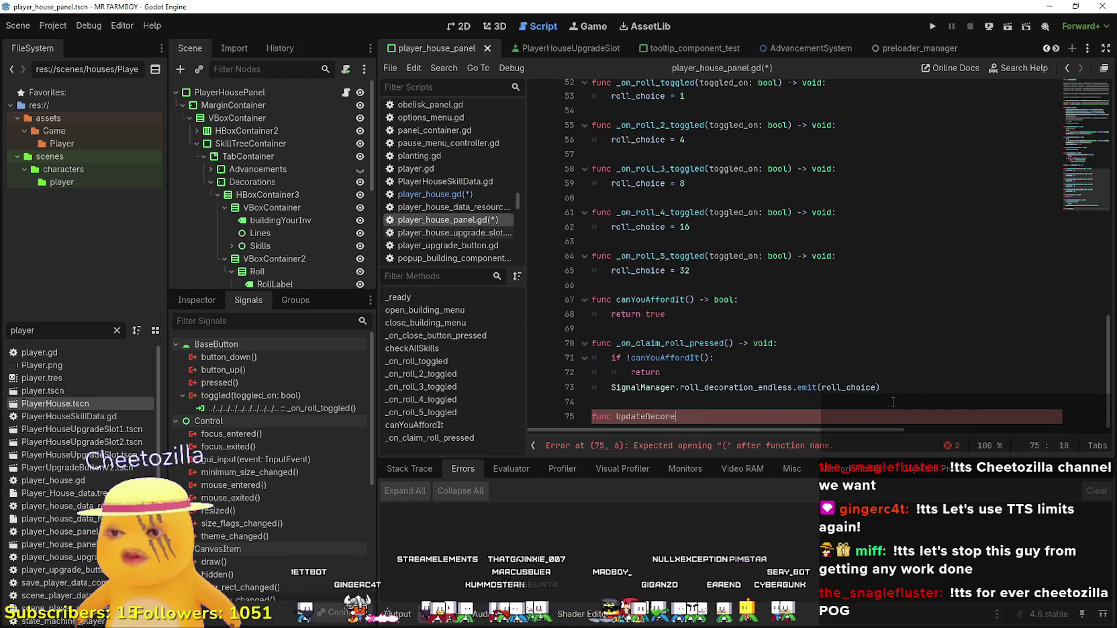
{"action": "key", "text": "BackSpace"}
{"action": "key", "text": "BackSpace"}
{"action": "type", "text": "ionRewards"}
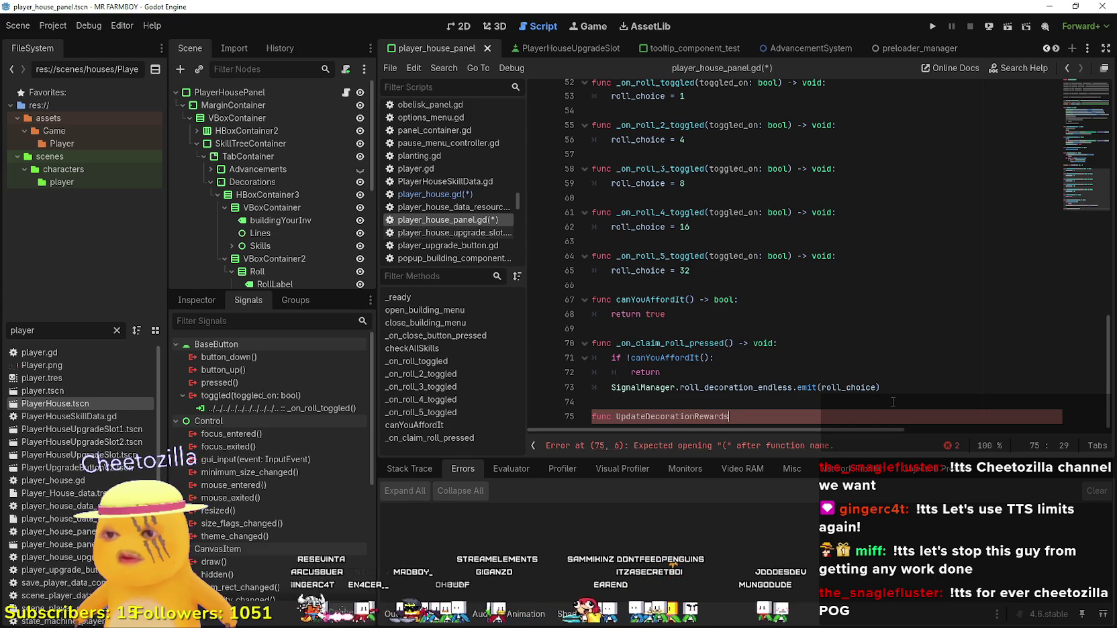
{"action": "type", "text": ")"}
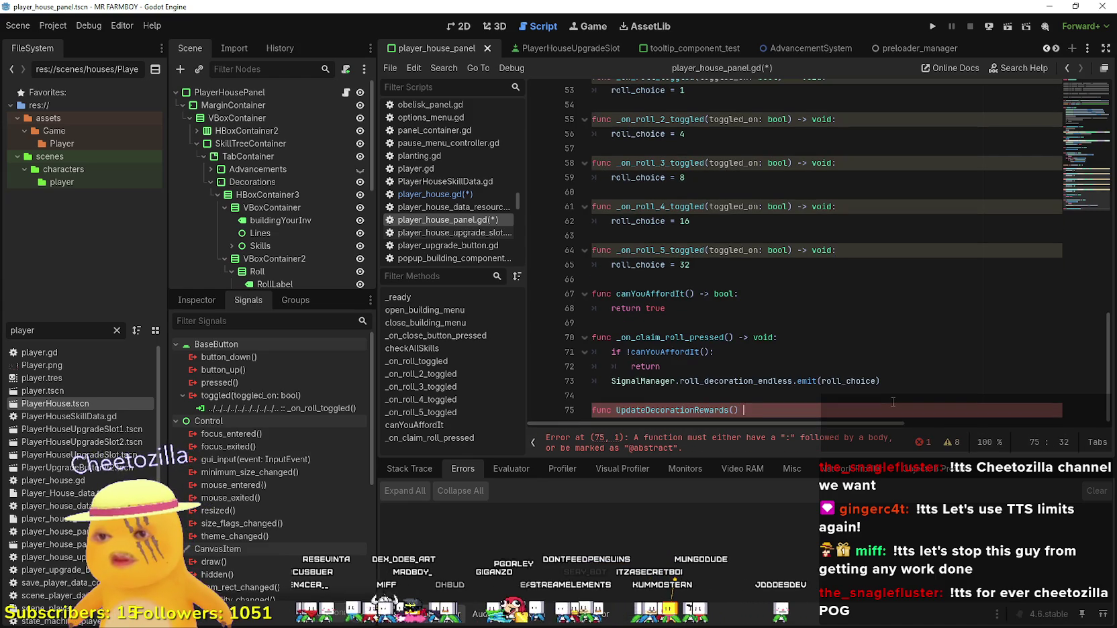
{"action": "key", "text": "Return"}
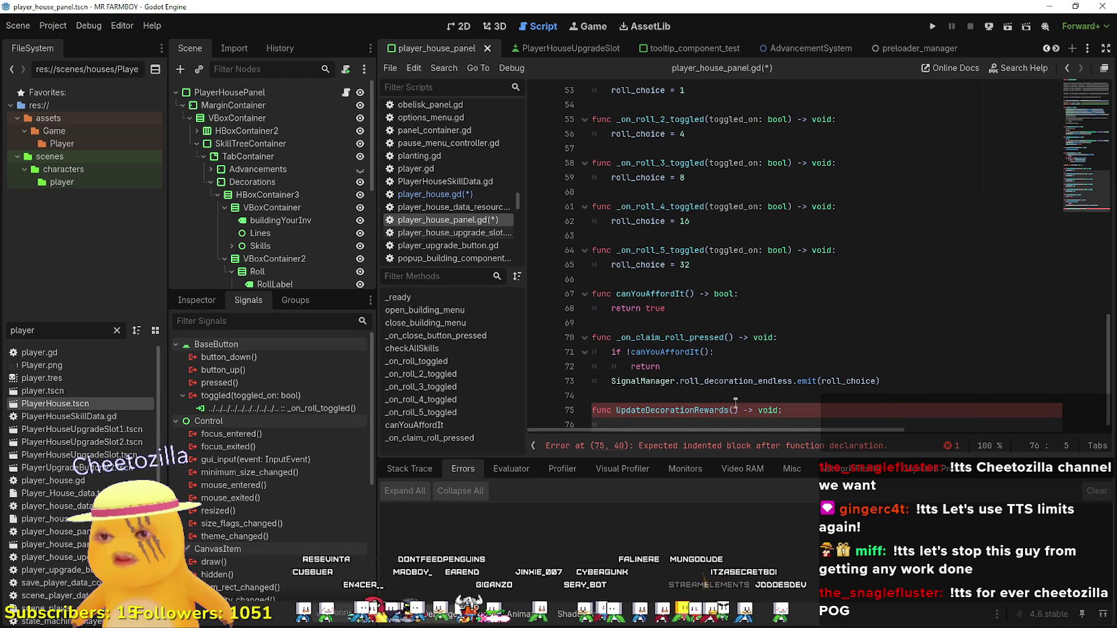
Give UpdateDecorationRewards a 'rewards: Dictionary' parameter.
{"action": "left_click", "coordinate": [733, 412]}
{"action": "type", "text": "decorati"}
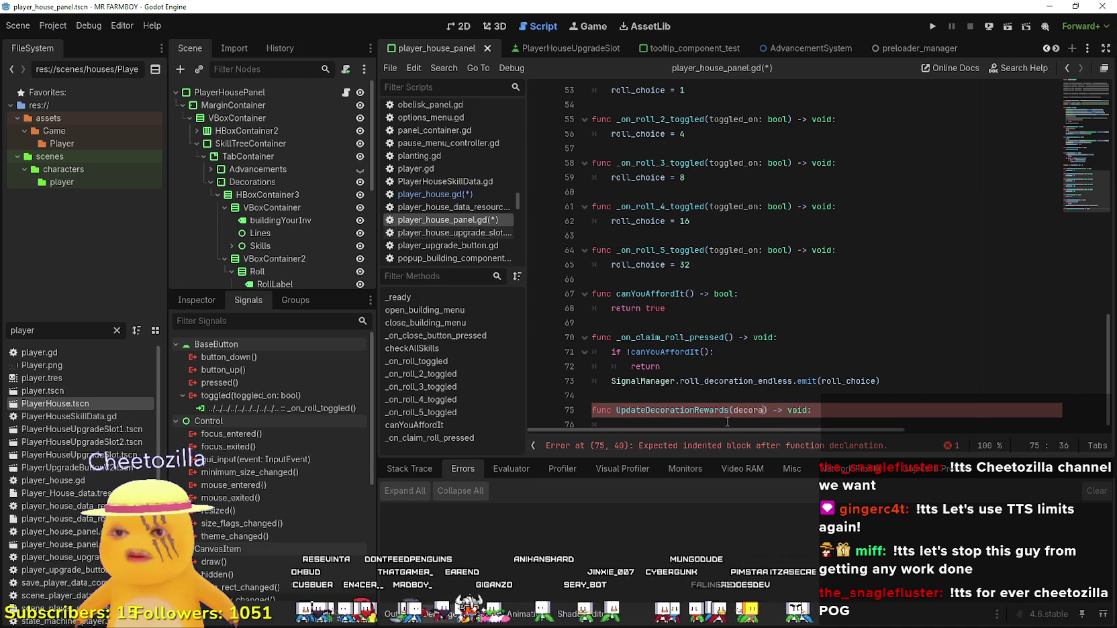
{"action": "key", "text": "BackSpace"}
{"action": "key", "text": "BackSpace"}
{"action": "key", "text": "BackSpace"}
{"action": "type", "text": "rewards:"}
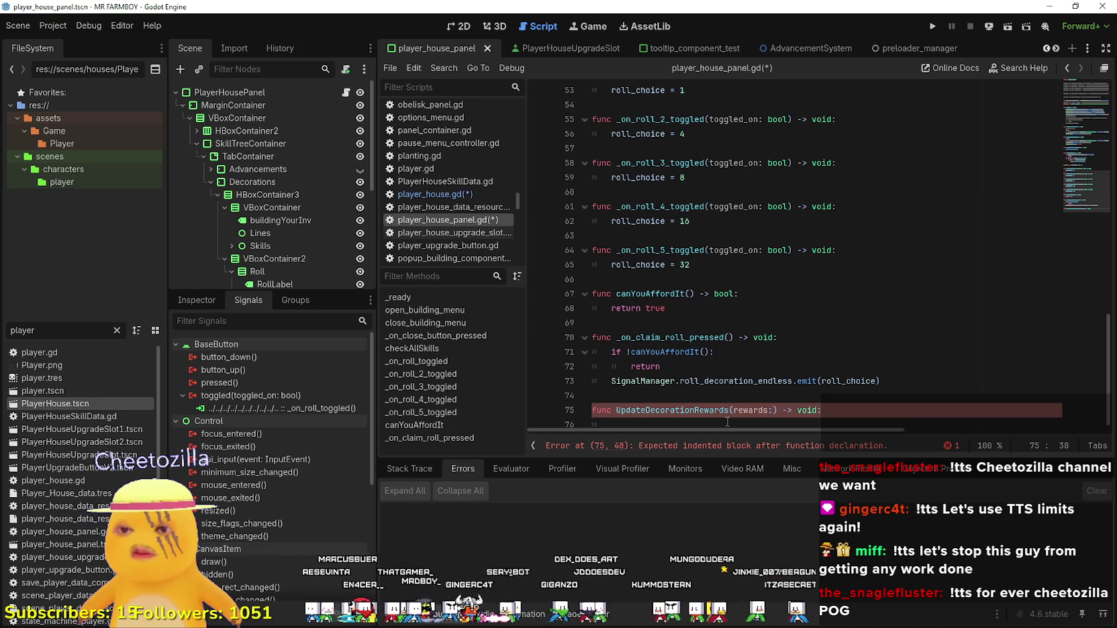
{"action": "type", "text": " Dictionary"}
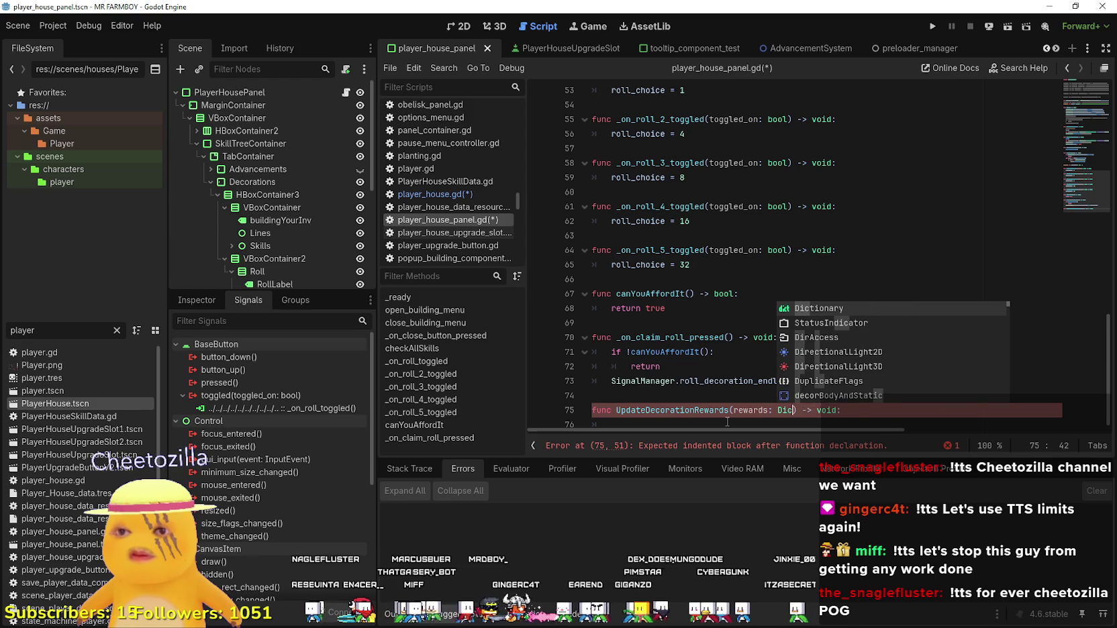
{"action": "left_click", "coordinate": [727, 421]}
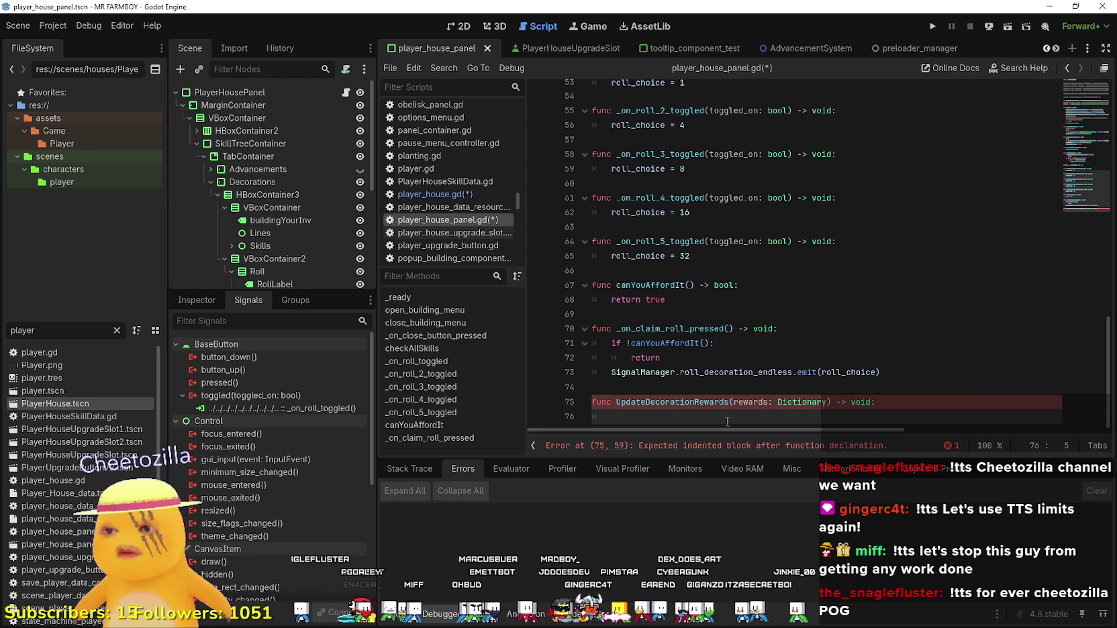
{"action": "left_click", "coordinate": [647, 388]}
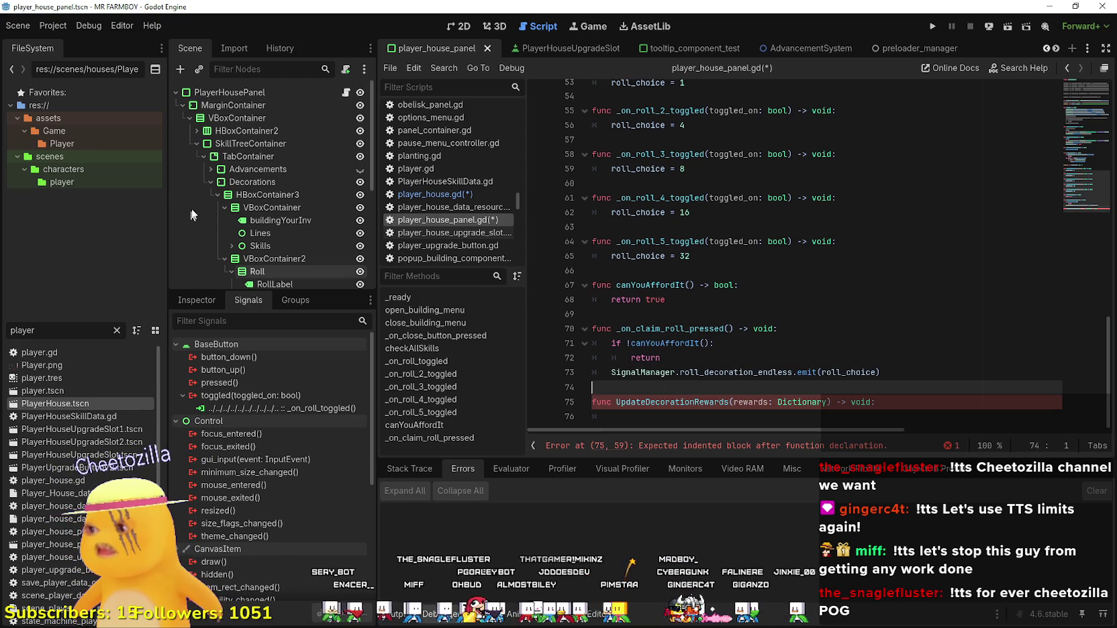
{"action": "scroll", "coordinate": [259, 215], "scroll_direction": "down", "scroll_amount": 3}
{"action": "scroll", "coordinate": [261, 214], "scroll_direction": "down", "scroll_amount": 3}
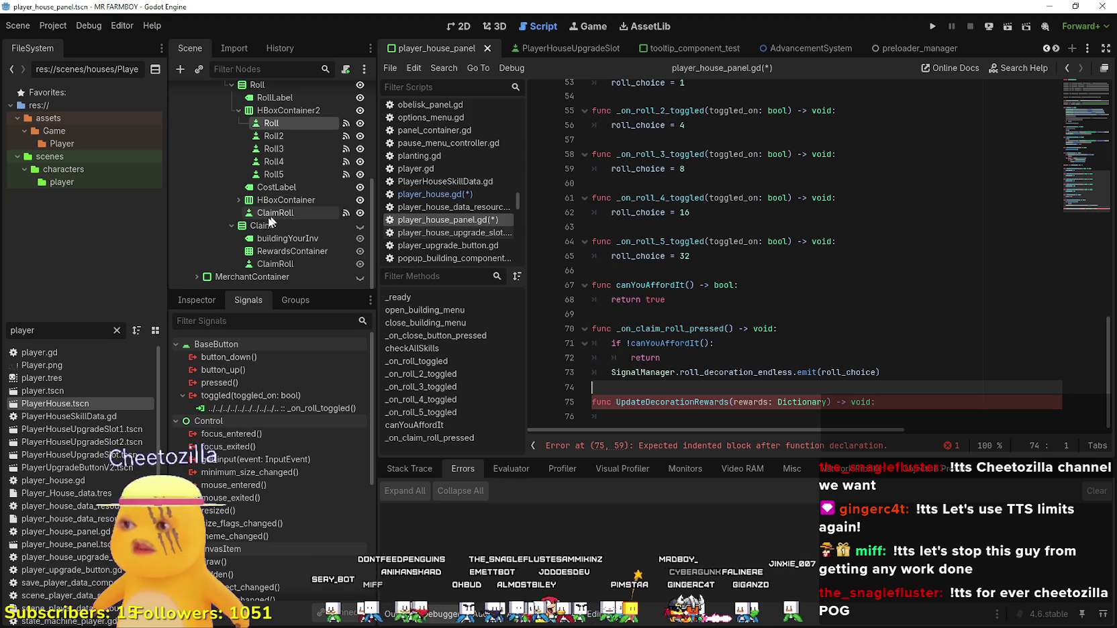
{"action": "left_click", "coordinate": [240, 200]}
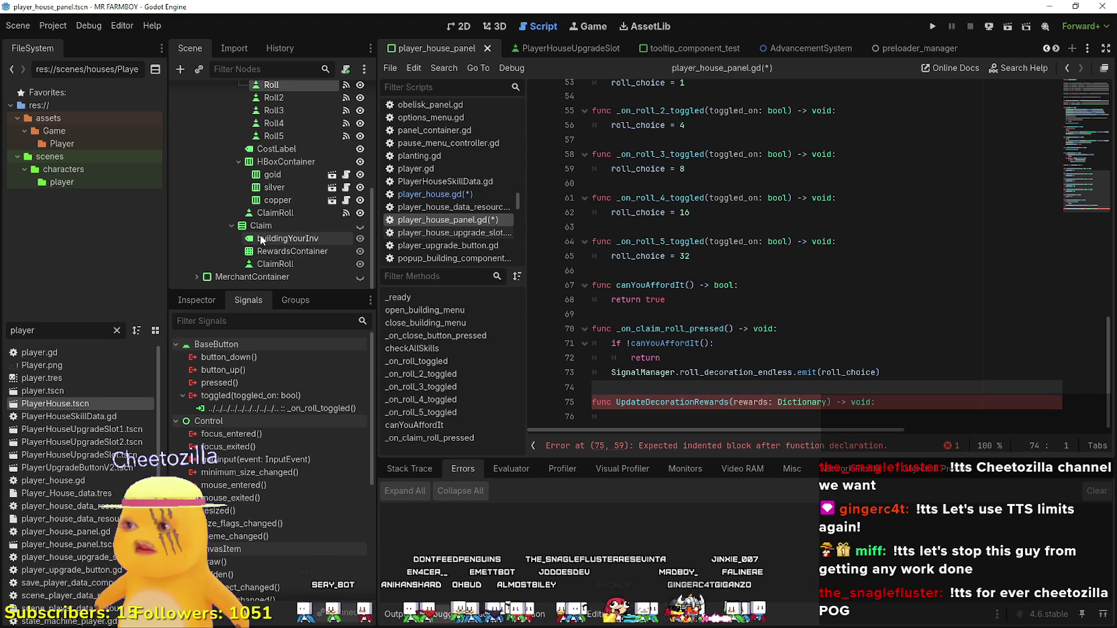
{"action": "mouse_move", "coordinate": [266, 252]}
{"action": "left_mouse_down"}
{"action": "mouse_move", "coordinate": [721, 319]}
{"action": "mouse_move", "coordinate": [666, 406]}
{"action": "mouse_move", "coordinate": [648, 394]}
{"action": "left_mouse_up"}
{"action": "left_click", "coordinate": [921, 358]}
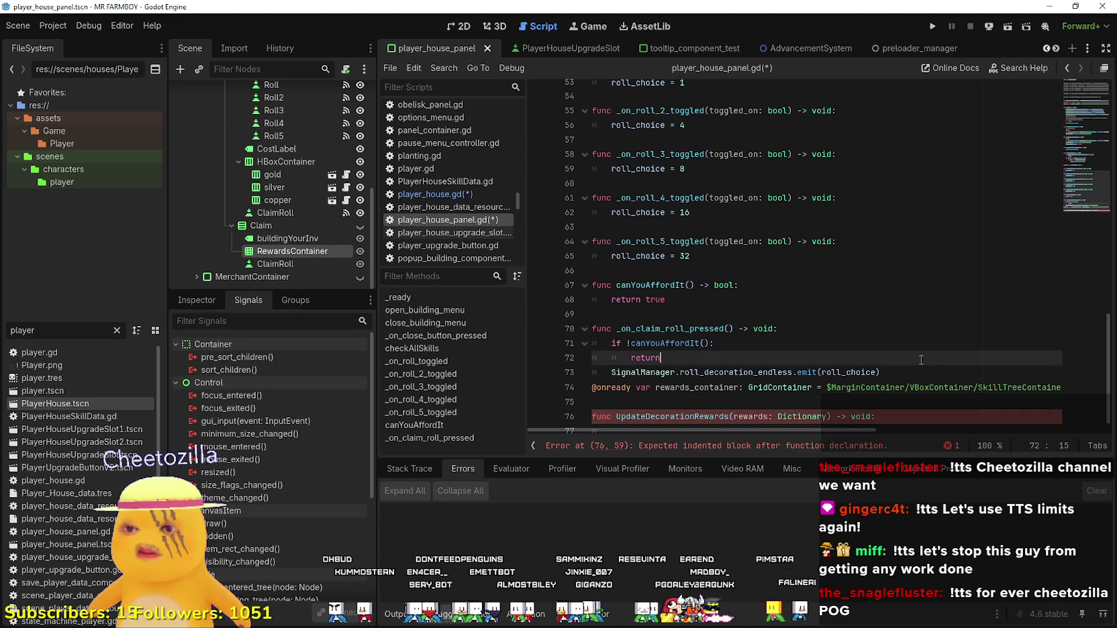
{"action": "double_click", "coordinate": [714, 393]}
Add a placeholder rewards_container line in the UpdateDecorationRewards body.
{"action": "left_click", "coordinate": [677, 417]}
{"action": "type", "text": "rewards_container."}
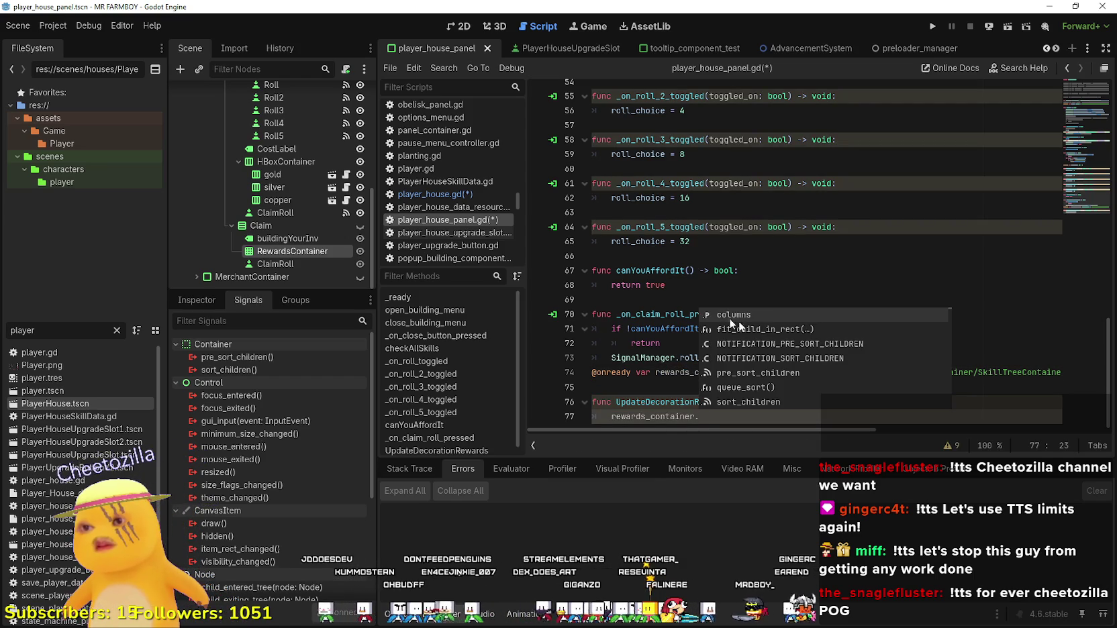
{"action": "key", "text": "Escape"}
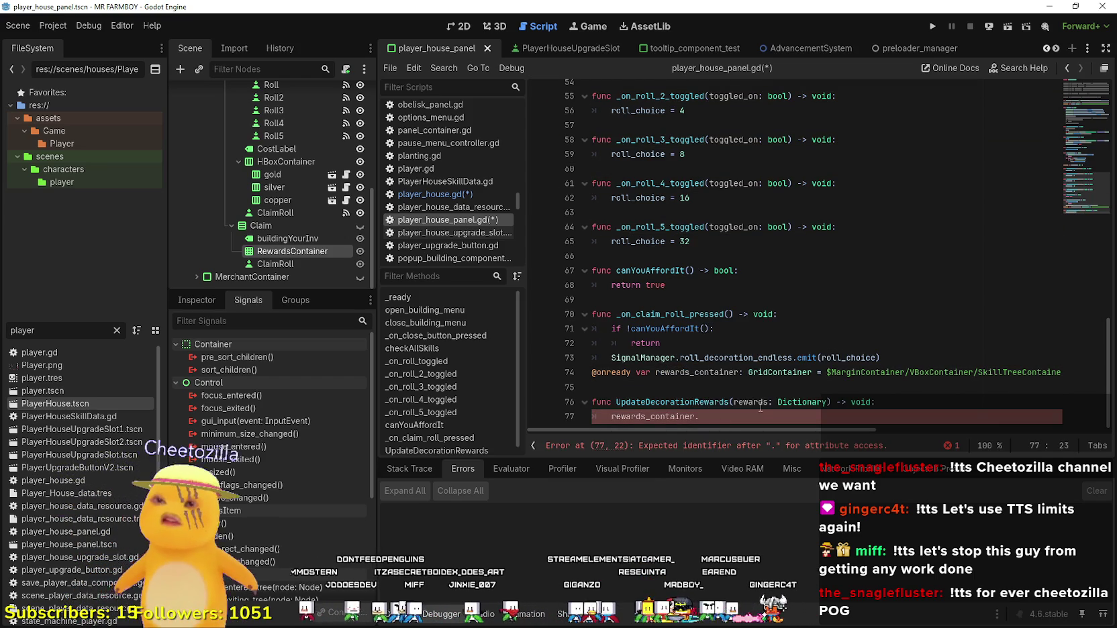
{"action": "key", "text": "BackSpace"}
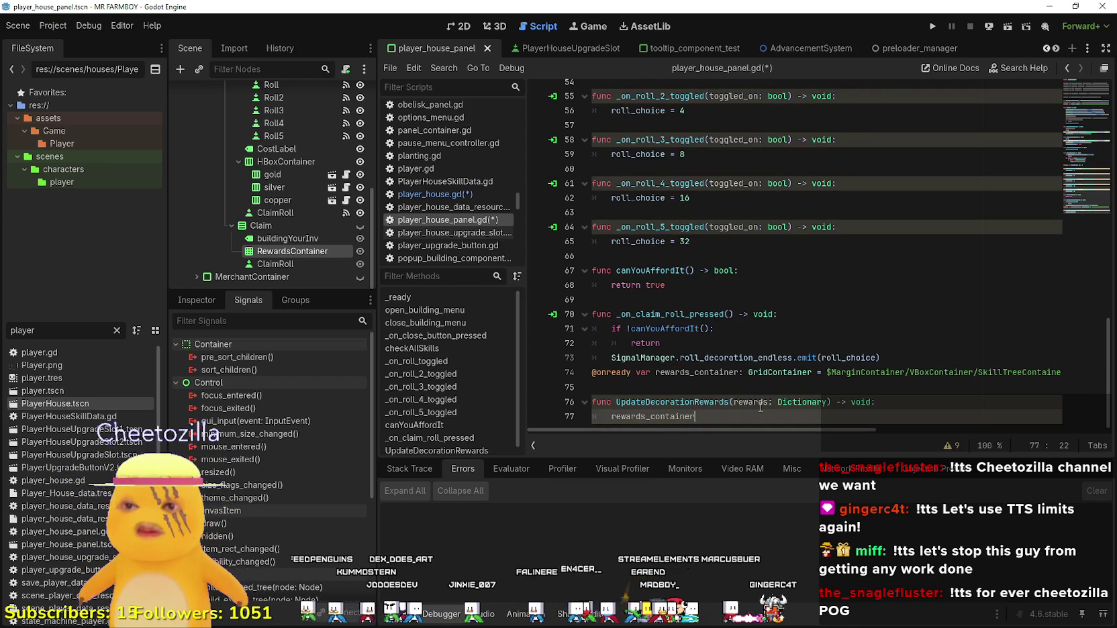
{"action": "left_click", "coordinate": [949, 409]}
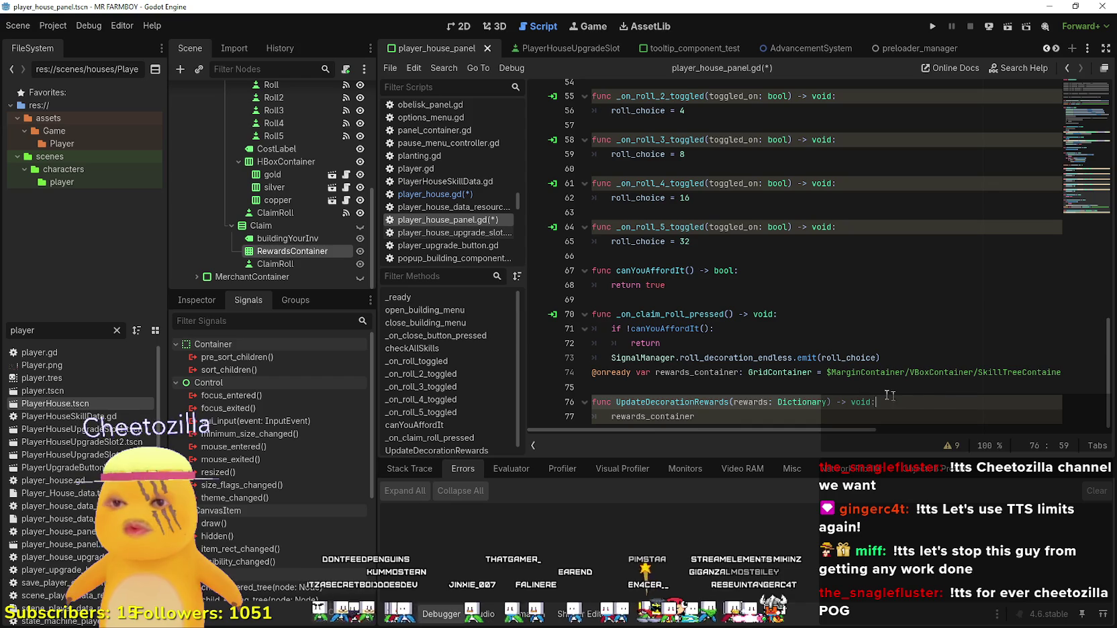
Replace the placeholder with 'if !rewards:' and an indented 'return'.
{"action": "left_click", "coordinate": [605, 418]}
{"action": "double_click", "coordinate": [617, 414]}
{"action": "key", "text": "ctrl+k"}
{"action": "type", "text": "if re"}
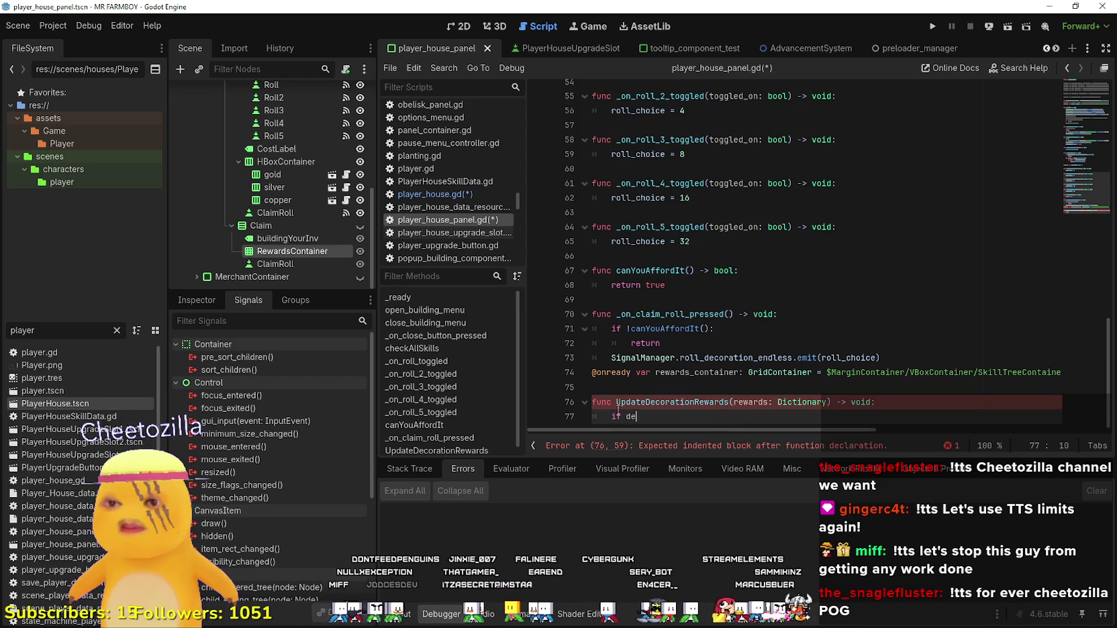
{"action": "type", "text": "wards:"}
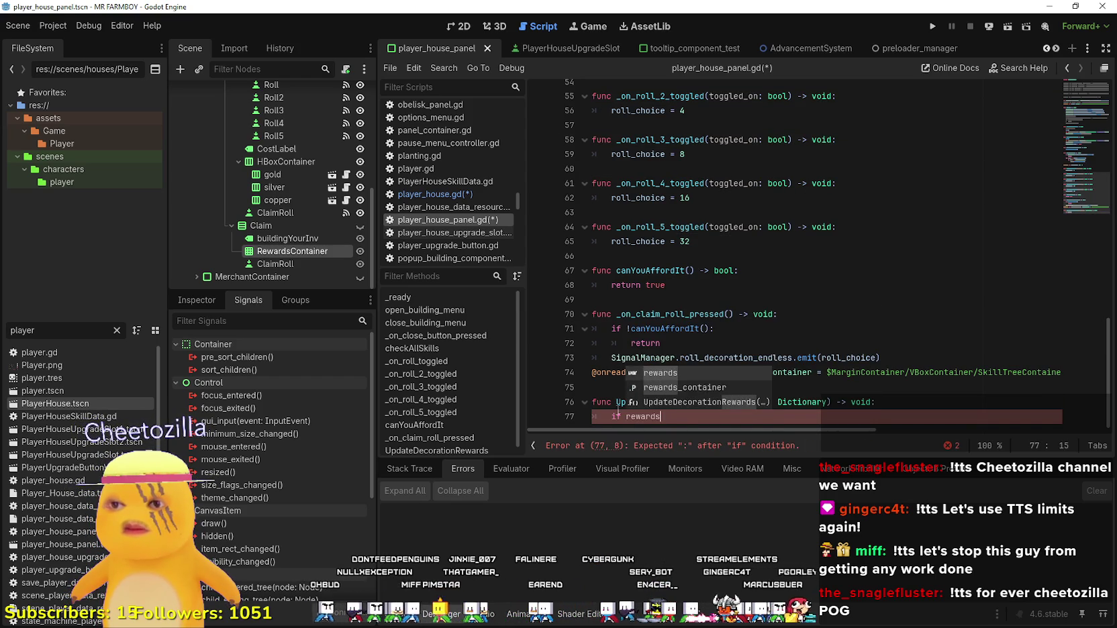
{"action": "key", "text": "Return"}
{"action": "type", "text": "return"}
{"action": "left_click", "coordinate": [626, 403]}
{"action": "type", "text": "!"}
{"action": "left_click", "coordinate": [676, 417]}
{"action": "key", "text": "Return"}
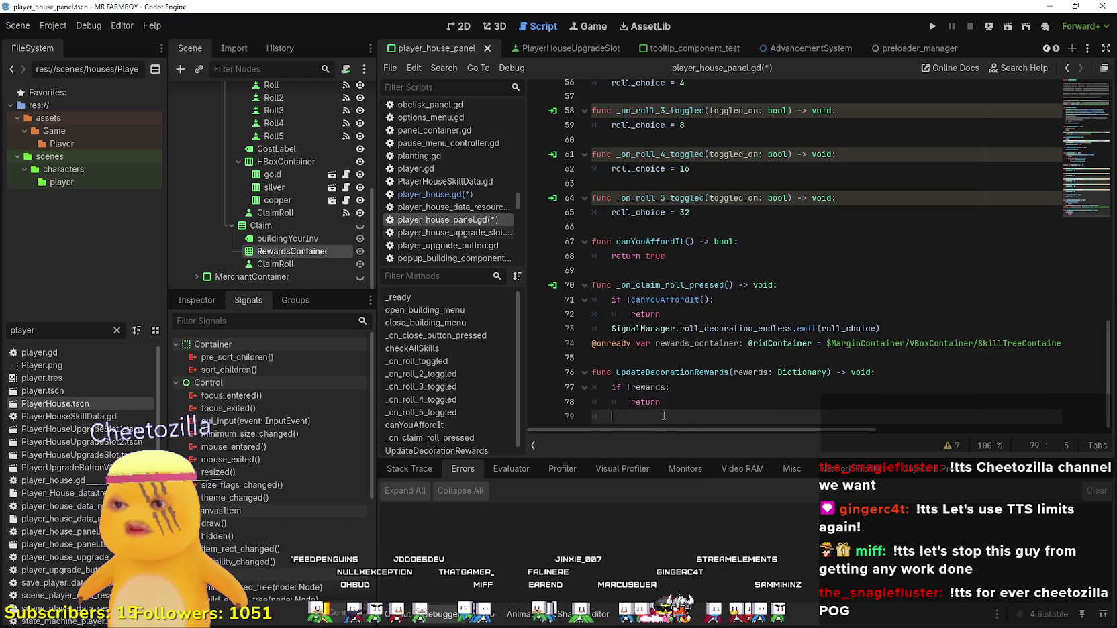
{"action": "left_click", "coordinate": [657, 359]}
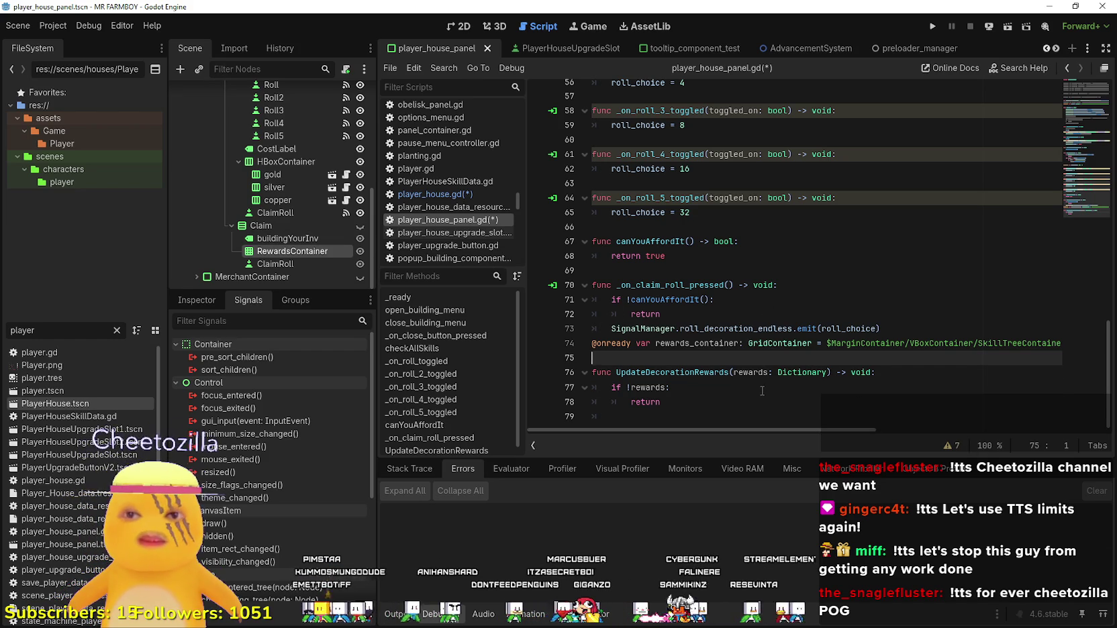
{"action": "left_click", "coordinate": [738, 401]}
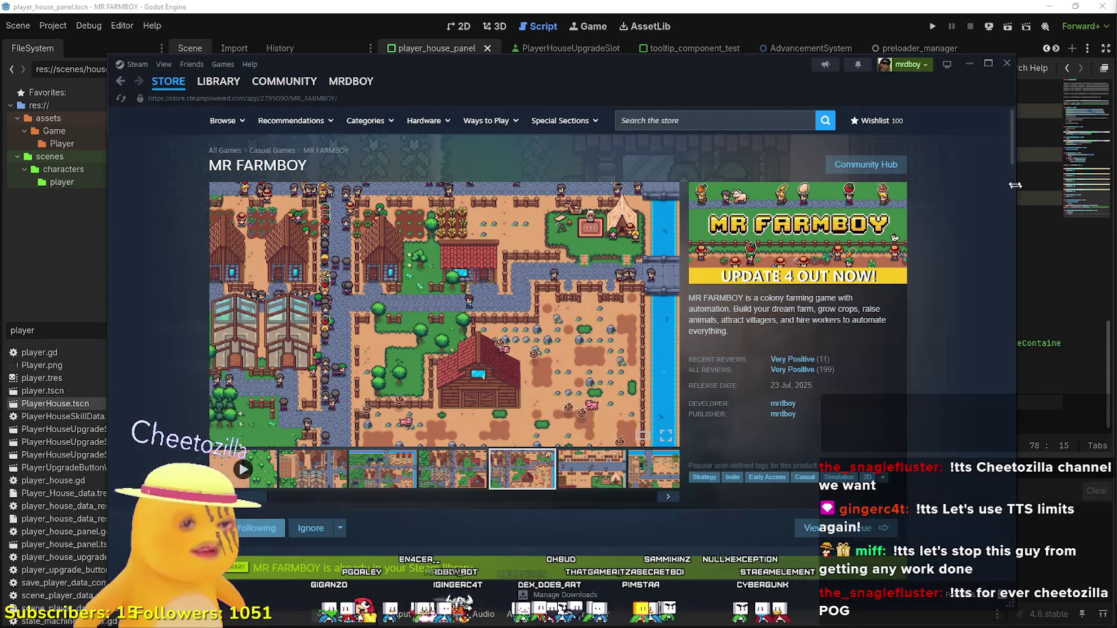
{"action": "left_click", "coordinate": [966, 67]}
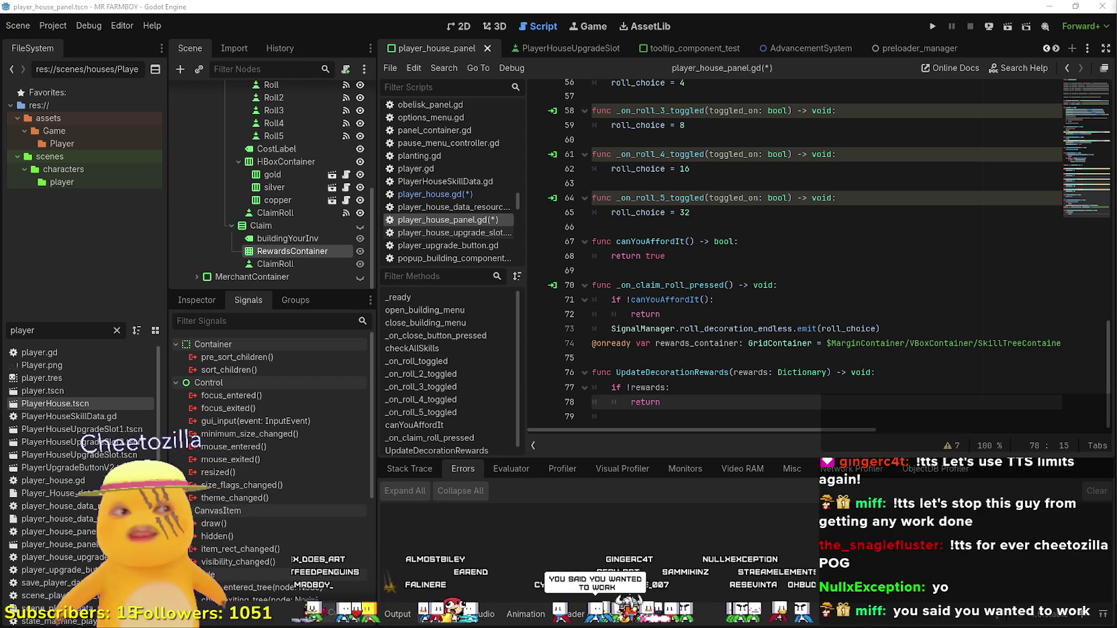
{"action": "left_click", "coordinate": [772, 242]}
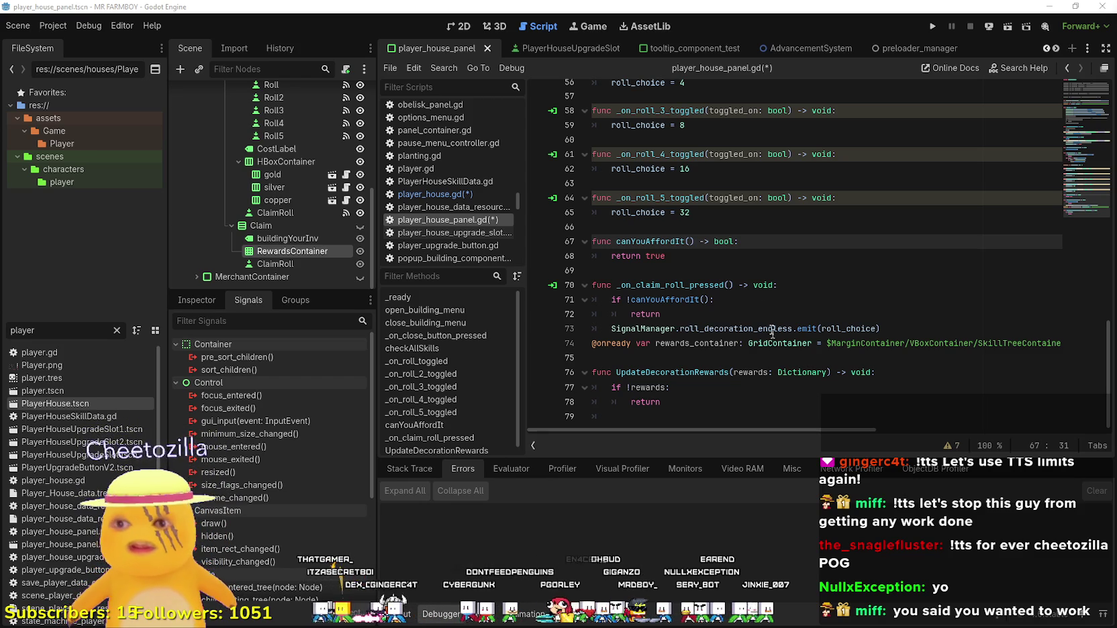
{"action": "left_click", "coordinate": [738, 260]}
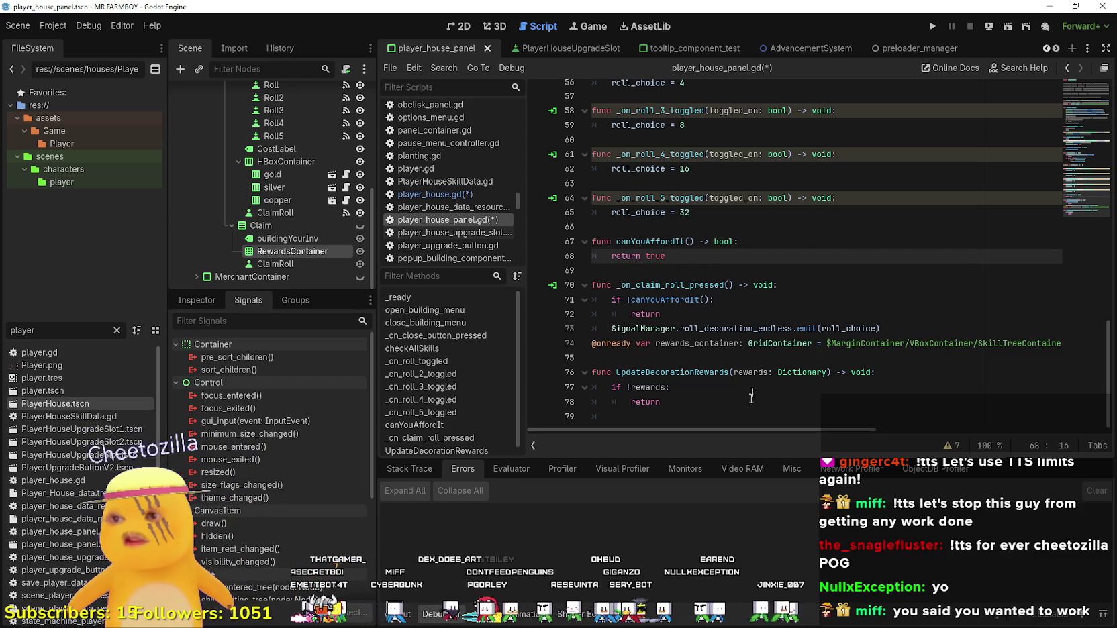
{"action": "left_click", "coordinate": [655, 284]}
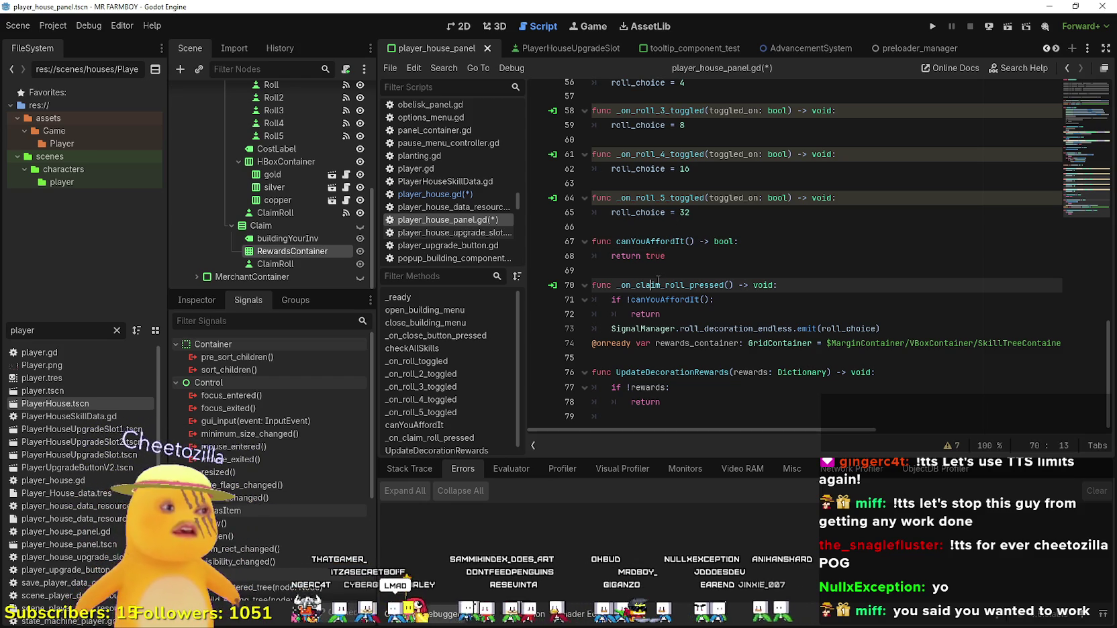
{"action": "left_click", "coordinate": [685, 257]}
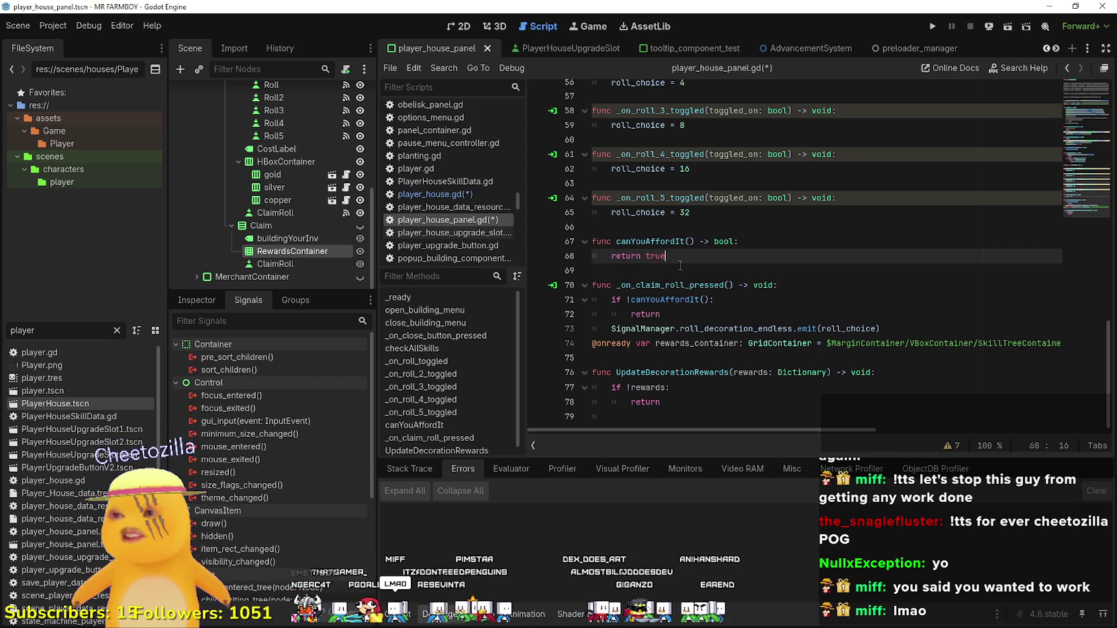
{"action": "left_click", "coordinate": [704, 242]}
{"action": "left_click", "coordinate": [714, 215]}
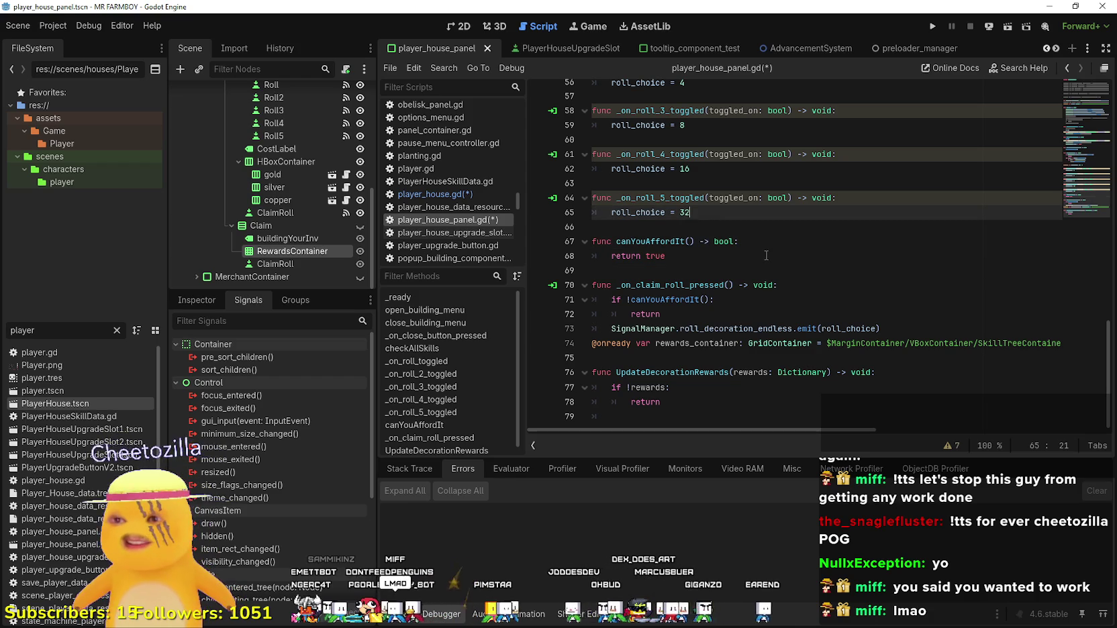
{"action": "left_click", "coordinate": [777, 261]}
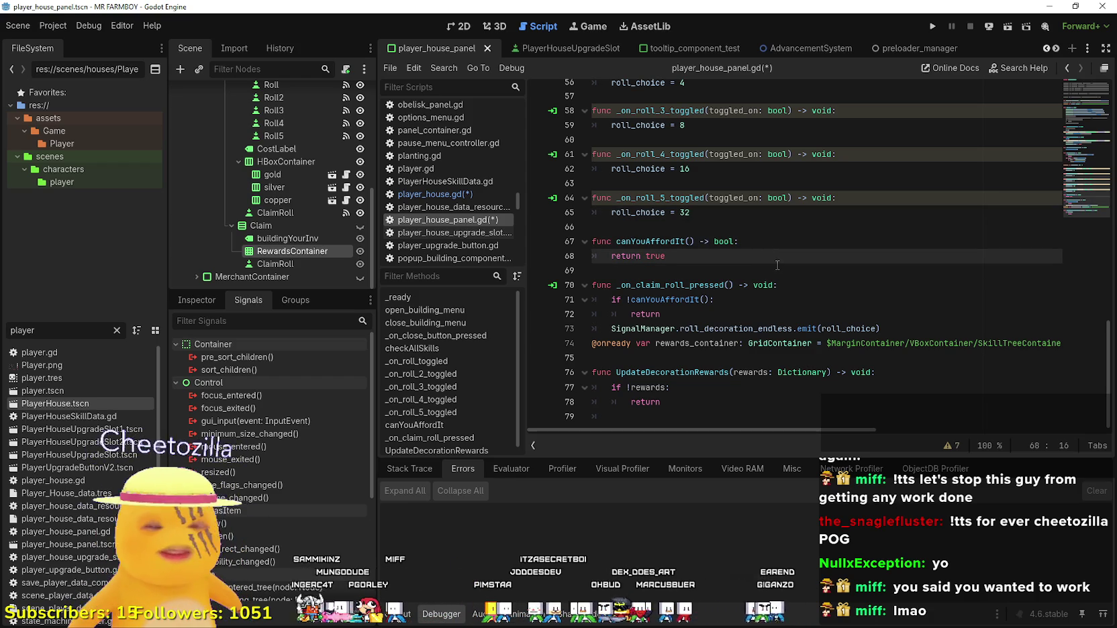
{"action": "left_click", "coordinate": [764, 272]}
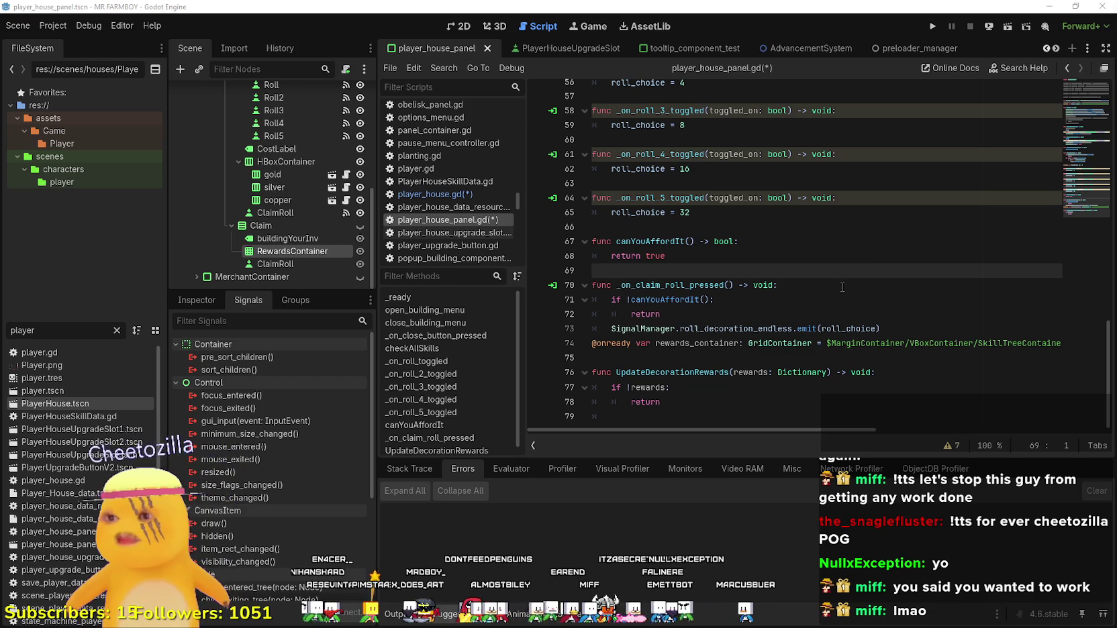
{"action": "key", "text": "Down"}
{"action": "key", "text": "Down"}
{"action": "key", "text": "Down"}
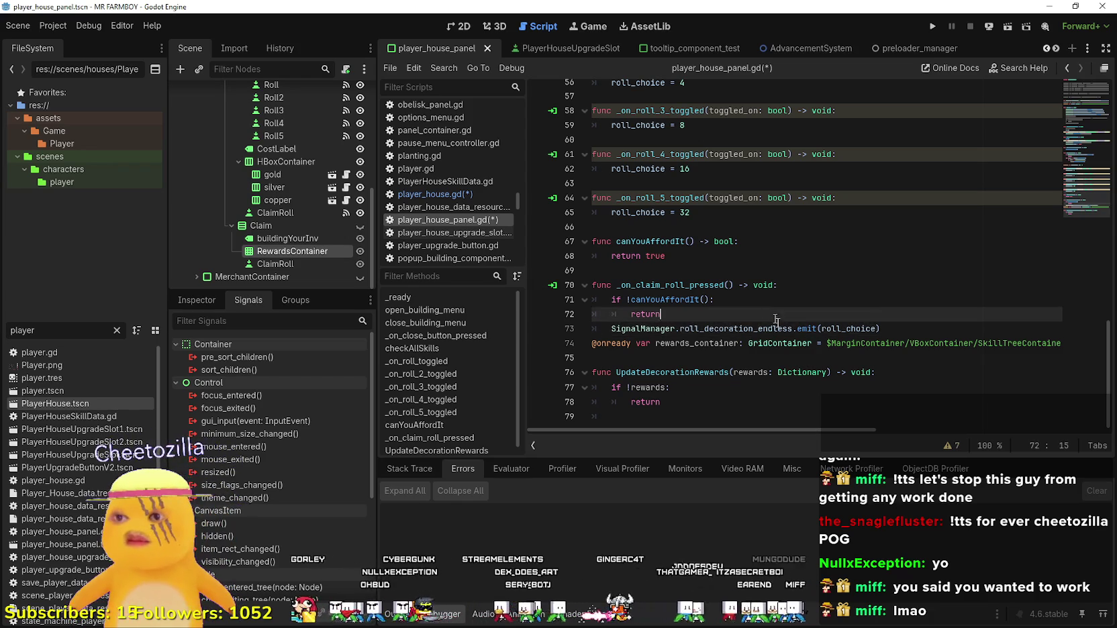
{"action": "left_click", "coordinate": [731, 373]}
Delete the tab indentation from empty line 79 after the early return.
{"action": "left_click", "coordinate": [691, 417]}
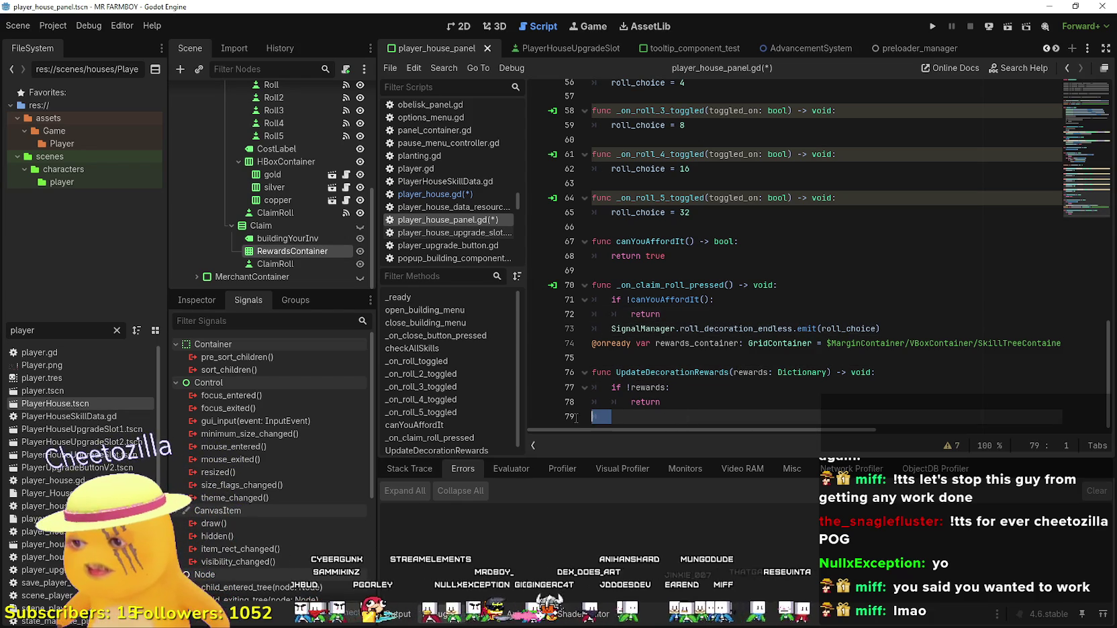
{"action": "key", "text": "BackSpace"}
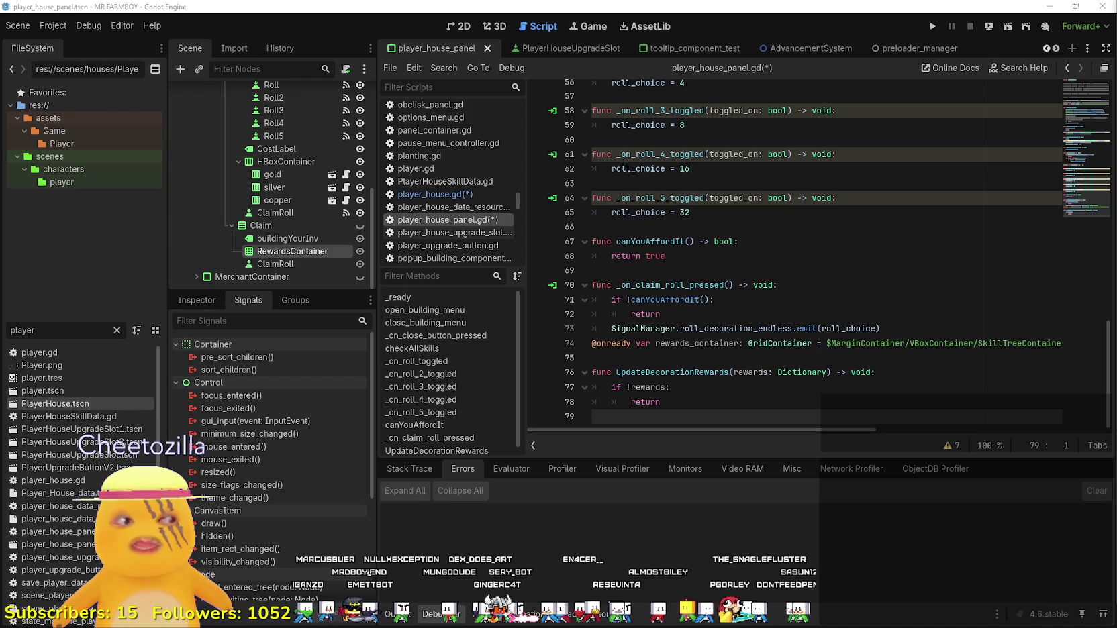
{"action": "left_click", "coordinate": [718, 256]}
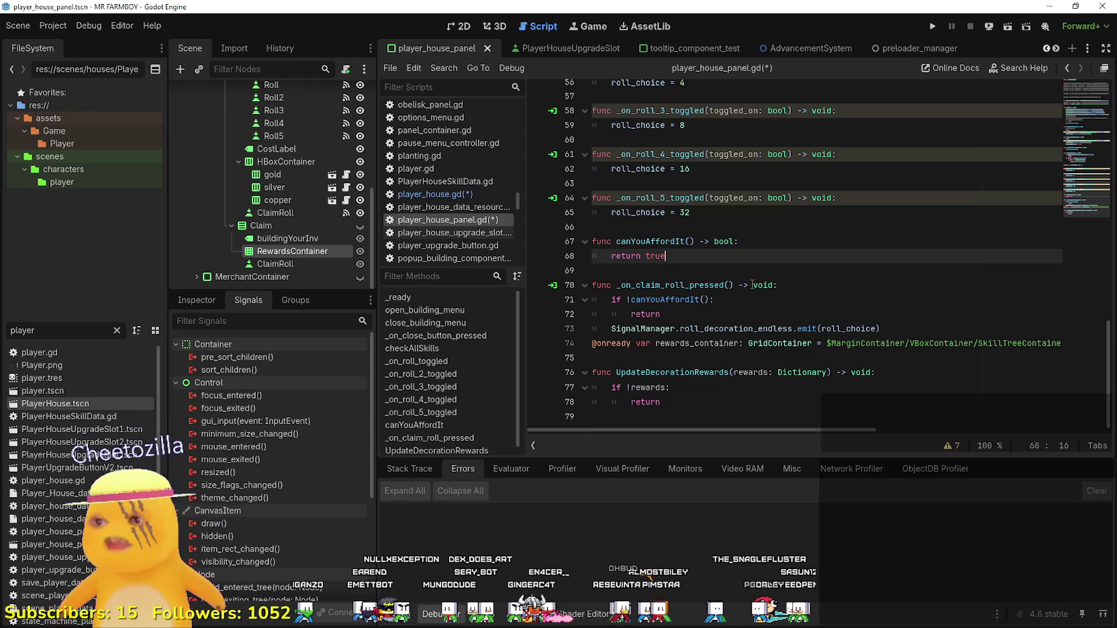
Save the scene and its scripts.
{"action": "left_click", "coordinate": [684, 359]}
{"action": "mouse_move", "coordinate": [684, 428]}
{"action": "left_mouse_down"}
{"action": "mouse_move", "coordinate": [839, 430]}
{"action": "mouse_move", "coordinate": [737, 430]}
{"action": "left_mouse_up"}
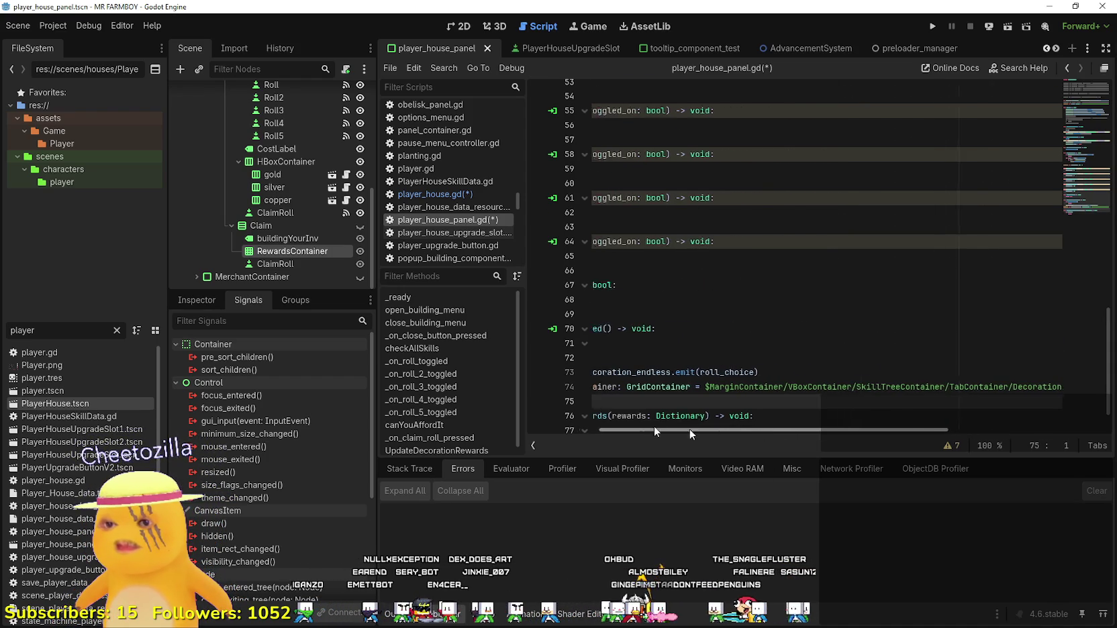
{"action": "key", "text": "Down"}
{"action": "key", "text": "Down"}
{"action": "key", "text": "Down"}
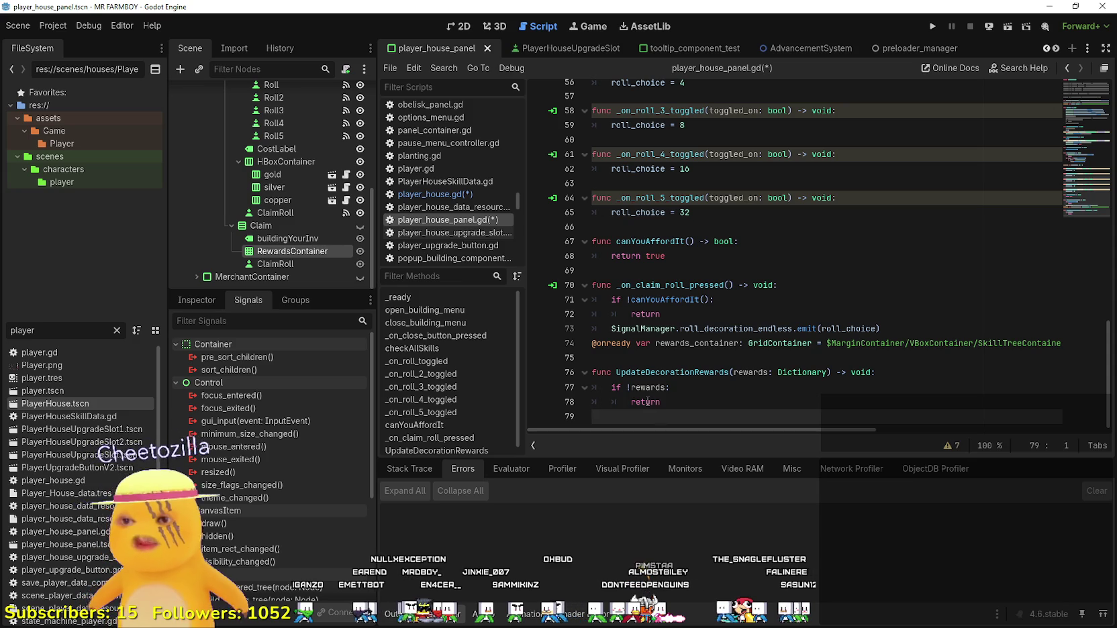
{"action": "left_click", "coordinate": [650, 360]}
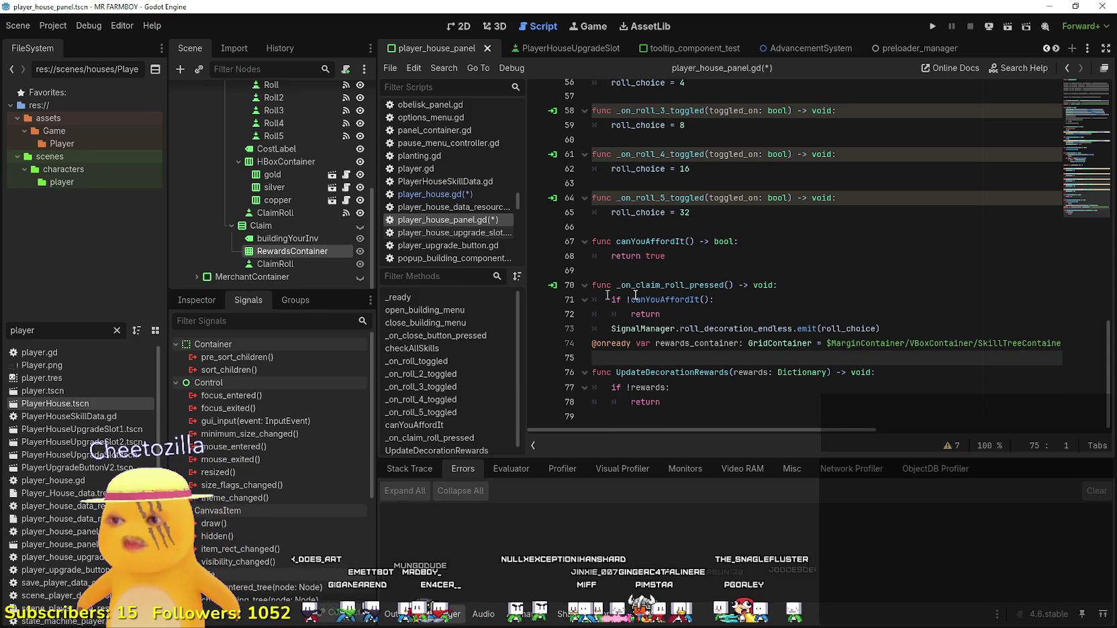
{"action": "key", "text": "ctrl+s"}
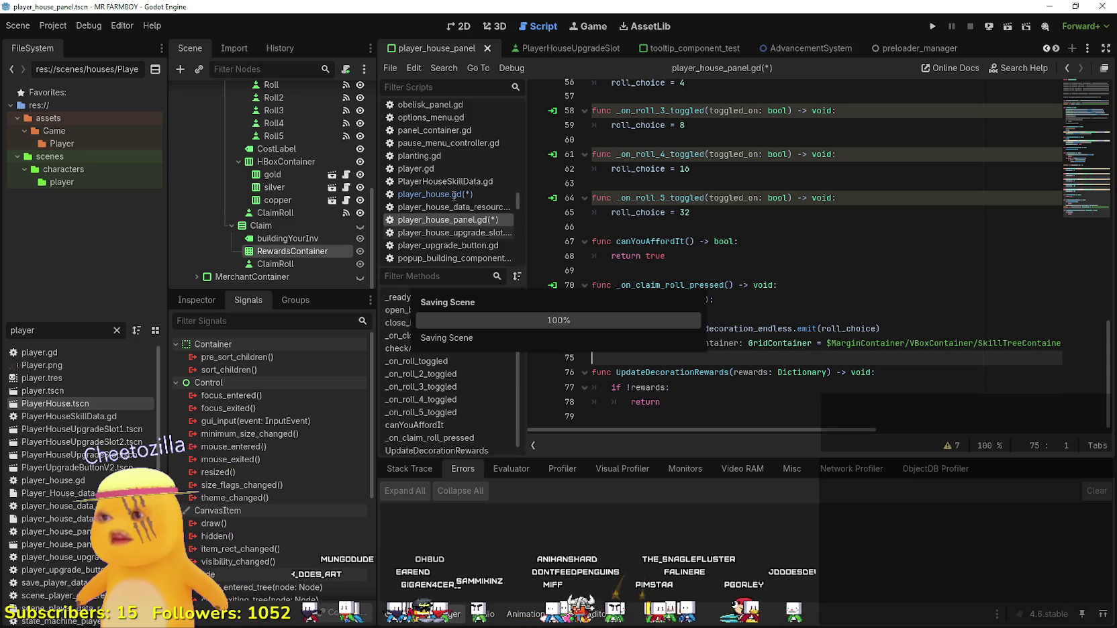
Check where UpdateDecorationRewards is connected in _ready, then return to the early return.
{"action": "left_click", "coordinate": [735, 267]}
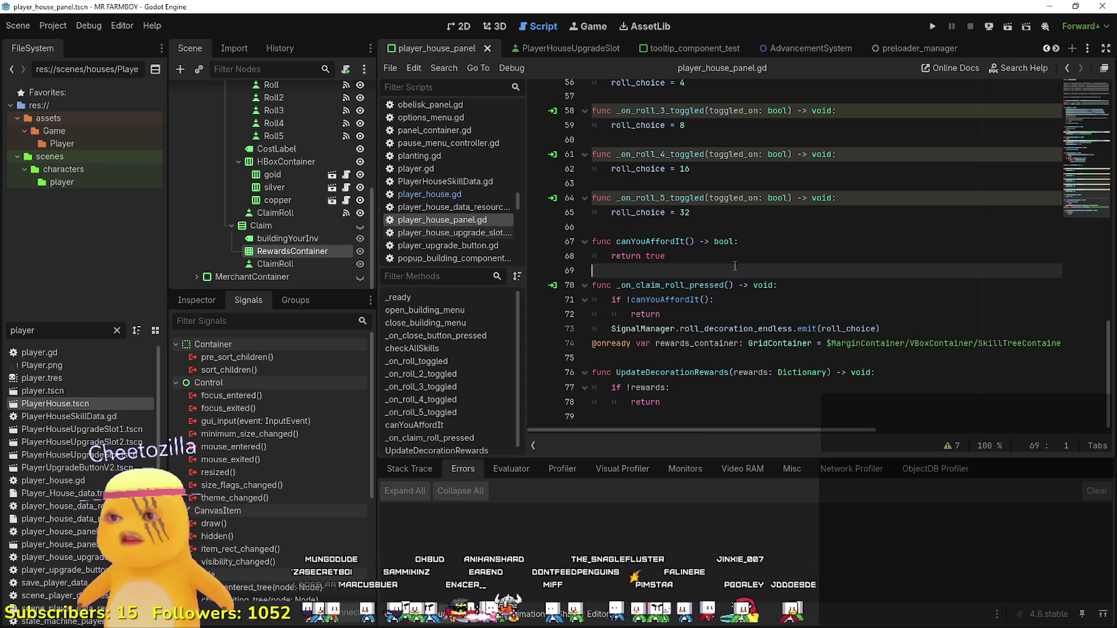
{"action": "left_click", "coordinate": [703, 401]}
{"action": "scroll", "coordinate": [702, 393], "scroll_direction": "up", "scroll_amount": 8}
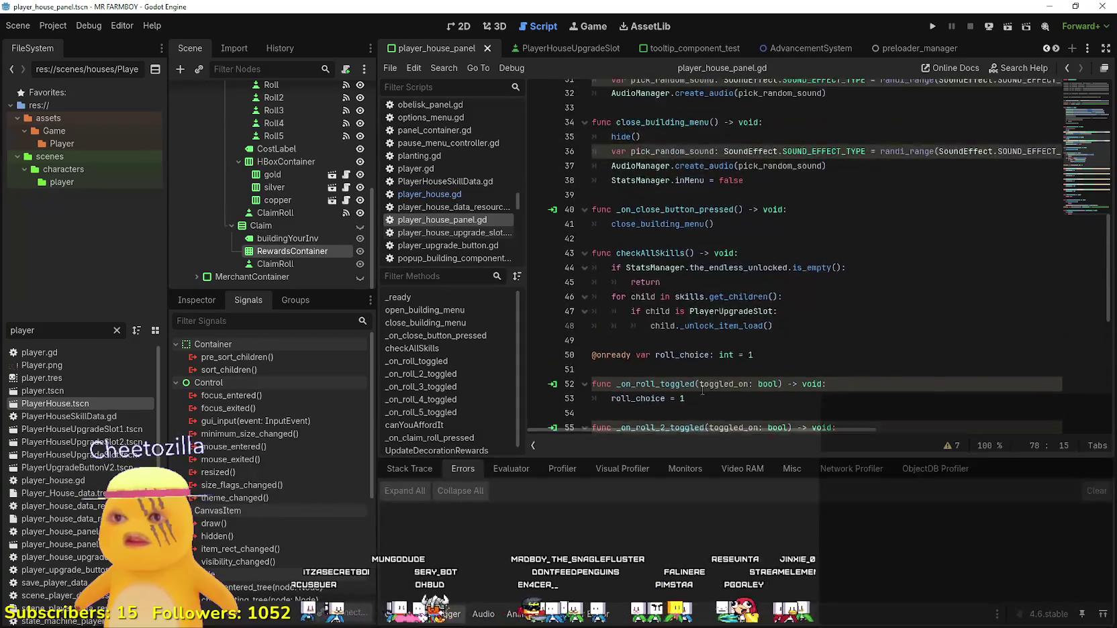
{"action": "scroll", "coordinate": [702, 390], "scroll_direction": "up", "scroll_amount": 6}
{"action": "left_click", "coordinate": [912, 166]}
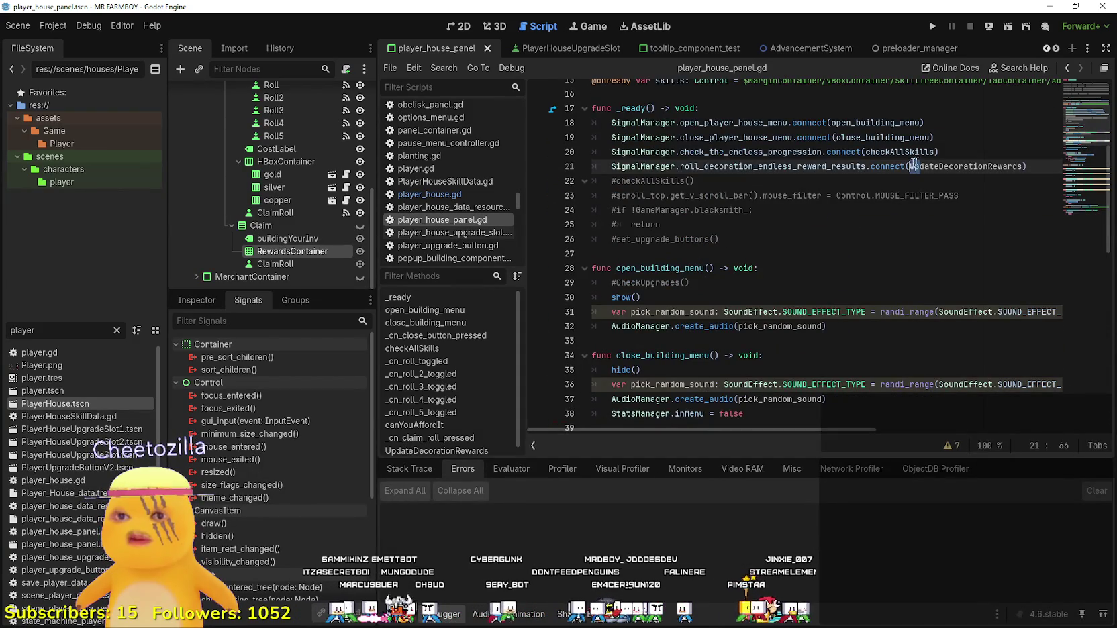
{"action": "scroll", "coordinate": [804, 264], "scroll_direction": "down", "scroll_amount": 14}
{"action": "left_click", "coordinate": [717, 403]}
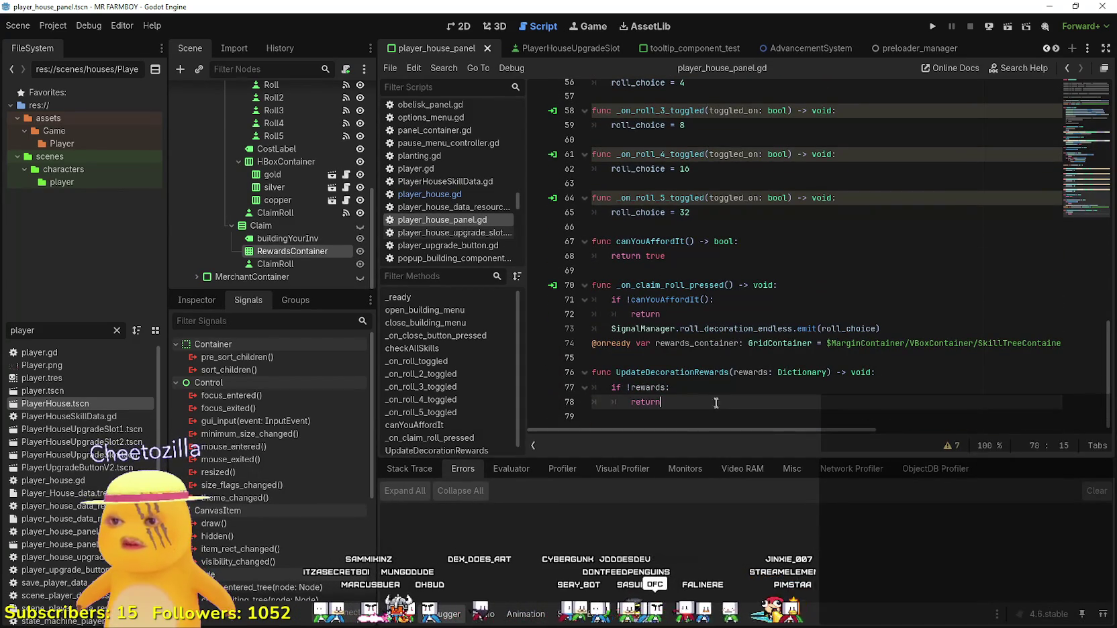
{"action": "left_click", "coordinate": [673, 417]}
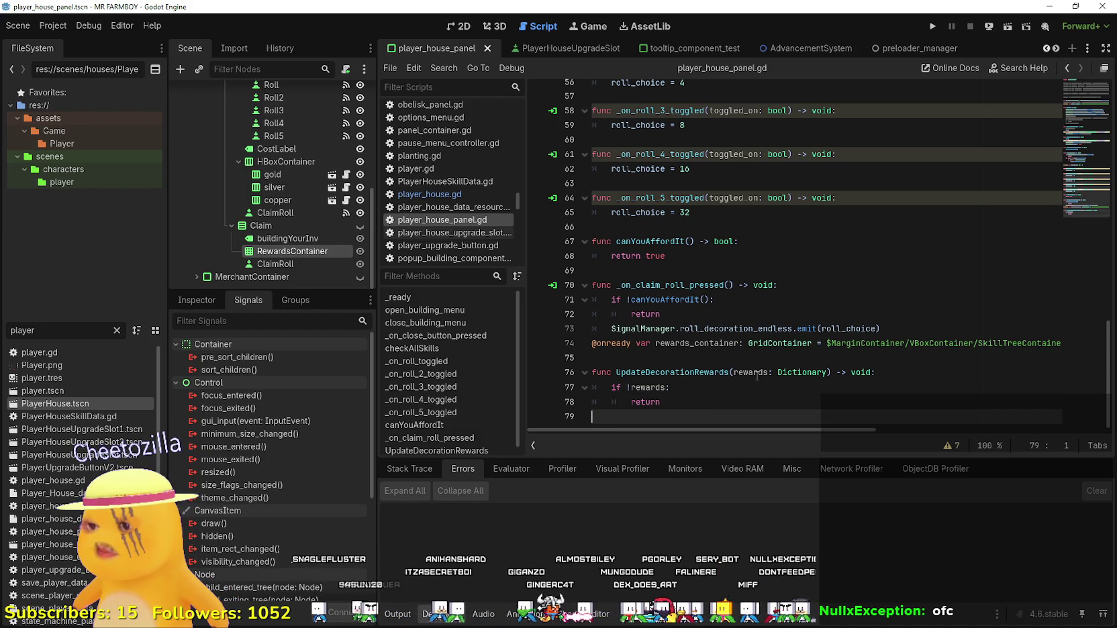
Review UpdateDecorationRewards and add a new indented line after line 78's return.
{"action": "double_click", "coordinate": [752, 371]}
{"action": "left_click_drag", "start_coordinate": [634, 406], "coordinate": [592, 387]}
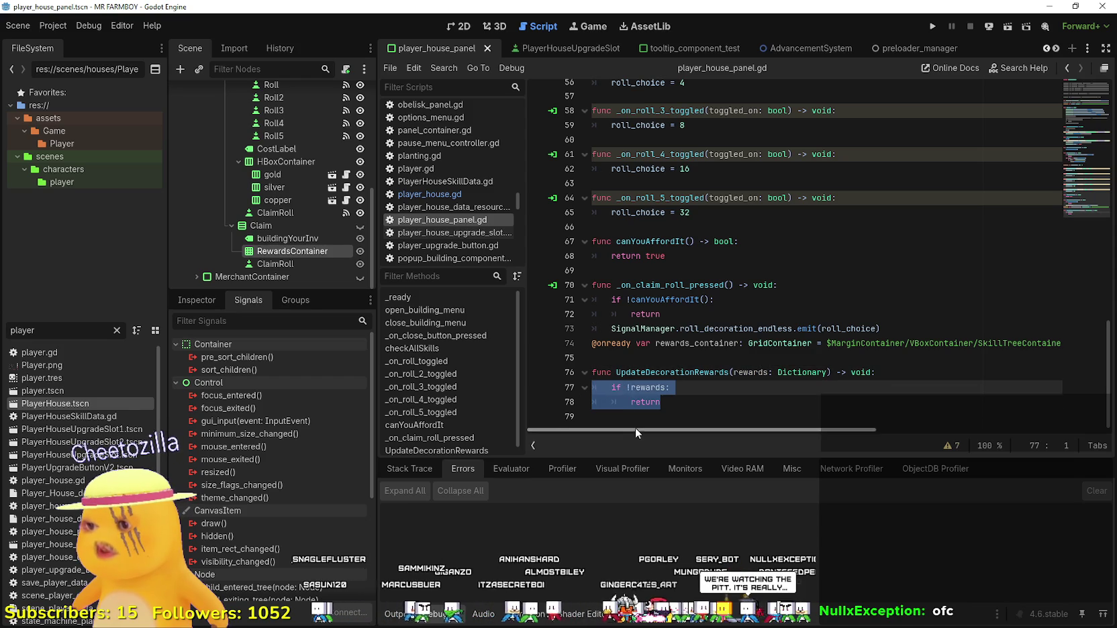
{"action": "left_click", "coordinate": [669, 410]}
{"action": "mouse_move", "coordinate": [663, 402]}
{"action": "left_mouse_down"}
{"action": "mouse_move", "coordinate": [631, 401]}
{"action": "mouse_move", "coordinate": [592, 372]}
{"action": "left_mouse_up"}
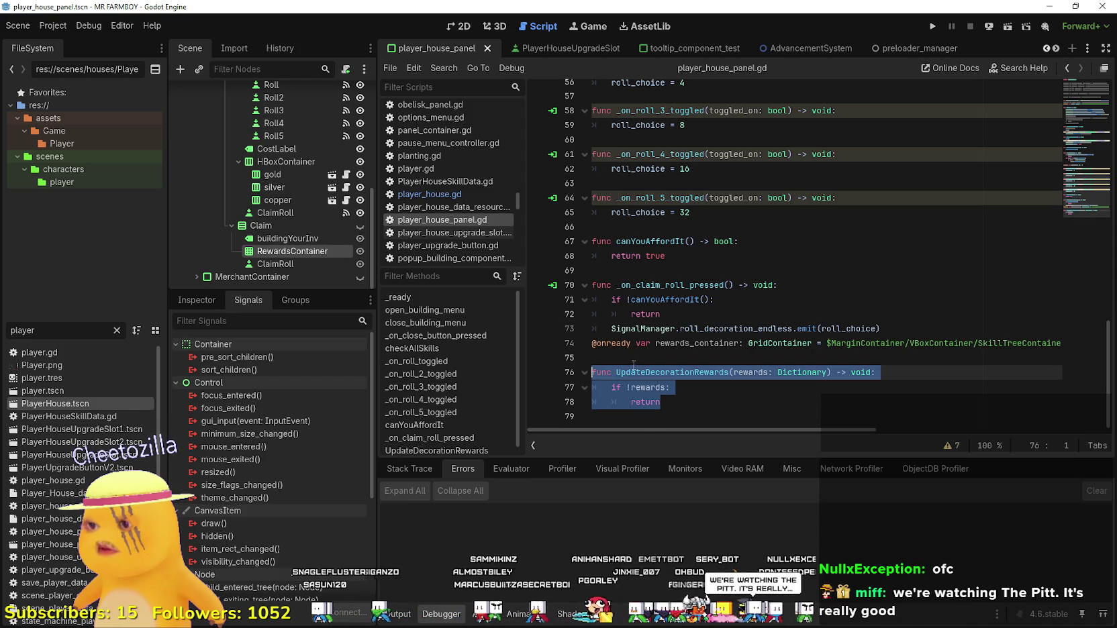
{"action": "key", "text": "Right"}
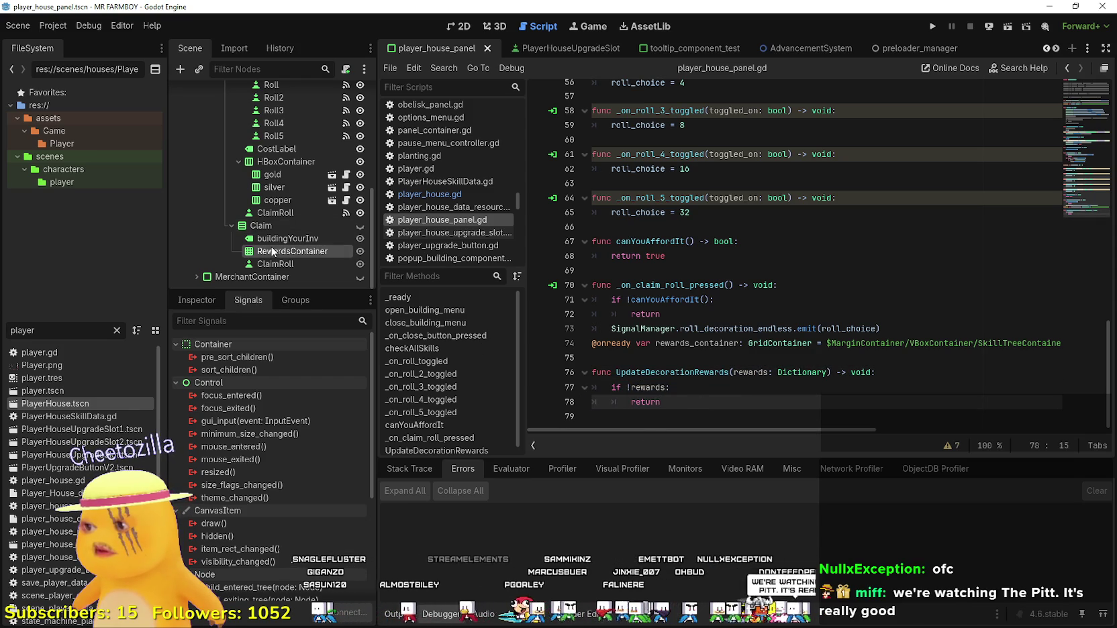
{"action": "double_click", "coordinate": [696, 343]}
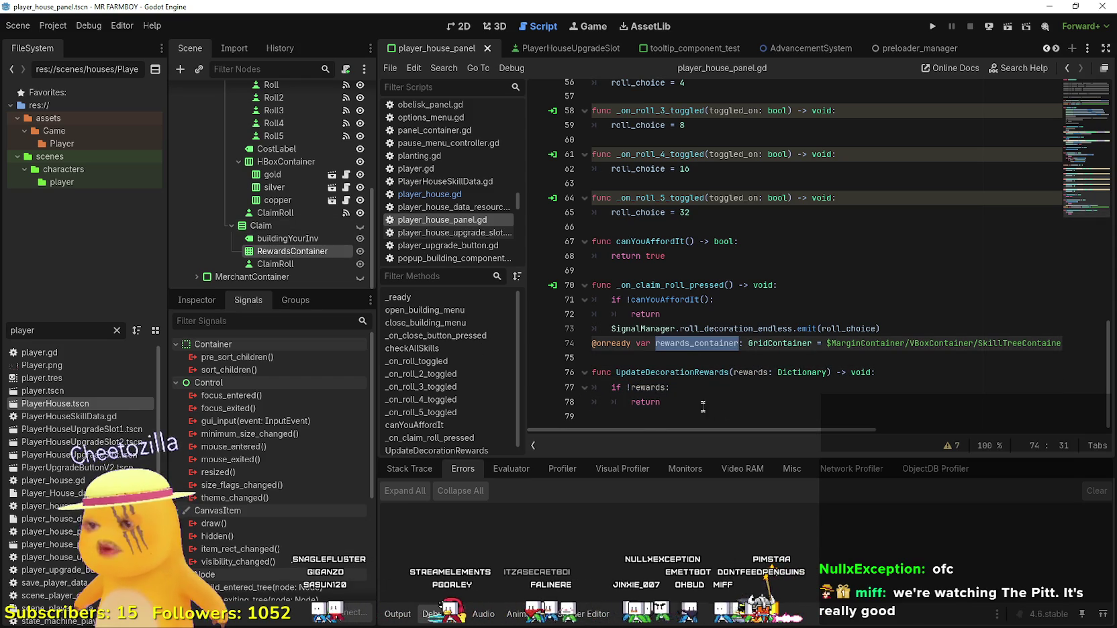
{"action": "left_click", "coordinate": [673, 401]}
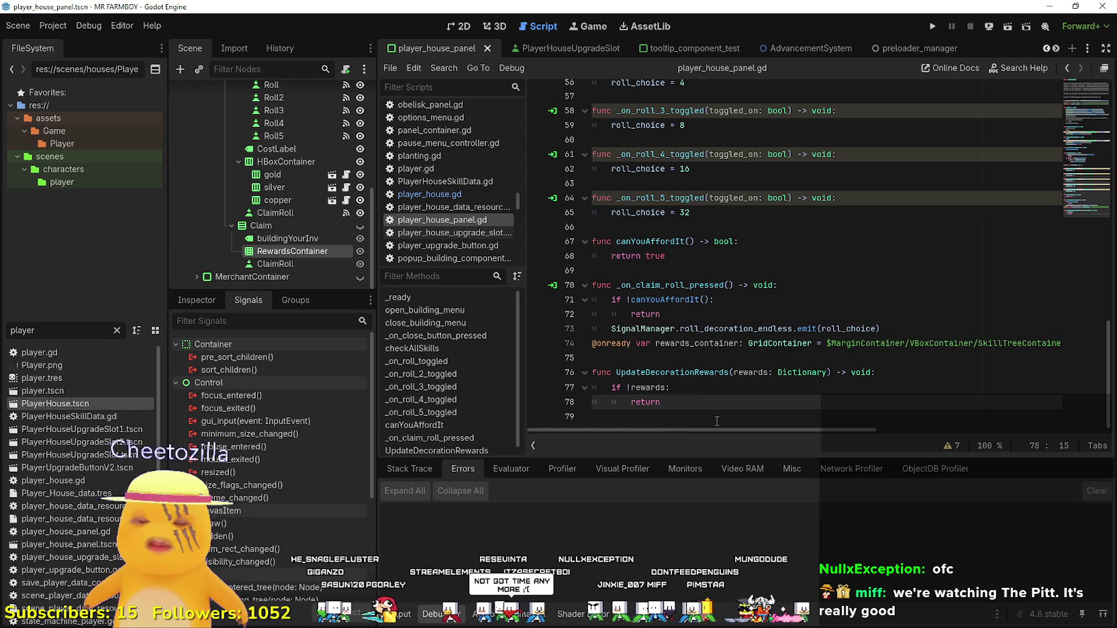
{"action": "key", "text": "Return"}
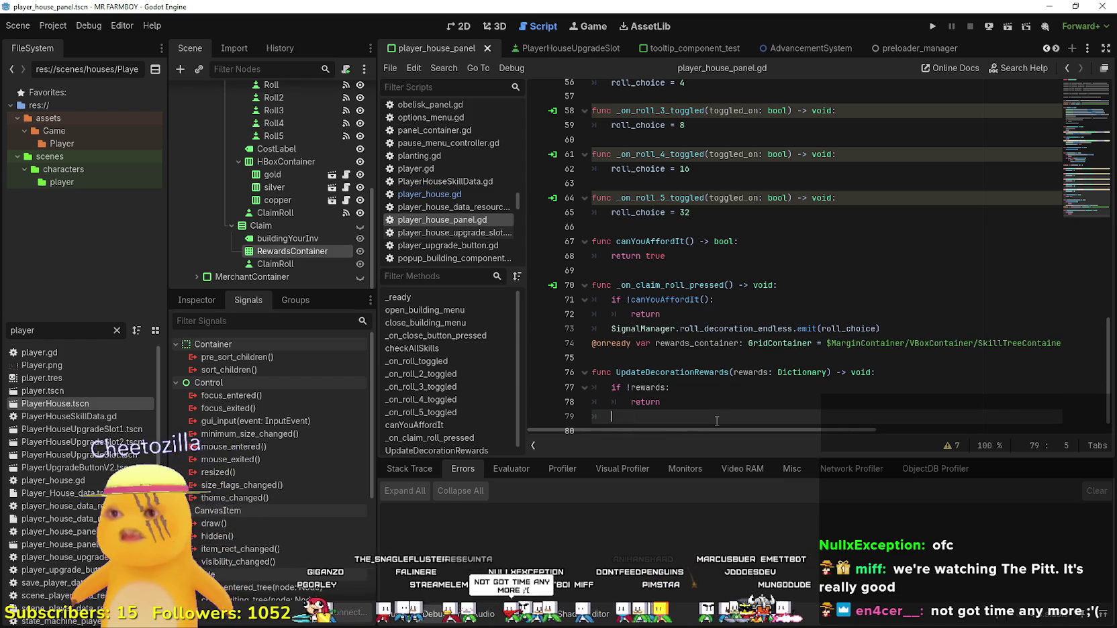
Write 'for reward in rewards_container:' and look up slot_scene on line 13.
{"action": "type", "text": "for reward i"}
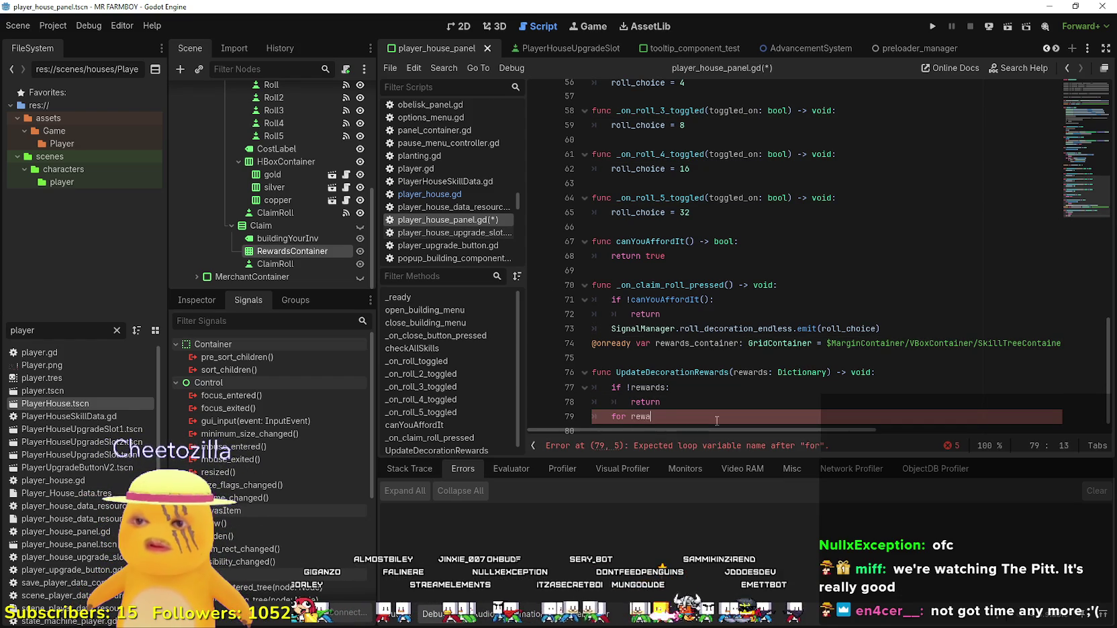
{"action": "type", "text": "n rewards_container:"}
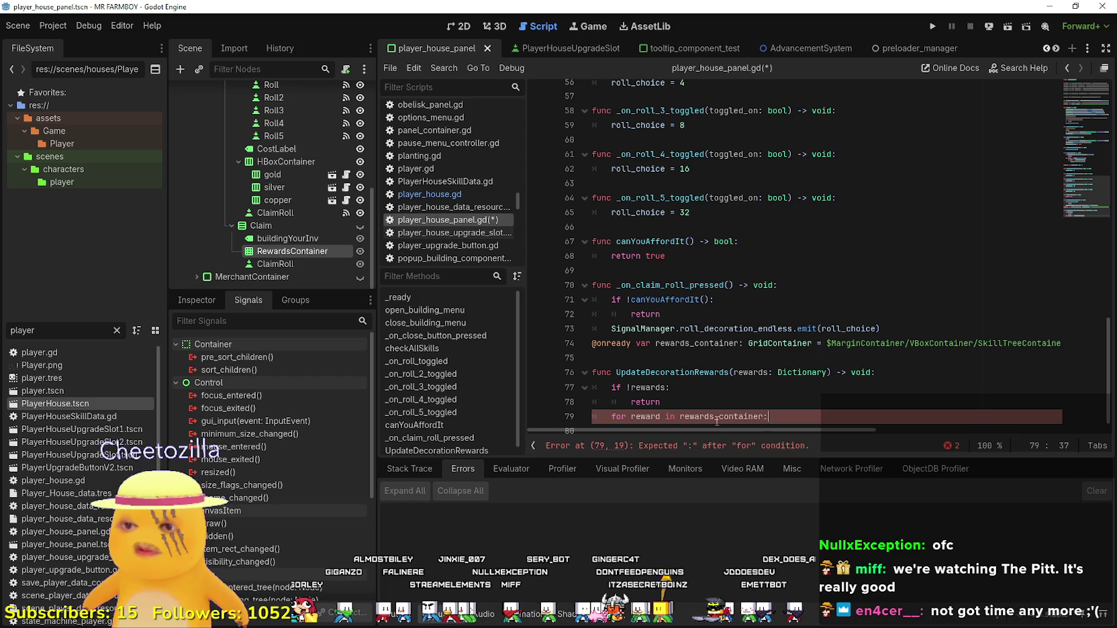
{"action": "key", "text": "Return"}
{"action": "scroll", "coordinate": [681, 334], "scroll_direction": "up", "scroll_amount": 9}
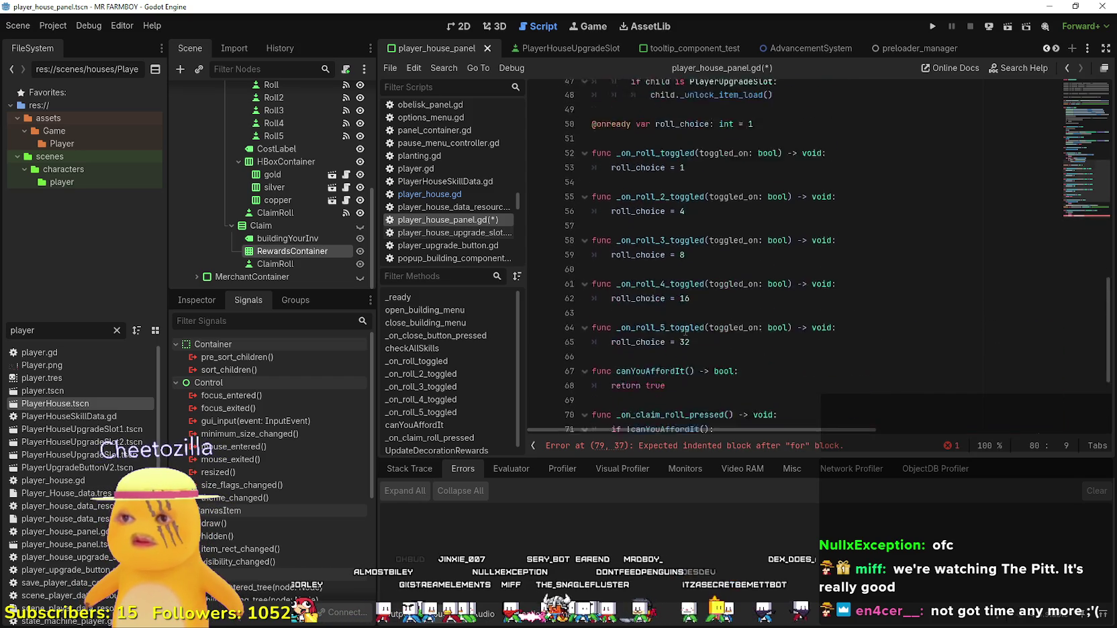
{"action": "scroll", "coordinate": [684, 329], "scroll_direction": "up", "scroll_amount": 8}
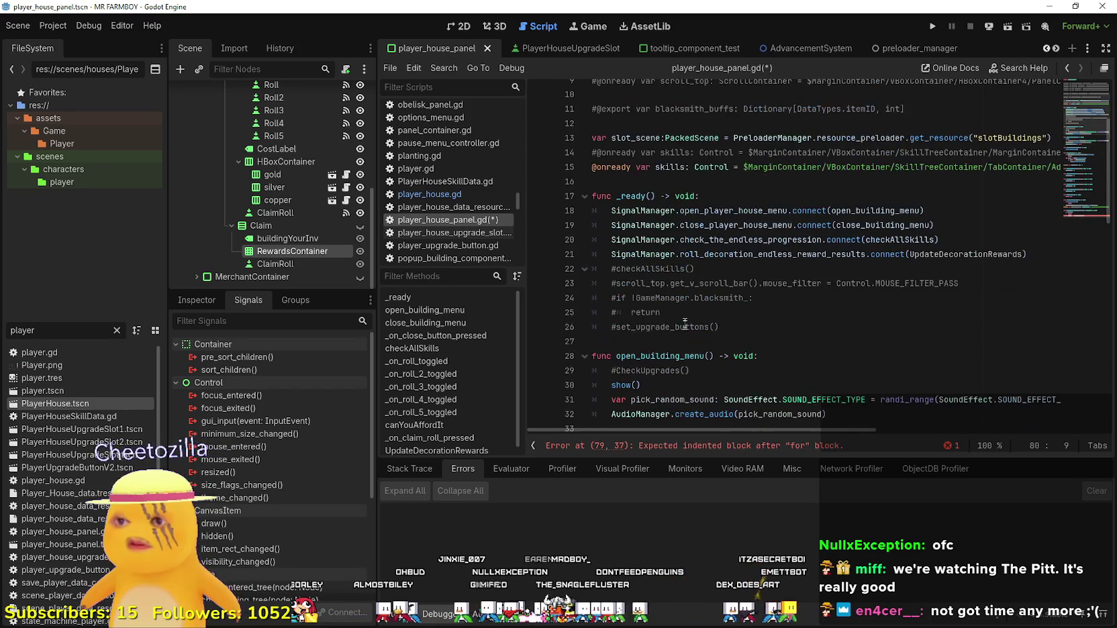
{"action": "left_click", "coordinate": [693, 351]}
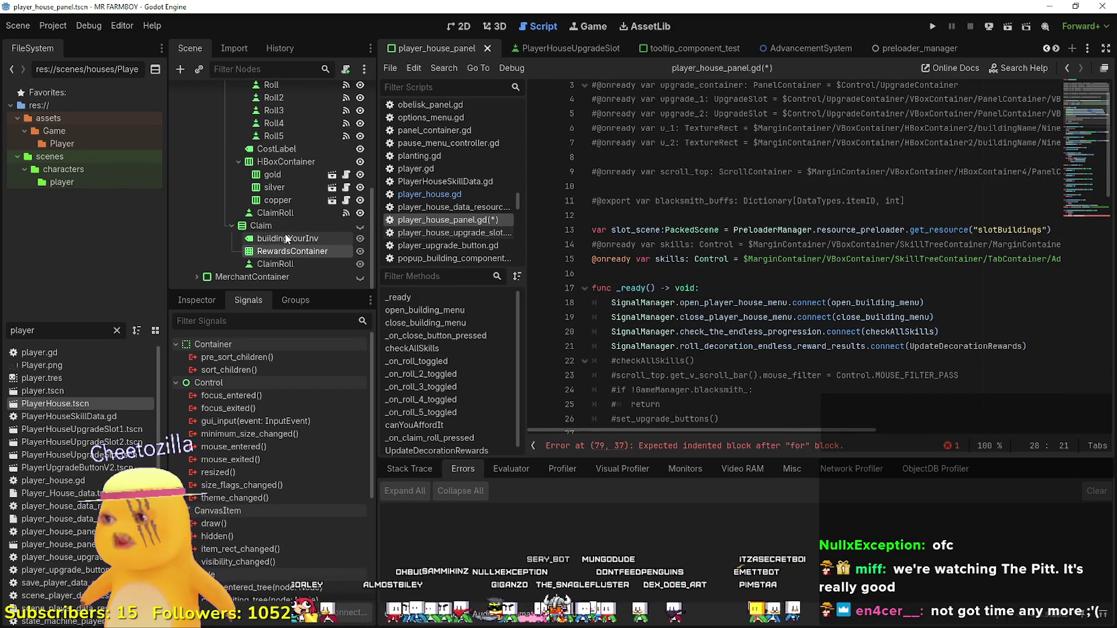
{"action": "scroll", "coordinate": [697, 263], "scroll_direction": "up", "scroll_amount": 2}
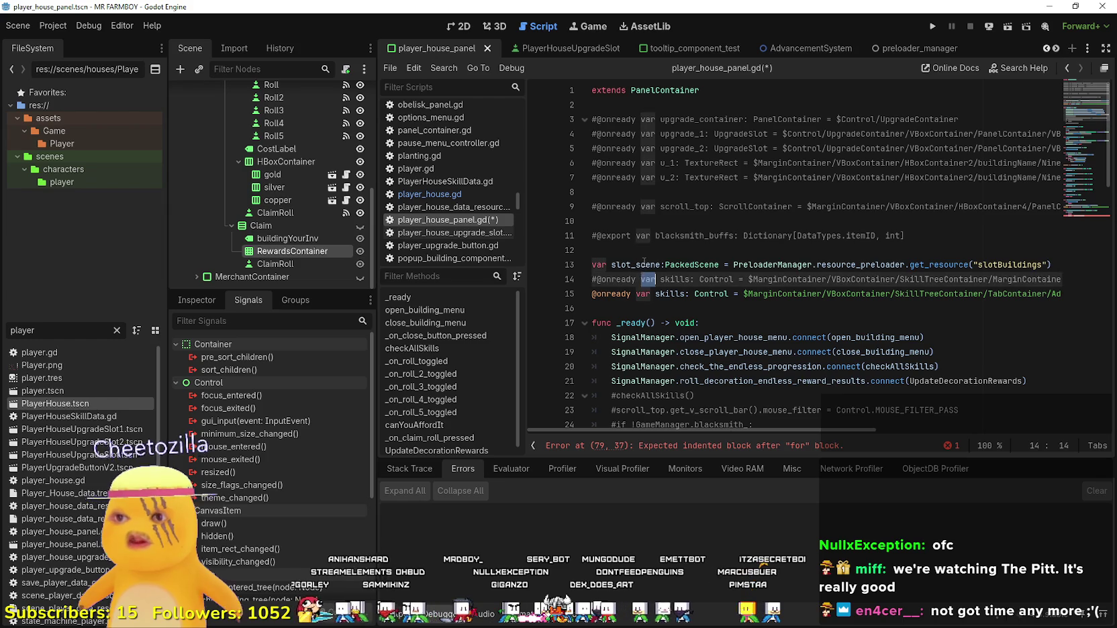
{"action": "double_click", "coordinate": [637, 264]}
Type slot_scene on loop body line 80, then select the 'player' FileSystem filter text.
{"action": "left_click_drag", "start_coordinate": [779, 430], "coordinate": [944, 448]}
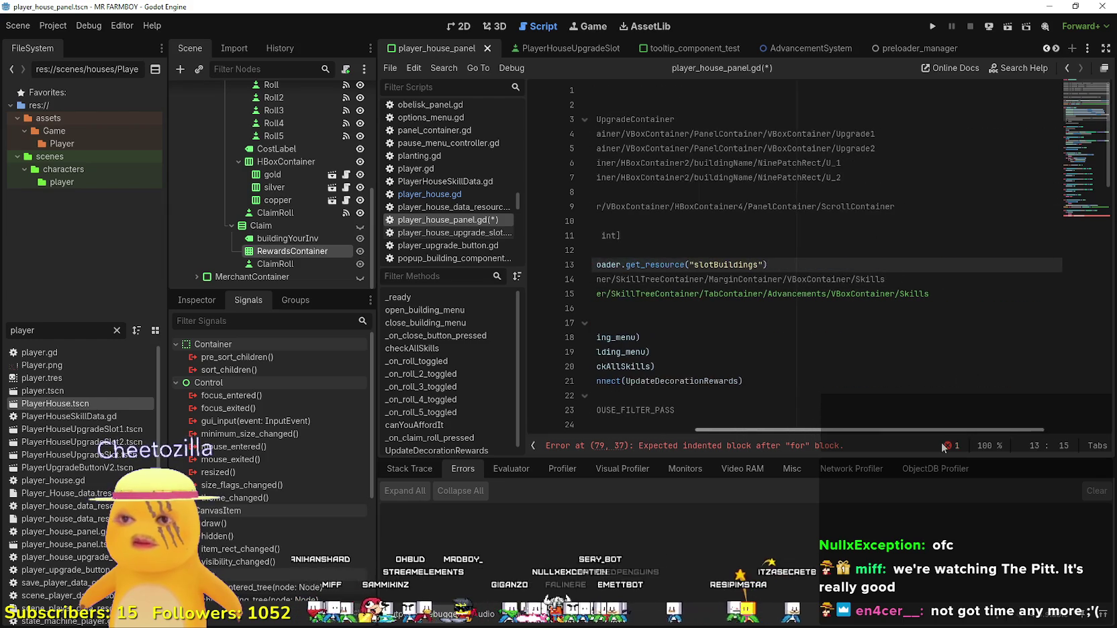
{"action": "scroll", "coordinate": [873, 430], "scroll_direction": "left", "scroll_amount": 5}
{"action": "scroll", "coordinate": [705, 357], "scroll_direction": "down", "scroll_amount": 10}
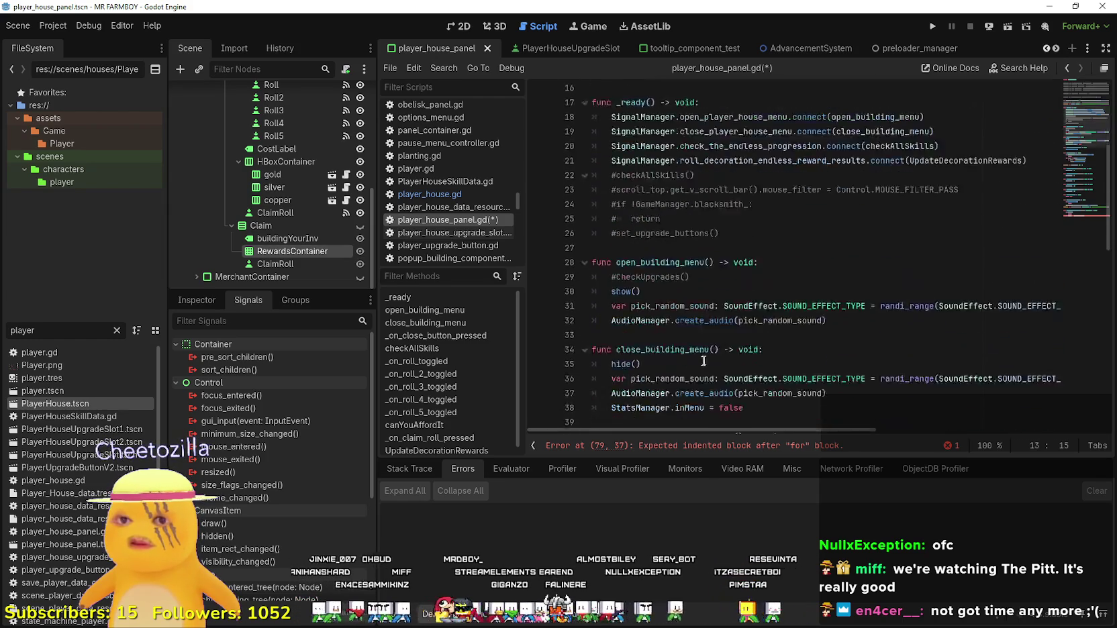
{"action": "scroll", "coordinate": [705, 358], "scroll_direction": "up", "scroll_amount": 10}
{"action": "scroll", "coordinate": [676, 323], "scroll_direction": "down", "scroll_amount": 7}
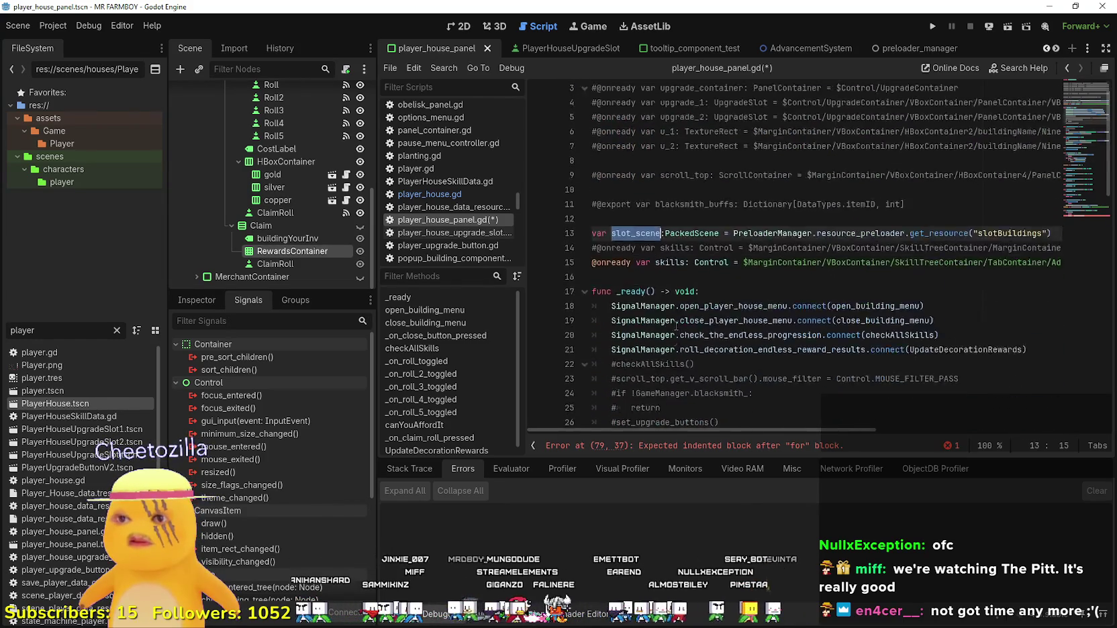
{"action": "scroll", "coordinate": [676, 323], "scroll_direction": "down", "scroll_amount": 12}
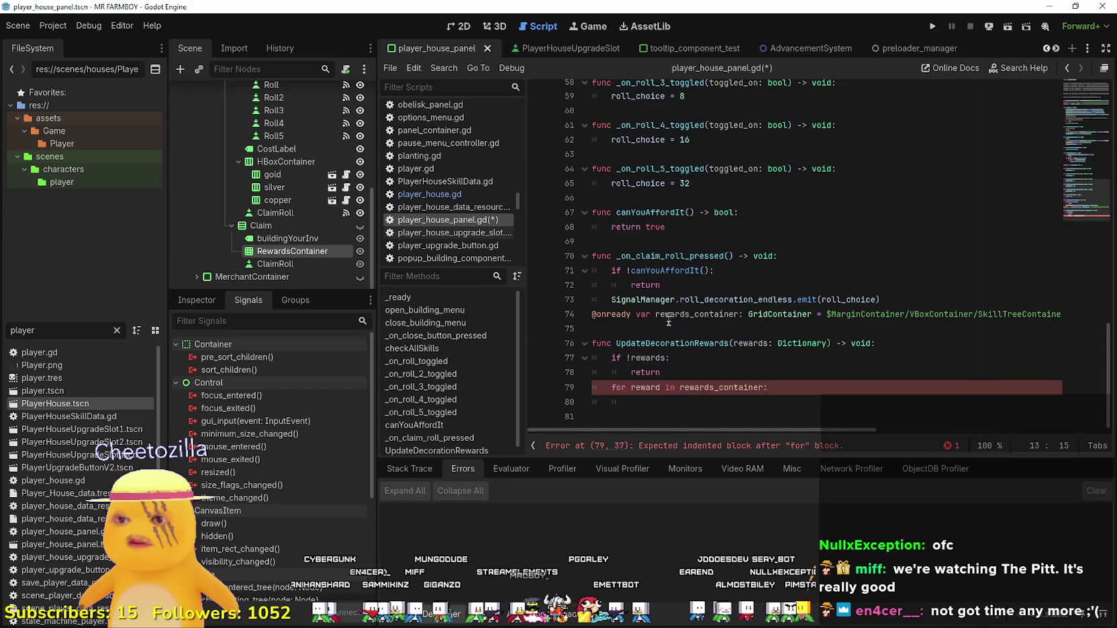
{"action": "left_click", "coordinate": [711, 409]}
{"action": "type", "text": "slot_scene"}
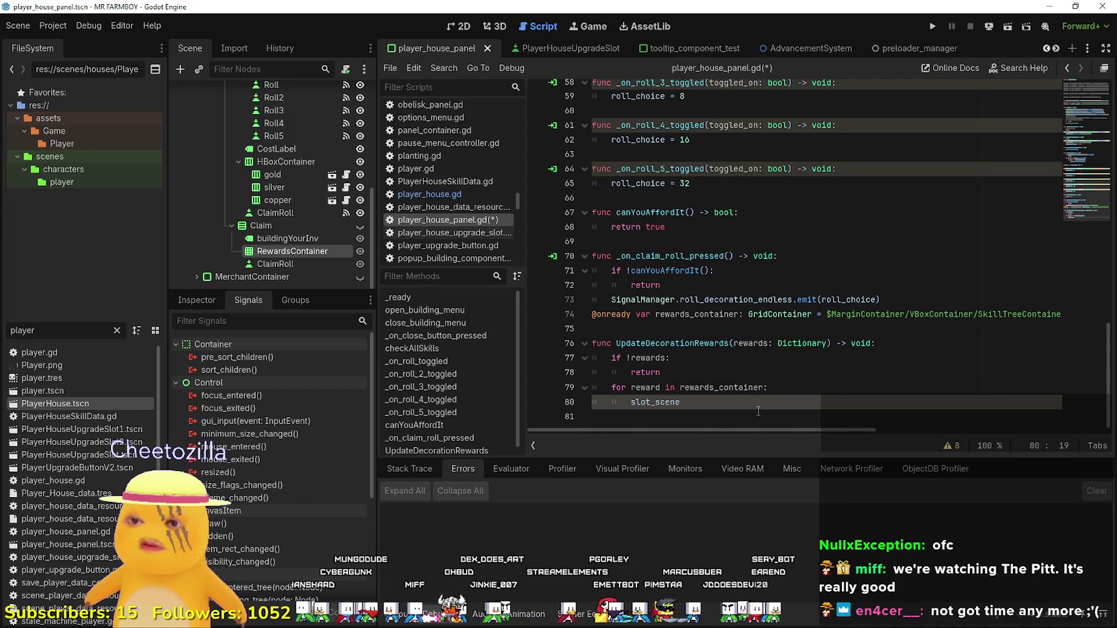
{"action": "left_click", "coordinate": [61, 325]}
{"action": "double_click", "coordinate": [62, 325]}
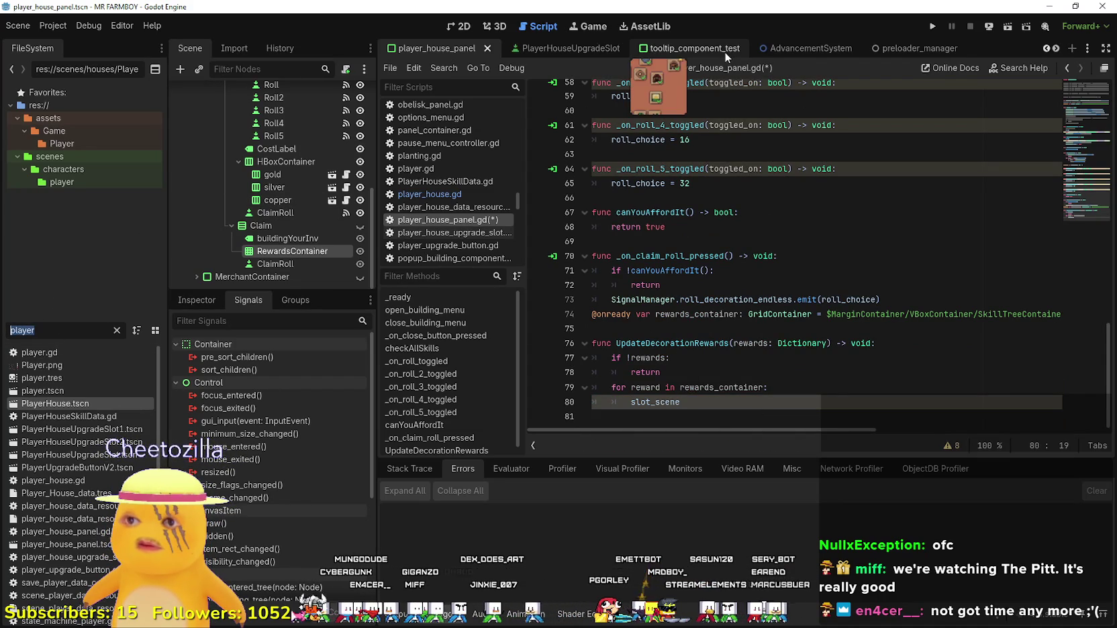
Filter FileSystem by 'black', open Blacksmith.tscn and show its blacksmith.gd script.
{"action": "left_click", "coordinate": [1057, 49]}
{"action": "left_click", "coordinate": [1057, 48]}
{"action": "left_click", "coordinate": [1057, 48]}
{"action": "key", "text": "ctrl+f"}
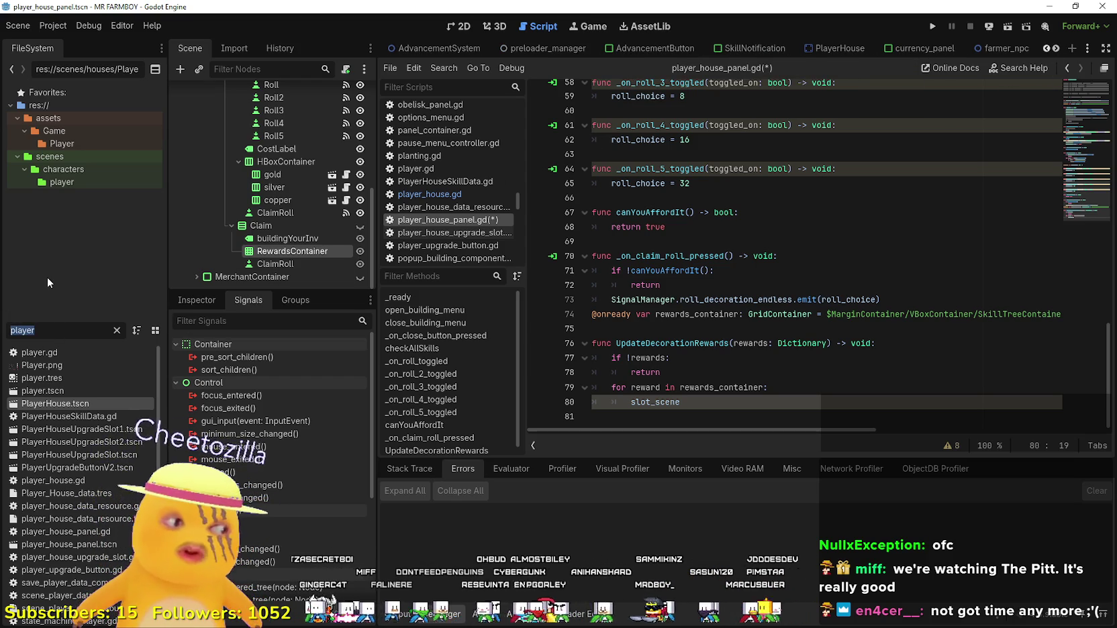
{"action": "type", "text": "black"}
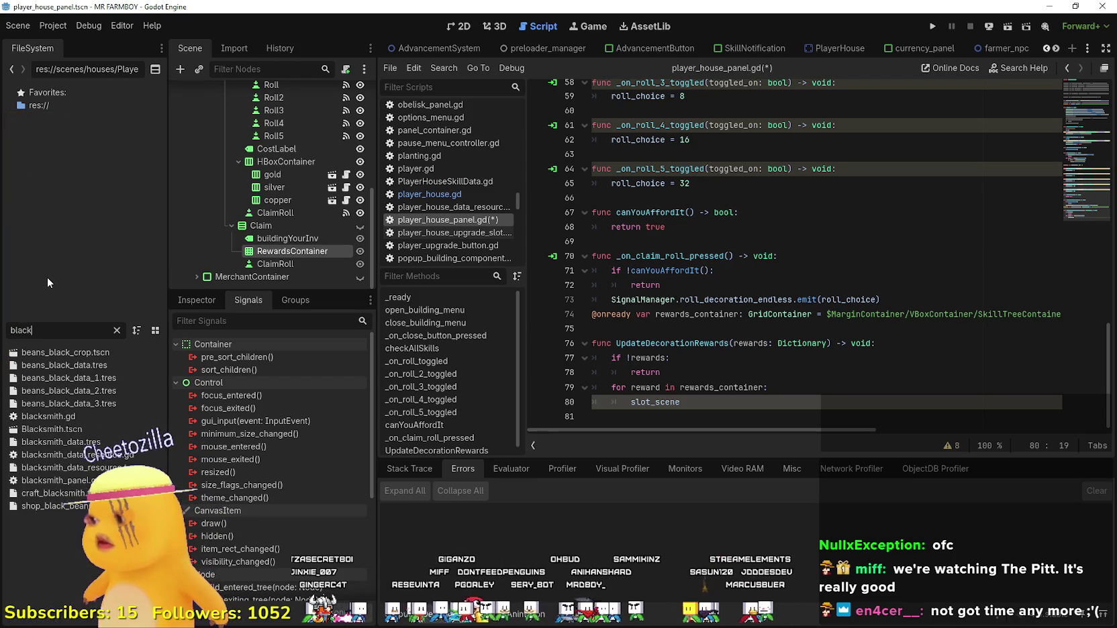
{"action": "double_click", "coordinate": [52, 429]}
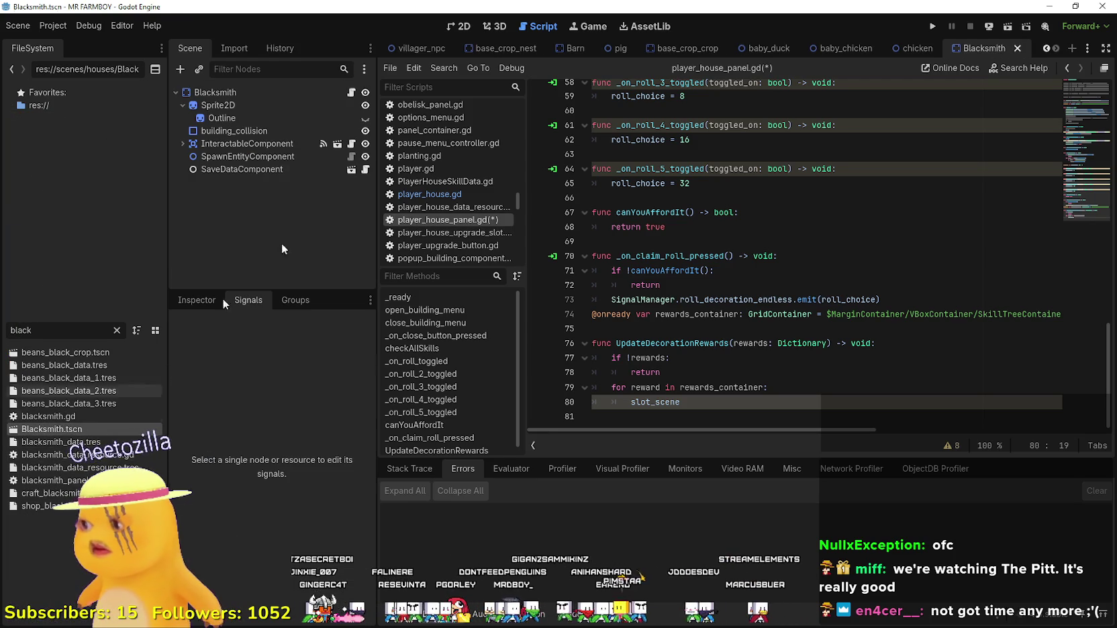
{"action": "left_click", "coordinate": [351, 92]}
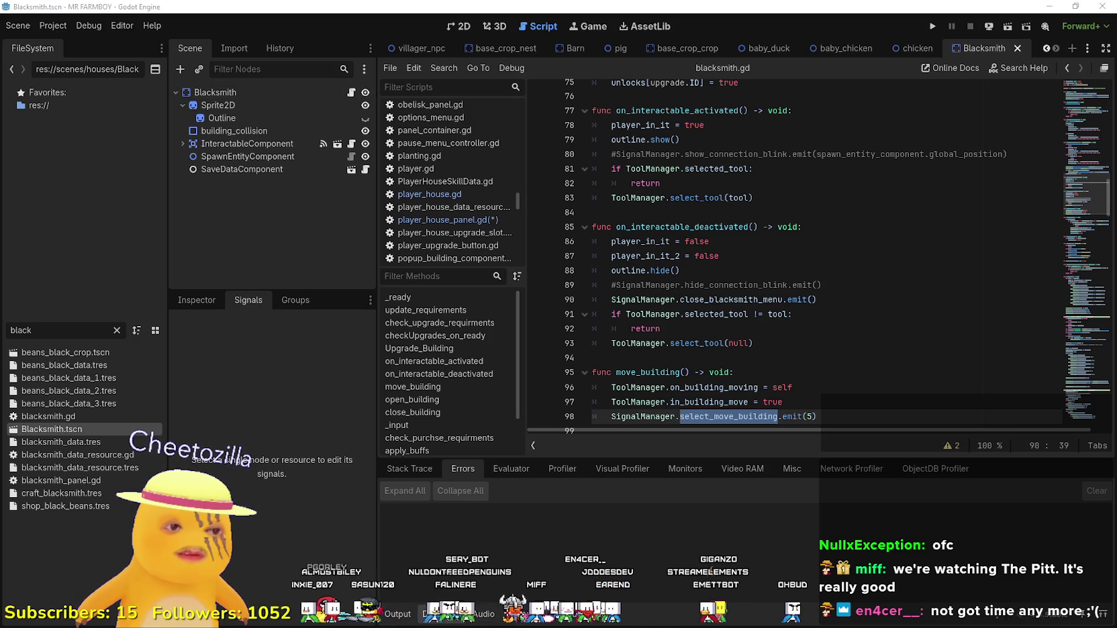
{"action": "key", "text": "alt+Tab"}
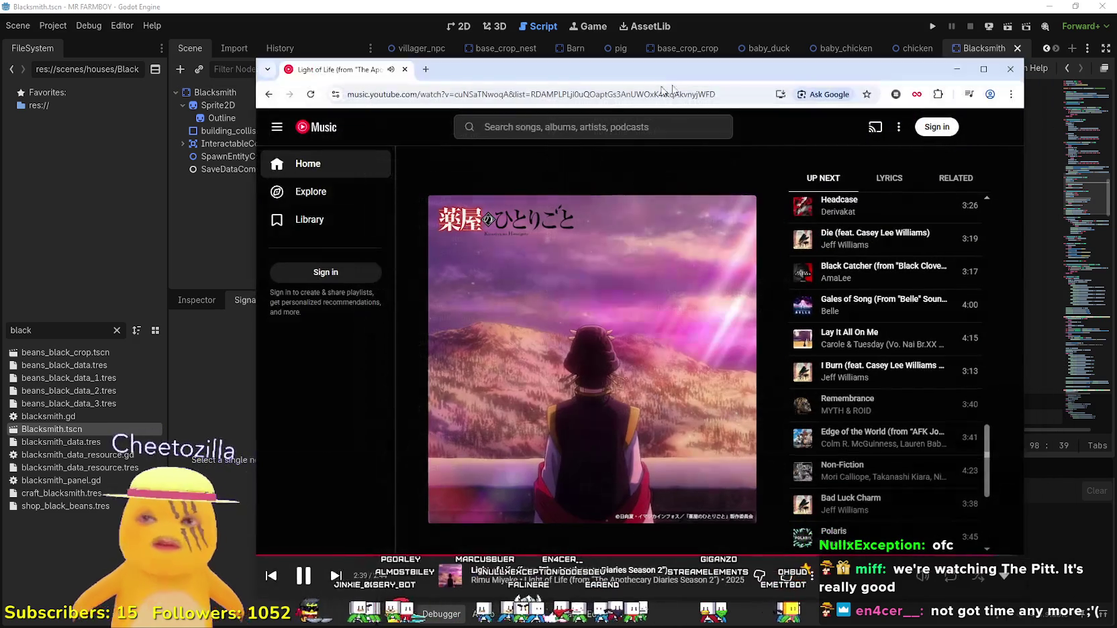
Search Google for 'The Pitt series' in a new tab, with results in English.
{"action": "left_click", "coordinate": [421, 69]}
{"action": "type", "text": "The Pitt"}
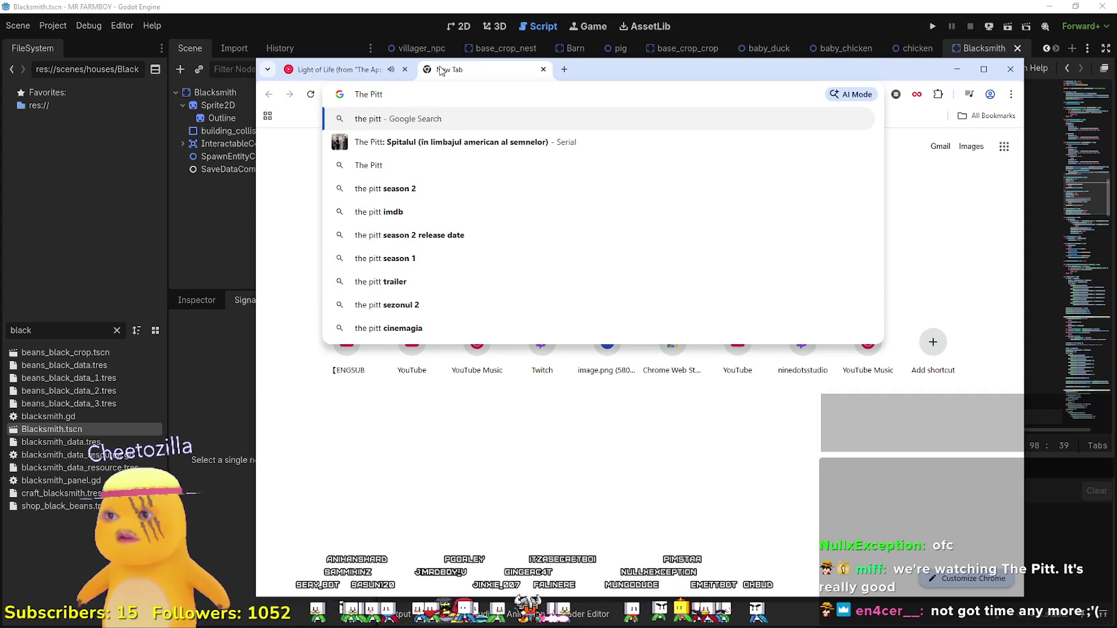
{"action": "type", "text": " ser"}
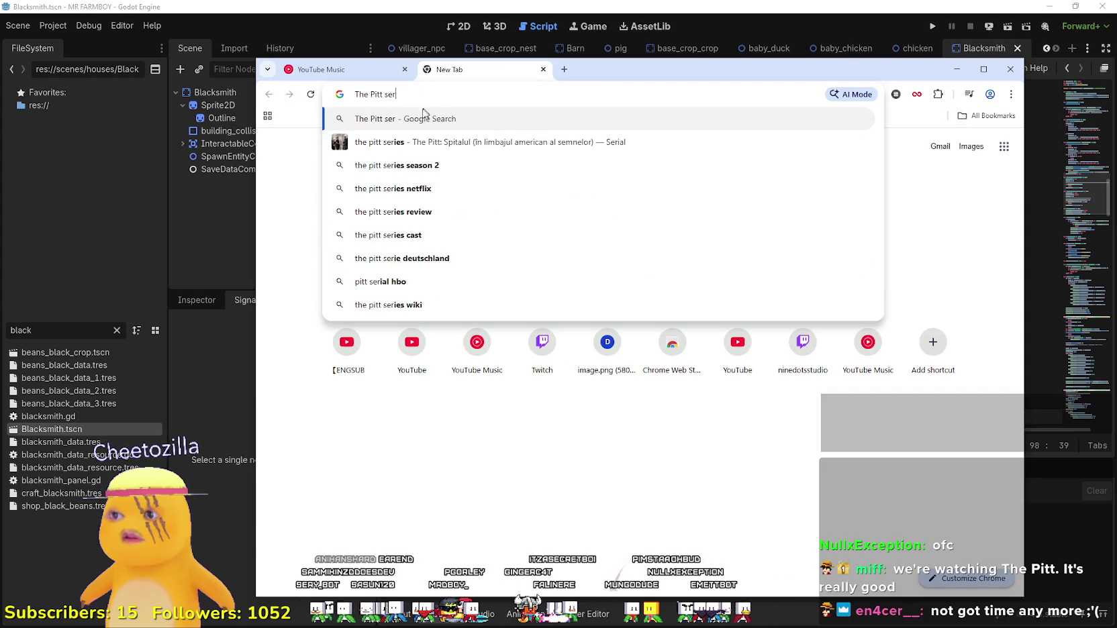
{"action": "left_click", "coordinate": [399, 143]}
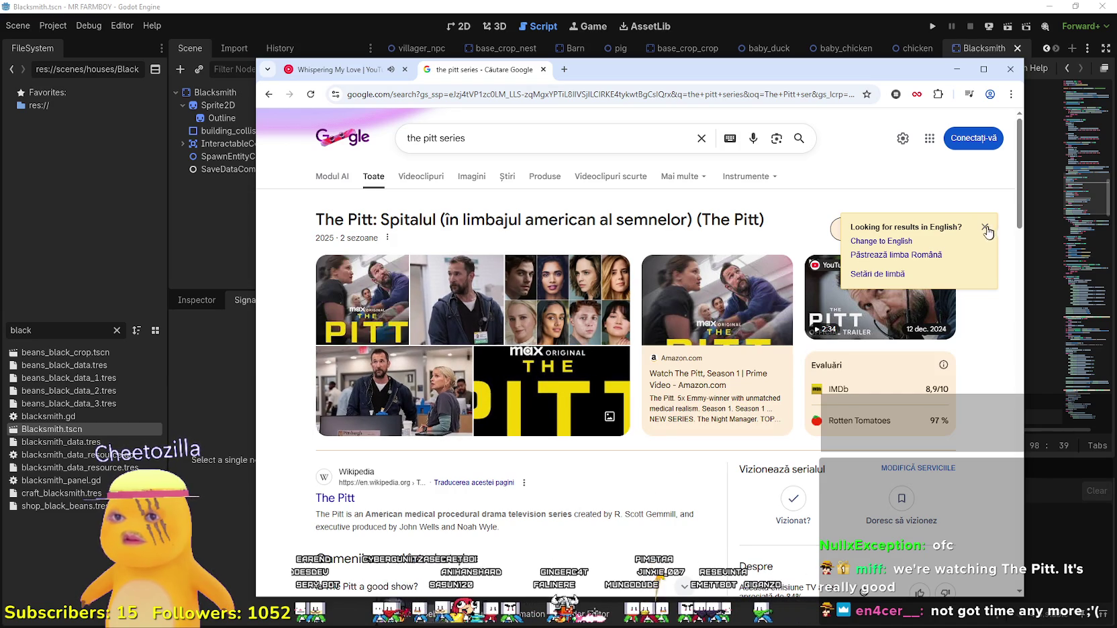
{"action": "left_click", "coordinate": [879, 242]}
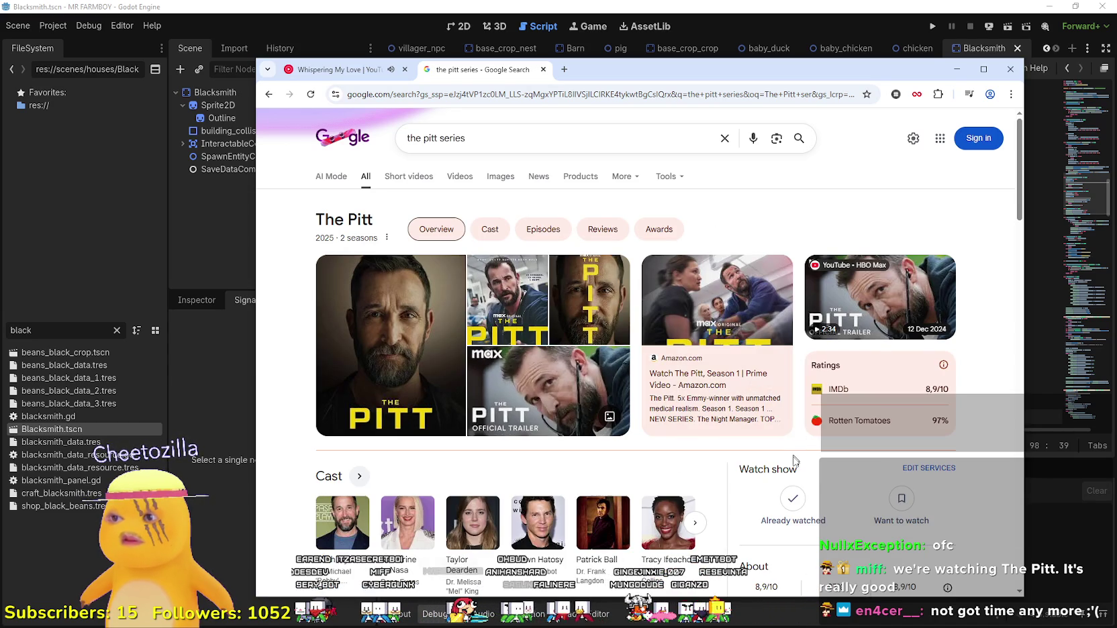
Scroll through the results, expanding 'Is The Pitt a good show?', then return to the top.
{"action": "scroll", "coordinate": [795, 456], "scroll_direction": "down", "scroll_amount": 3}
{"action": "scroll", "coordinate": [767, 451], "scroll_direction": "down", "scroll_amount": 1}
{"action": "left_click", "coordinate": [684, 429]}
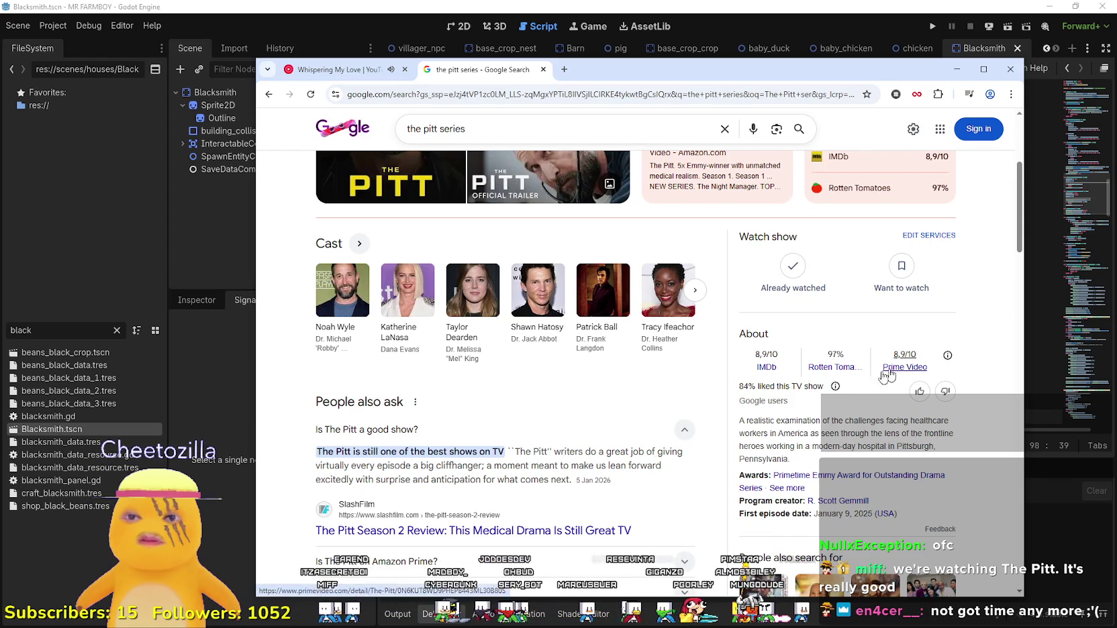
{"action": "scroll", "coordinate": [799, 456], "scroll_direction": "down", "scroll_amount": 1}
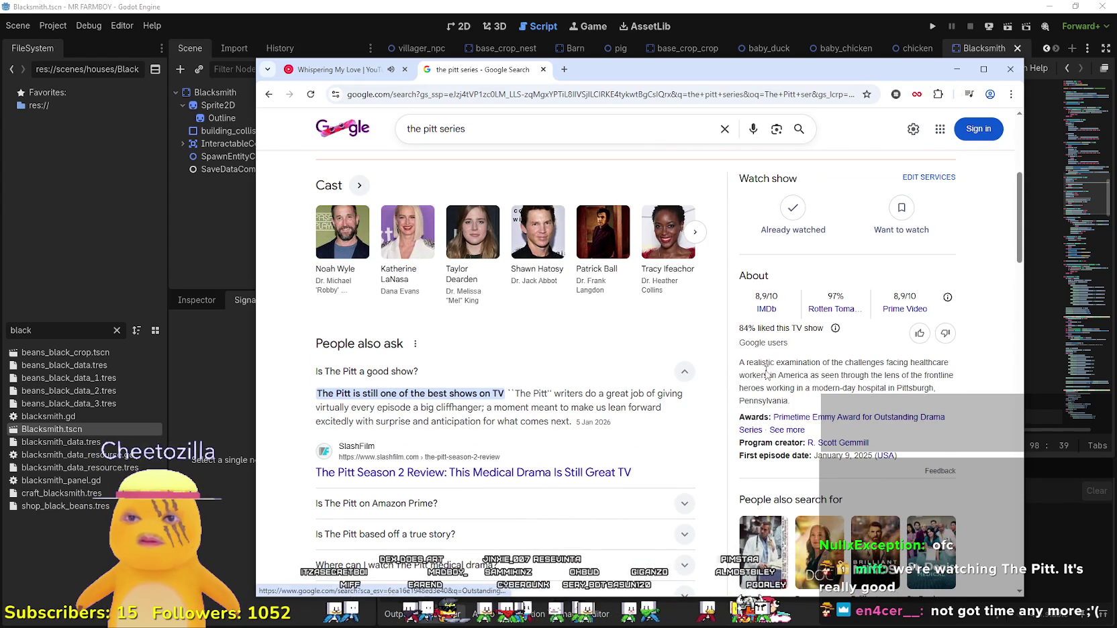
{"action": "left_click_drag", "start_coordinate": [739, 362], "coordinate": [960, 397]}
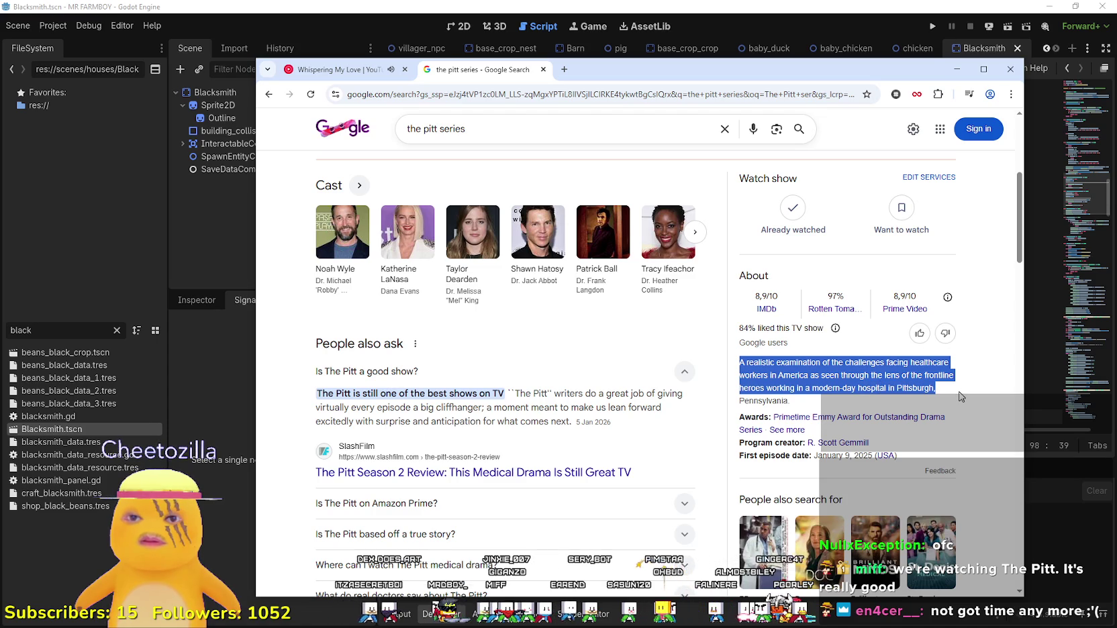
{"action": "scroll", "coordinate": [960, 397], "scroll_direction": "up", "scroll_amount": 5}
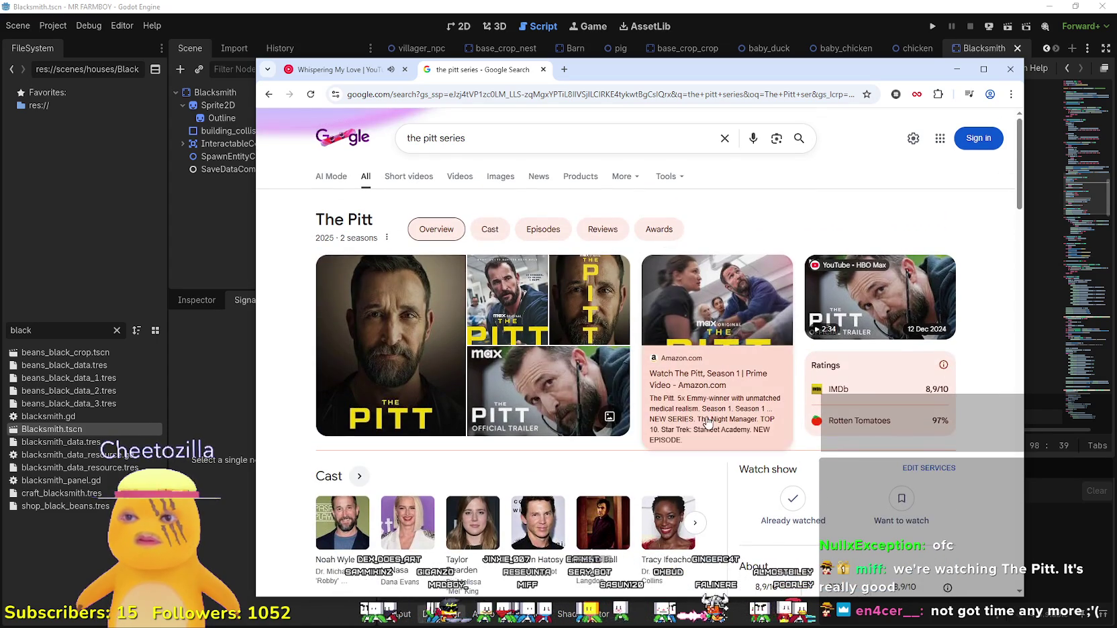
{"action": "scroll", "coordinate": [707, 416], "scroll_direction": "down", "scroll_amount": 7}
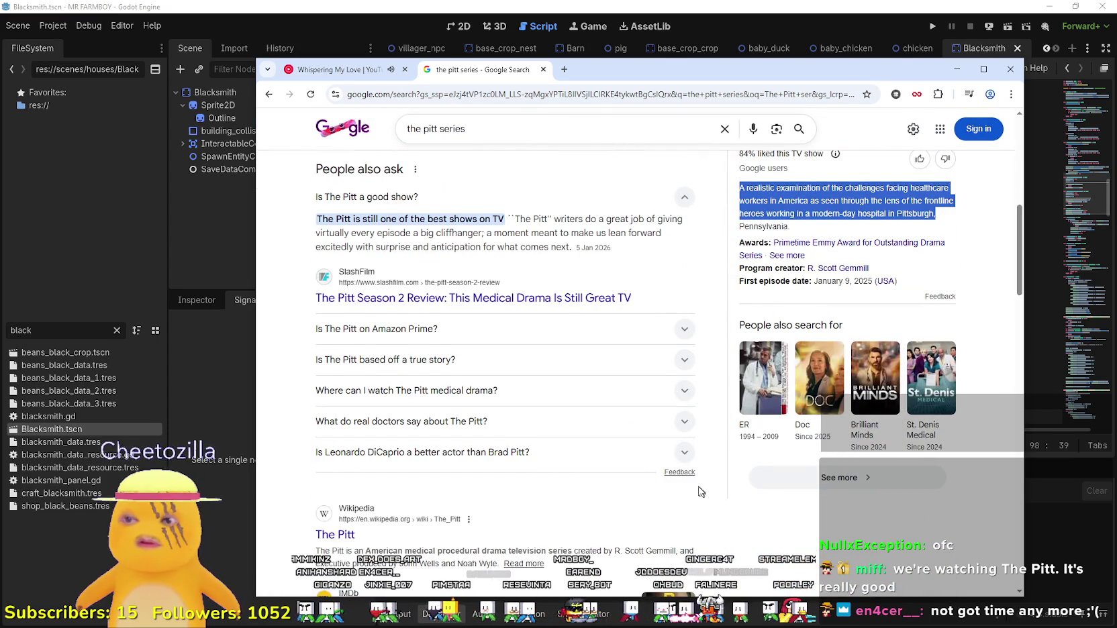
{"action": "scroll", "coordinate": [694, 488], "scroll_direction": "down", "scroll_amount": 1}
{"action": "scroll", "coordinate": [693, 487], "scroll_direction": "down", "scroll_amount": 2}
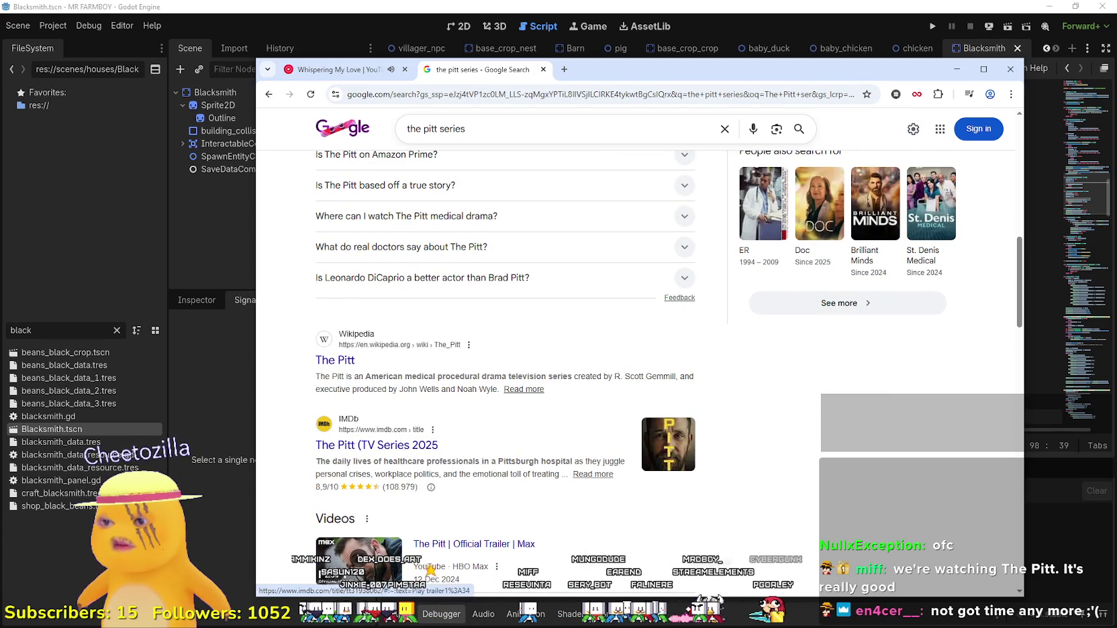
{"action": "scroll", "coordinate": [470, 488], "scroll_direction": "down", "scroll_amount": 5}
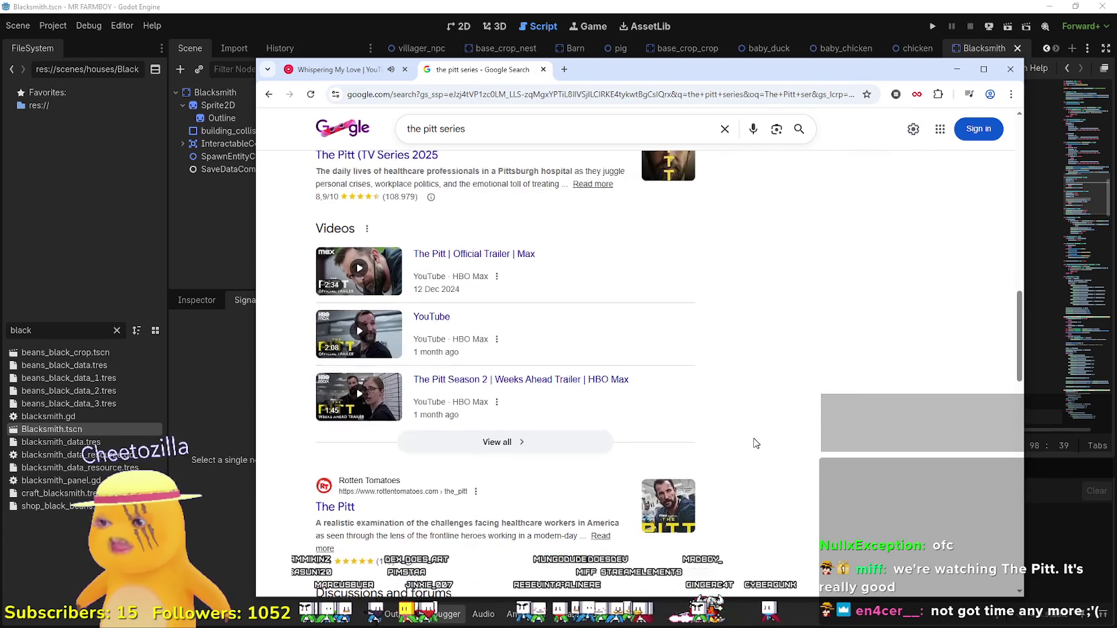
{"action": "scroll", "coordinate": [751, 443], "scroll_direction": "up", "scroll_amount": 10}
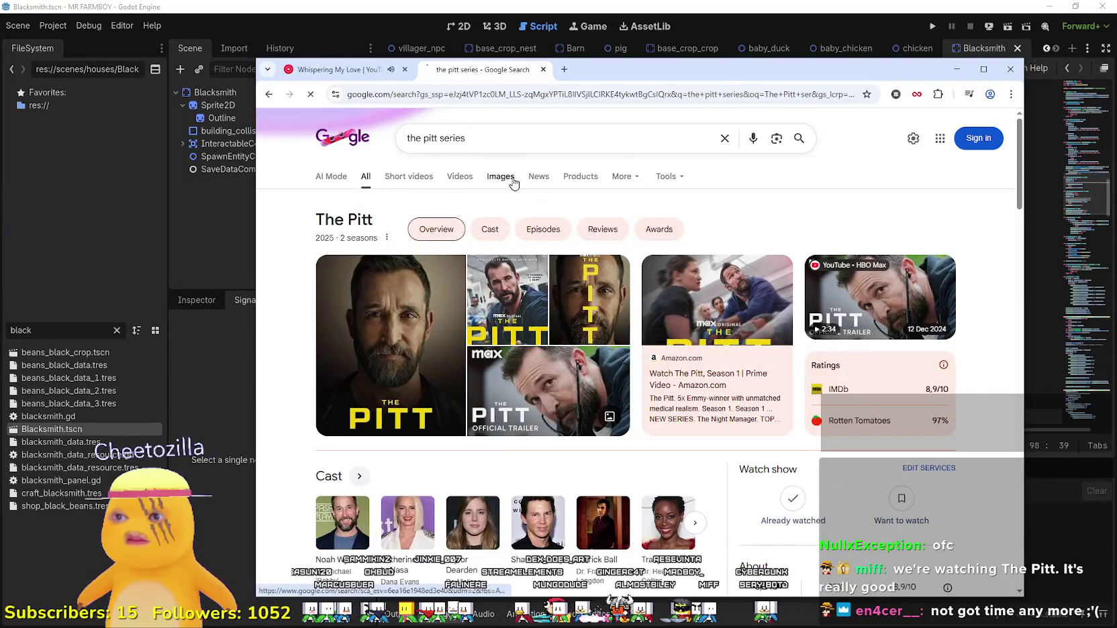
Show Google image results for The Pitt series.
{"action": "left_click", "coordinate": [513, 178]}
{"action": "scroll", "coordinate": [648, 497], "scroll_direction": "down", "scroll_amount": 2}
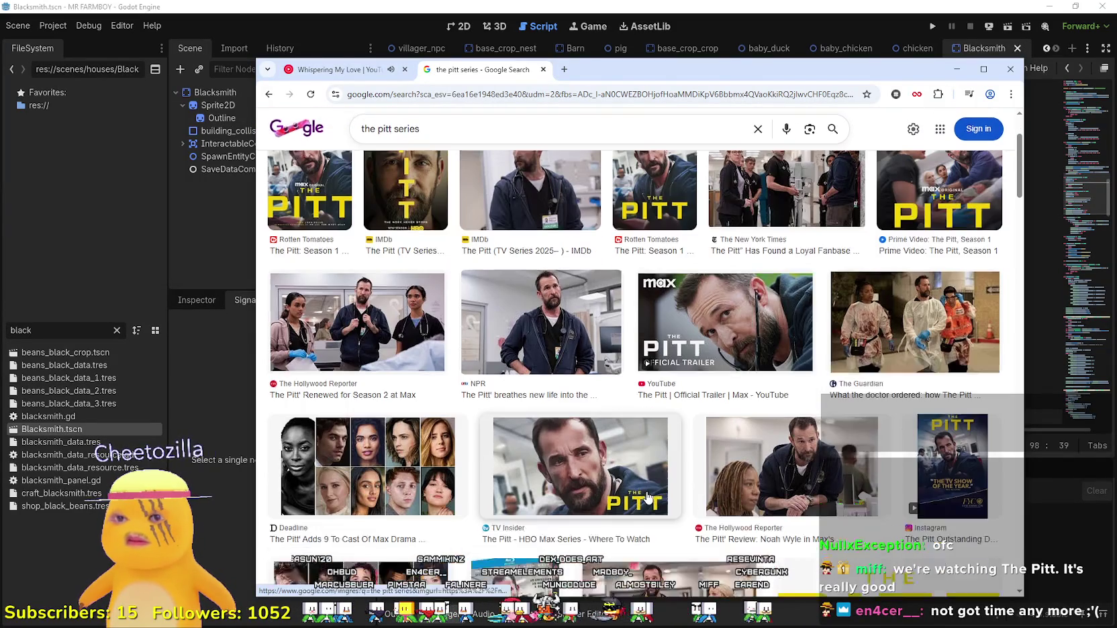
{"action": "scroll", "coordinate": [647, 497], "scroll_direction": "down", "scroll_amount": 2}
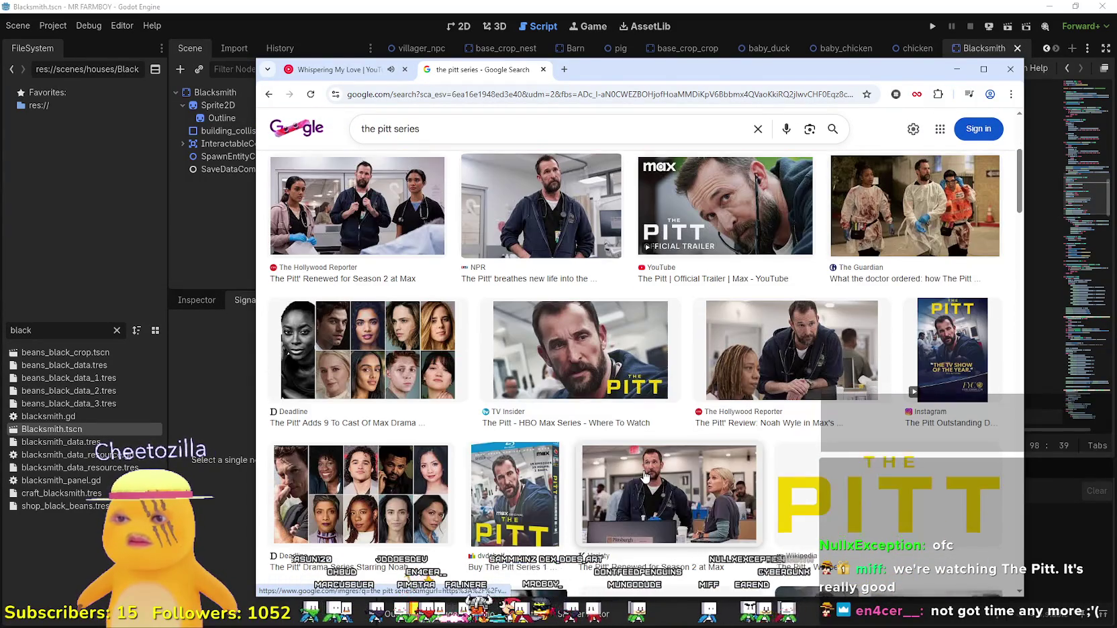
{"action": "scroll", "coordinate": [645, 475], "scroll_direction": "up", "scroll_amount": 4}
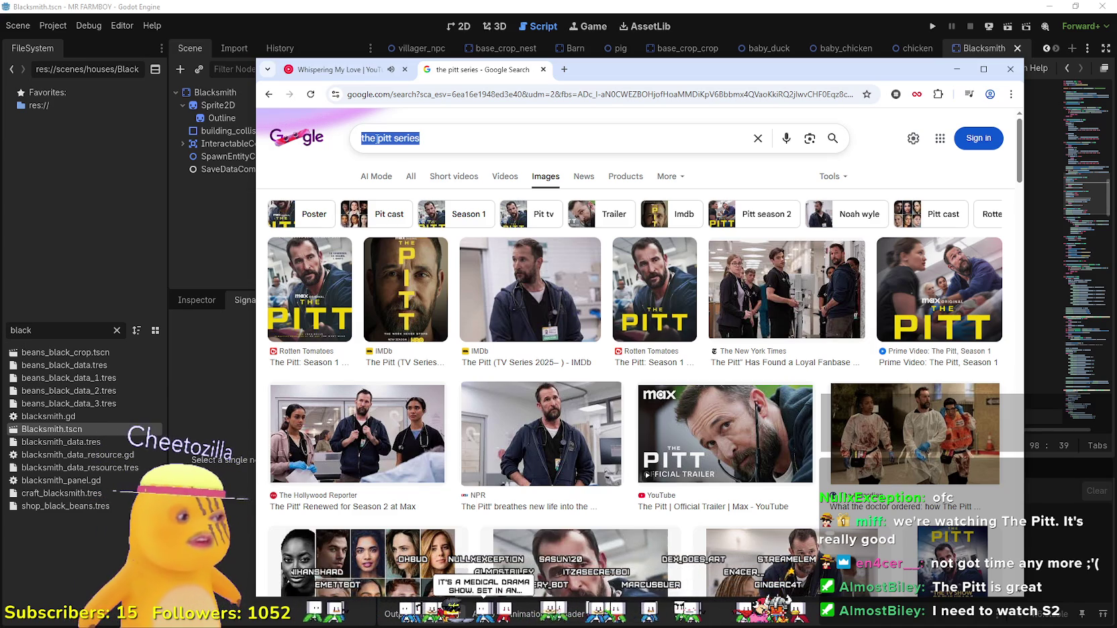
Search images for 'Jujutsu kaisen', then minimize Chrome to return to Godot.
{"action": "type", "text": "Jujutsu"}
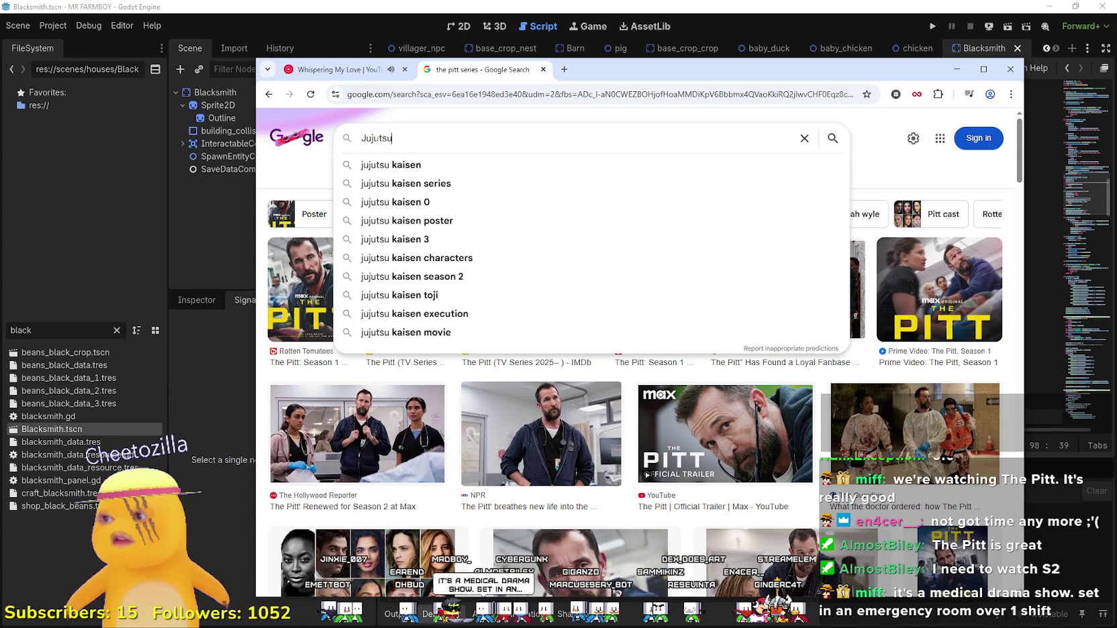
{"action": "type", "text": " kaisen"}
{"action": "key", "text": "Return"}
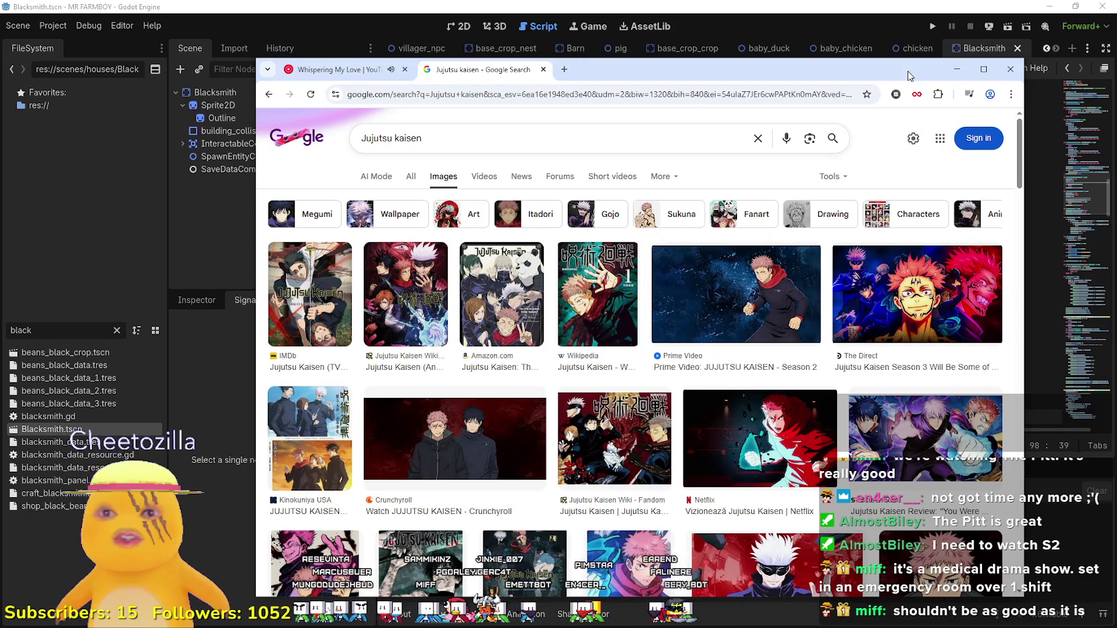
{"action": "left_click", "coordinate": [355, 69]}
{"action": "left_click", "coordinate": [809, 3]}
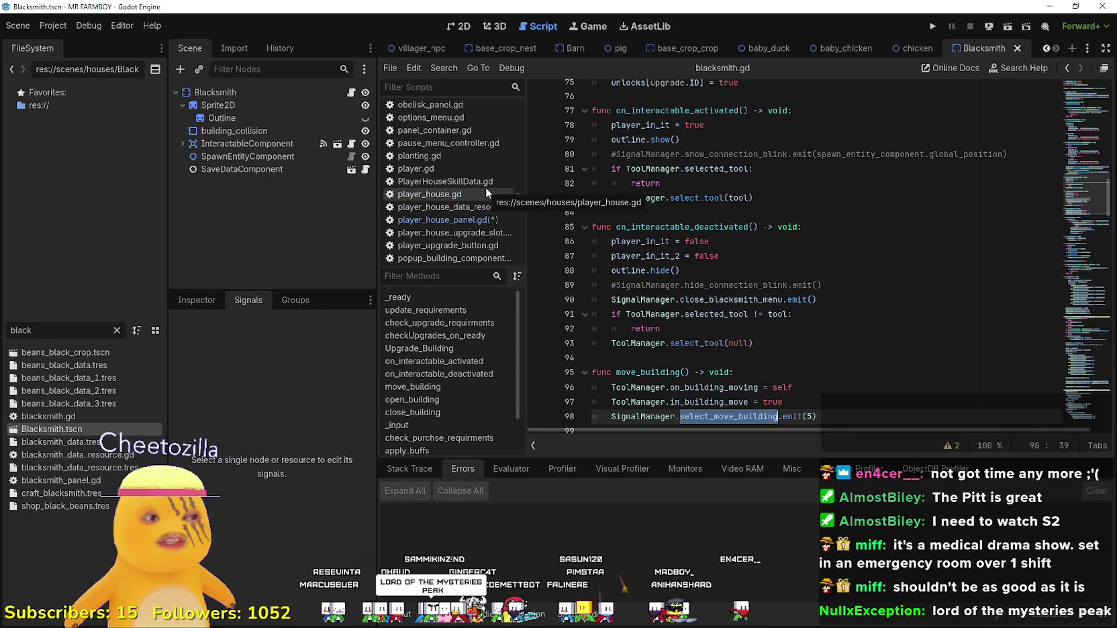
{"action": "left_click", "coordinate": [730, 361]}
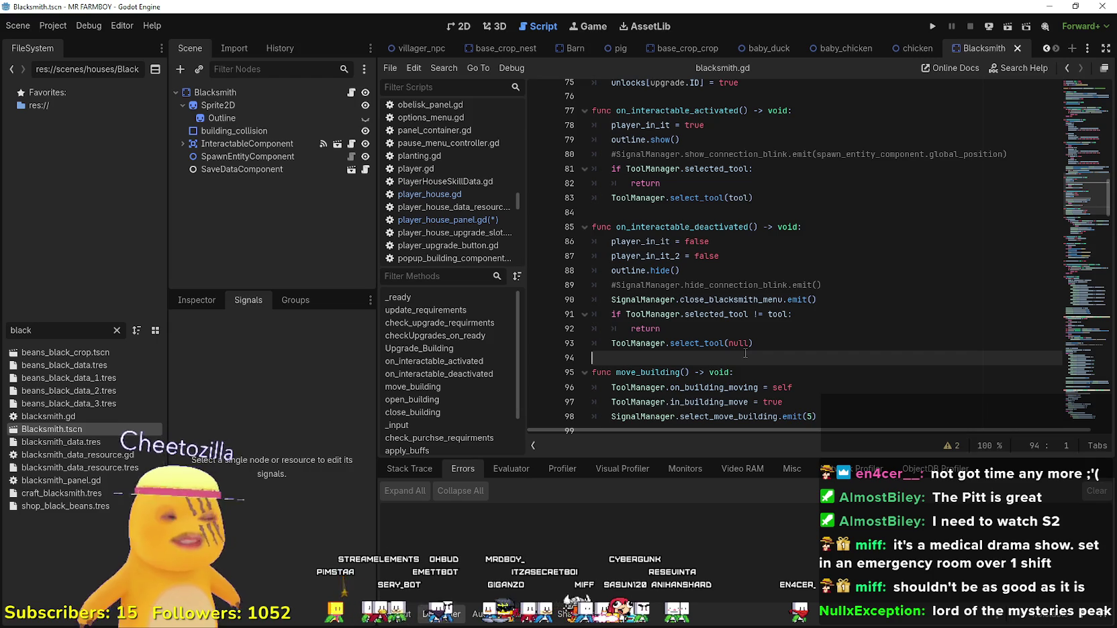
{"action": "left_click", "coordinate": [776, 314]}
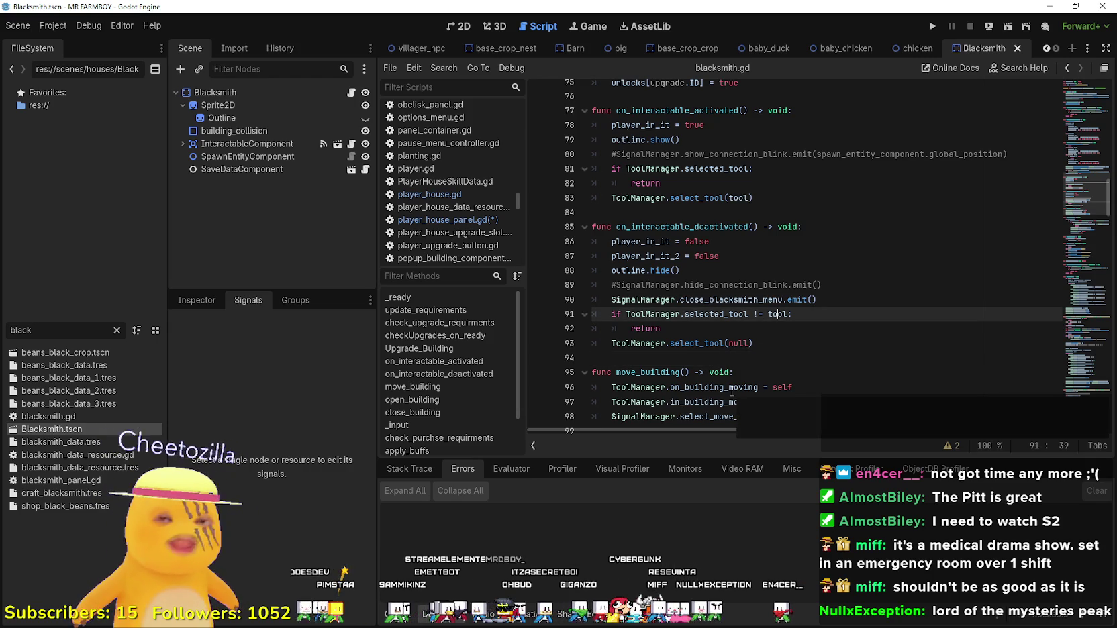
{"action": "left_click", "coordinate": [747, 362]}
{"action": "scroll", "coordinate": [805, 282], "scroll_direction": "down", "scroll_amount": 2}
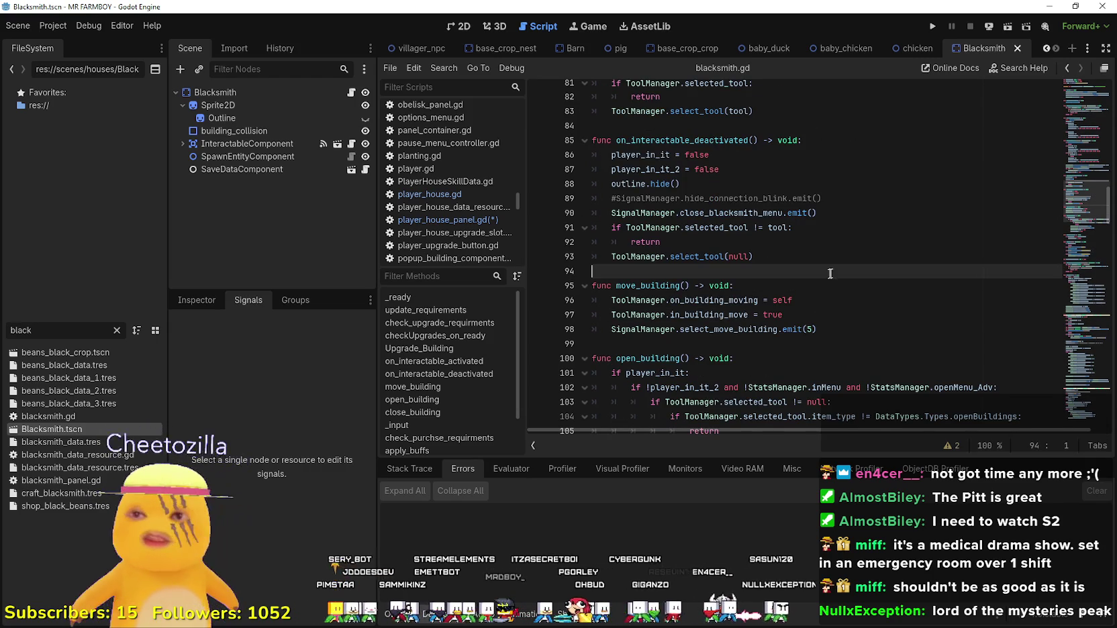
{"action": "left_click", "coordinate": [841, 332]}
{"action": "scroll", "coordinate": [823, 314], "scroll_direction": "up", "scroll_amount": 1}
{"action": "left_click", "coordinate": [819, 302]}
{"action": "left_click", "coordinate": [818, 313]}
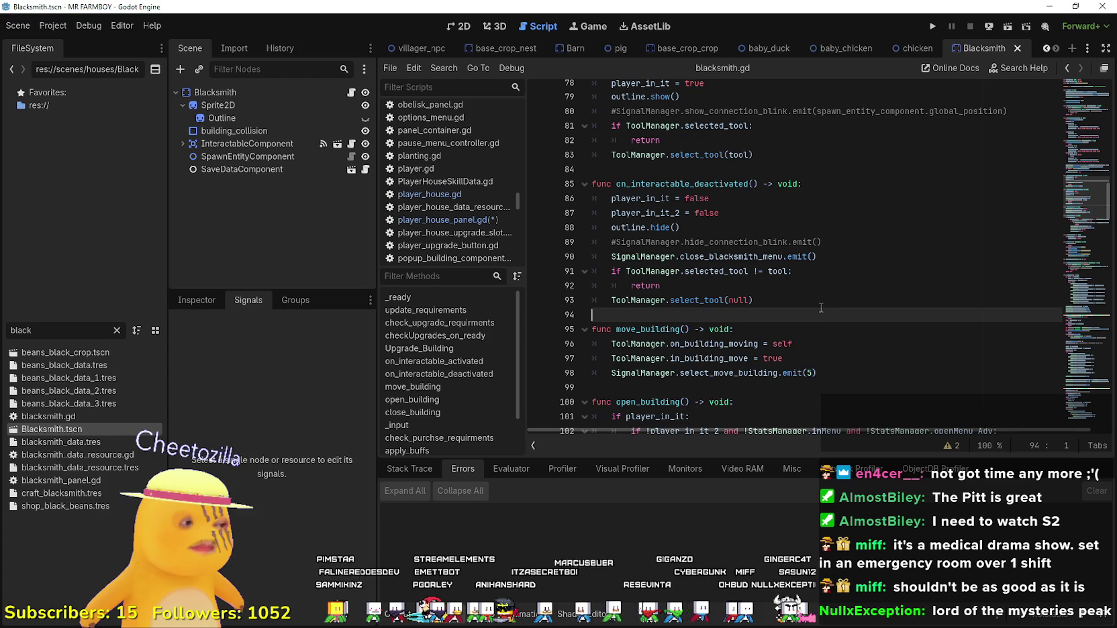
{"action": "scroll", "coordinate": [820, 307], "scroll_direction": "down", "scroll_amount": 3}
{"action": "left_click", "coordinate": [832, 259]}
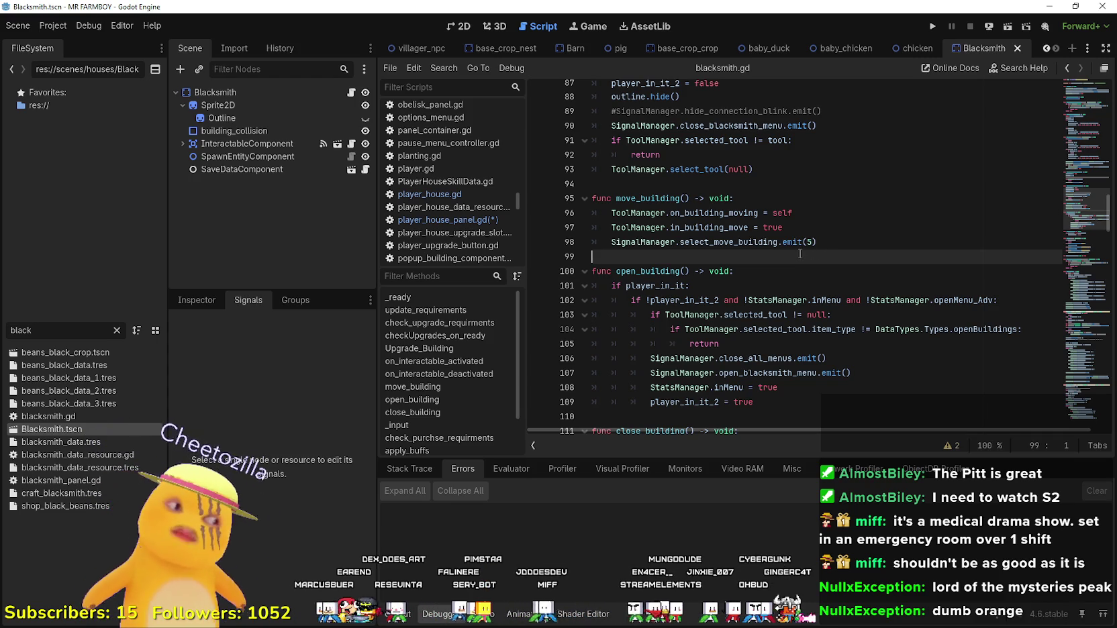
{"action": "left_click", "coordinate": [734, 241]}
{"action": "scroll", "coordinate": [776, 262], "scroll_direction": "up", "scroll_amount": 1}
{"action": "scroll", "coordinate": [777, 263], "scroll_direction": "down", "scroll_amount": 14}
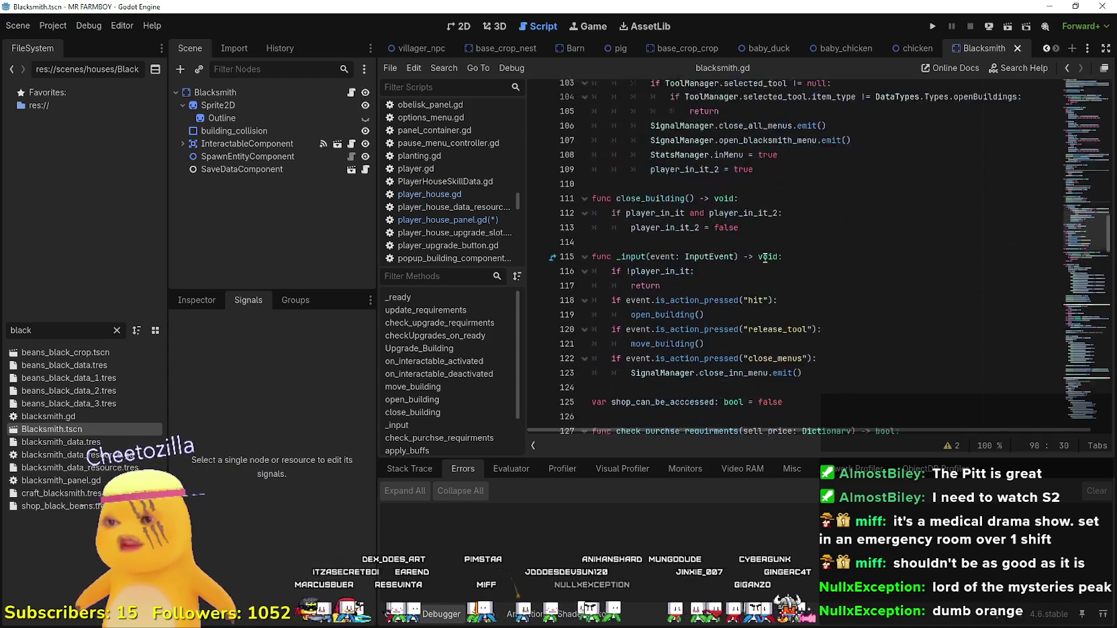
{"action": "scroll", "coordinate": [763, 249], "scroll_direction": "down", "scroll_amount": 5}
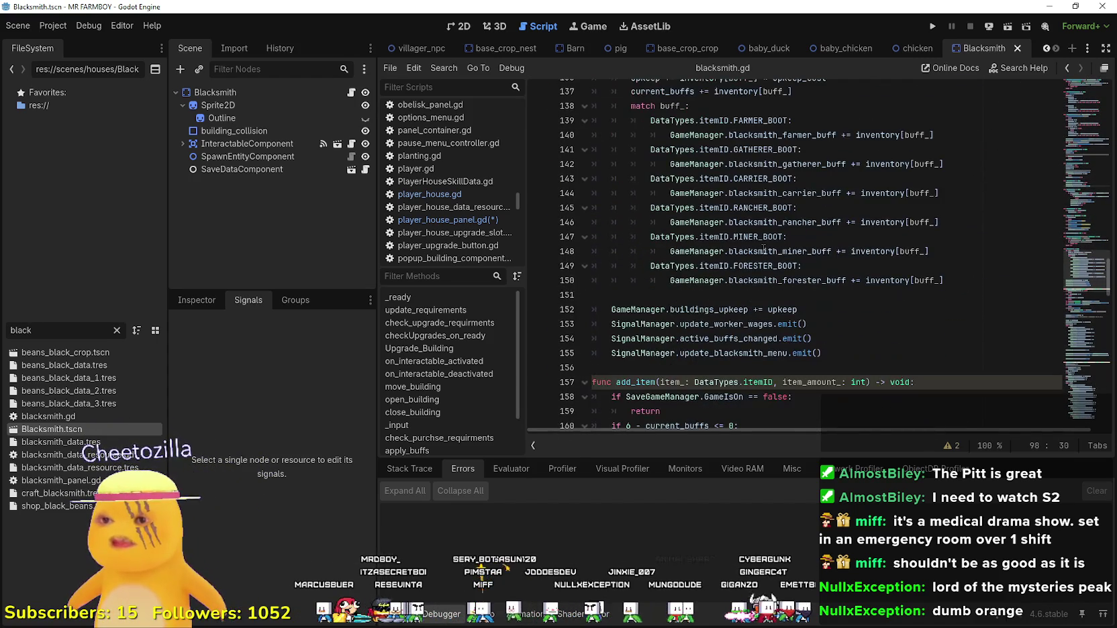
{"action": "scroll", "coordinate": [845, 311], "scroll_direction": "down", "scroll_amount": 6}
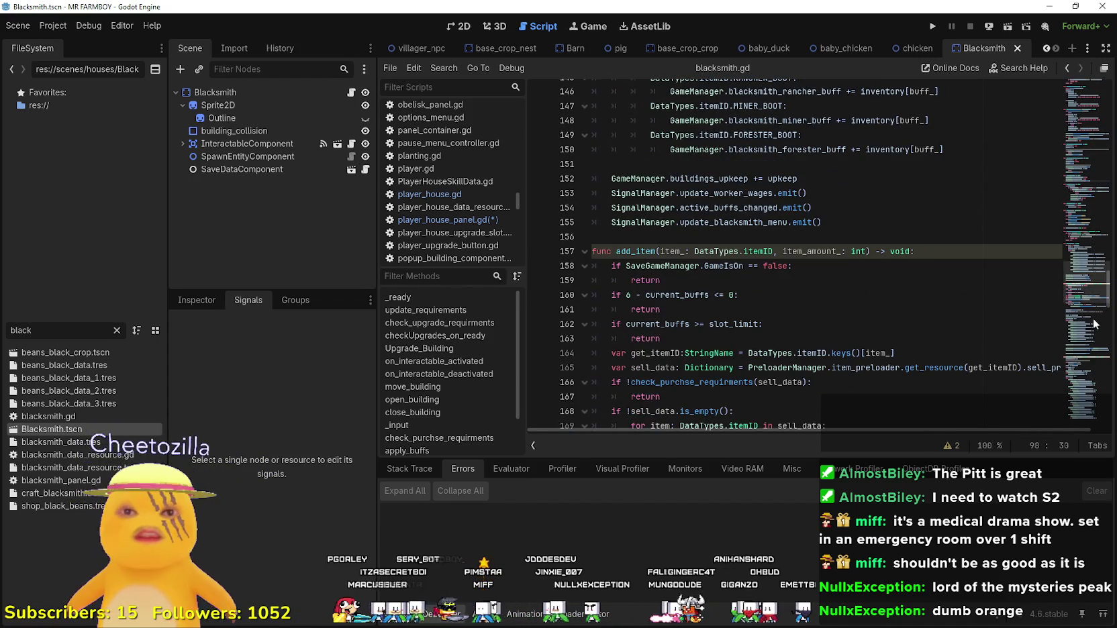
{"action": "mouse_move", "coordinate": [1101, 302]}
{"action": "left_mouse_down"}
{"action": "mouse_move", "coordinate": [1093, 405]}
{"action": "mouse_move", "coordinate": [1089, 336]}
{"action": "left_mouse_up"}
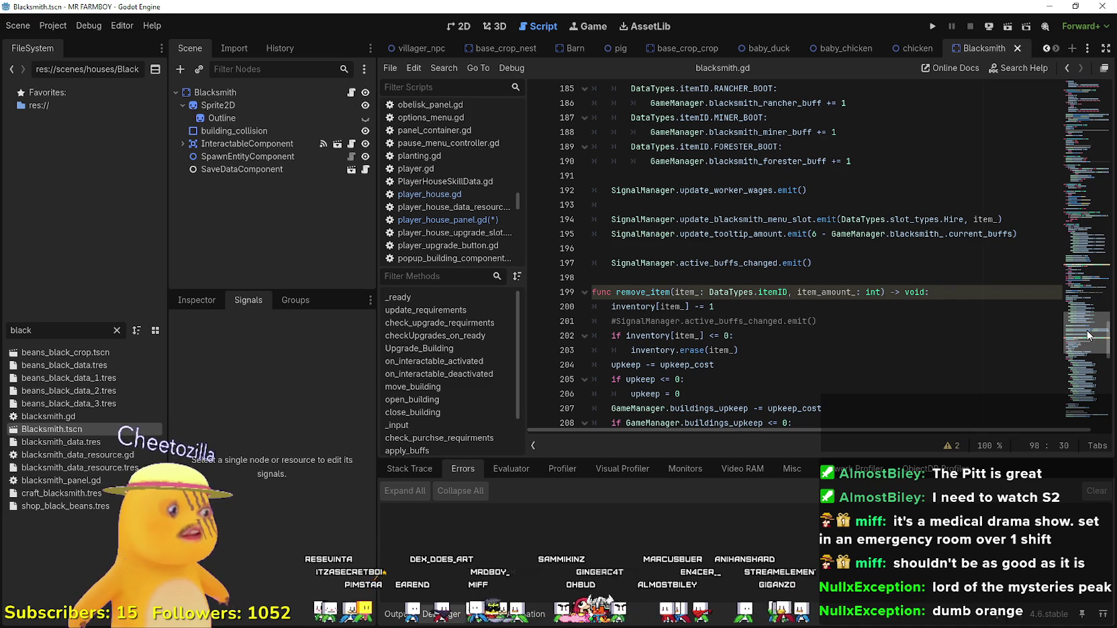
{"action": "mouse_move", "coordinate": [1089, 335]}
{"action": "left_mouse_down"}
{"action": "mouse_move", "coordinate": [1072, 406]}
{"action": "mouse_move", "coordinate": [1072, 325]}
{"action": "mouse_move", "coordinate": [1109, 202]}
{"action": "mouse_move", "coordinate": [1107, 218]}
{"action": "left_mouse_up"}
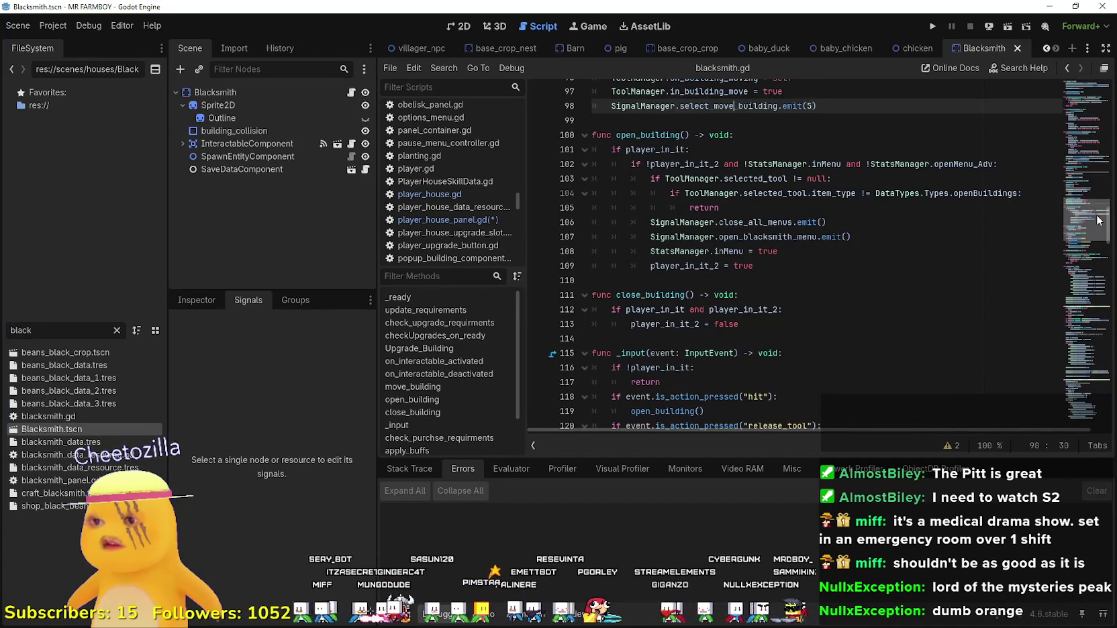
{"action": "scroll", "coordinate": [697, 295], "scroll_direction": "down", "scroll_amount": 3}
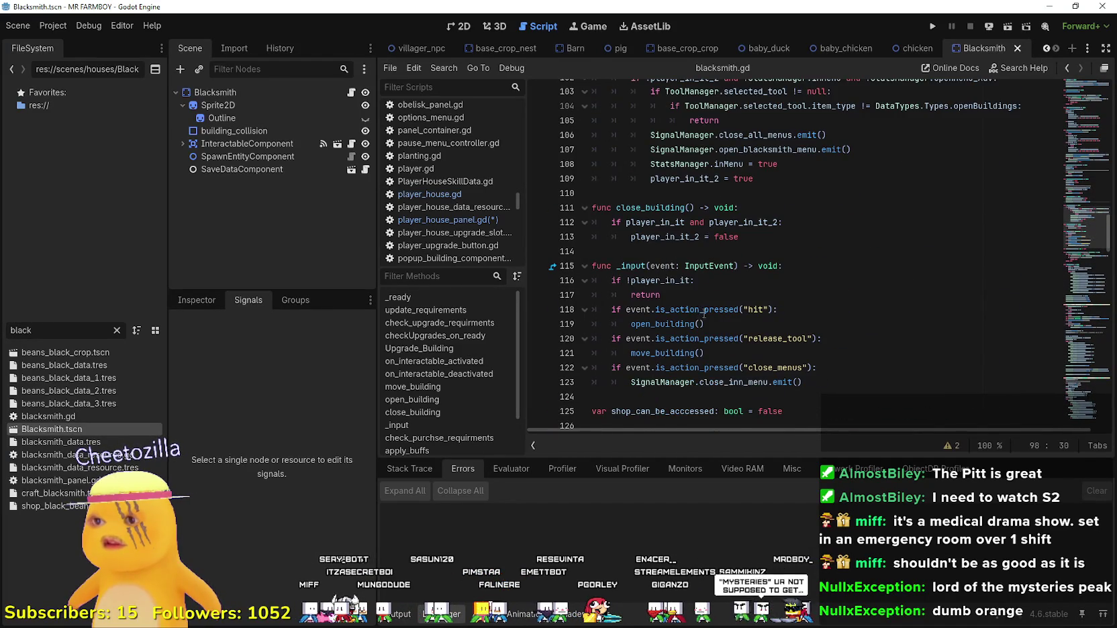
{"action": "scroll", "coordinate": [698, 313], "scroll_direction": "up", "scroll_amount": 3}
{"action": "scroll", "coordinate": [819, 268], "scroll_direction": "up", "scroll_amount": 3}
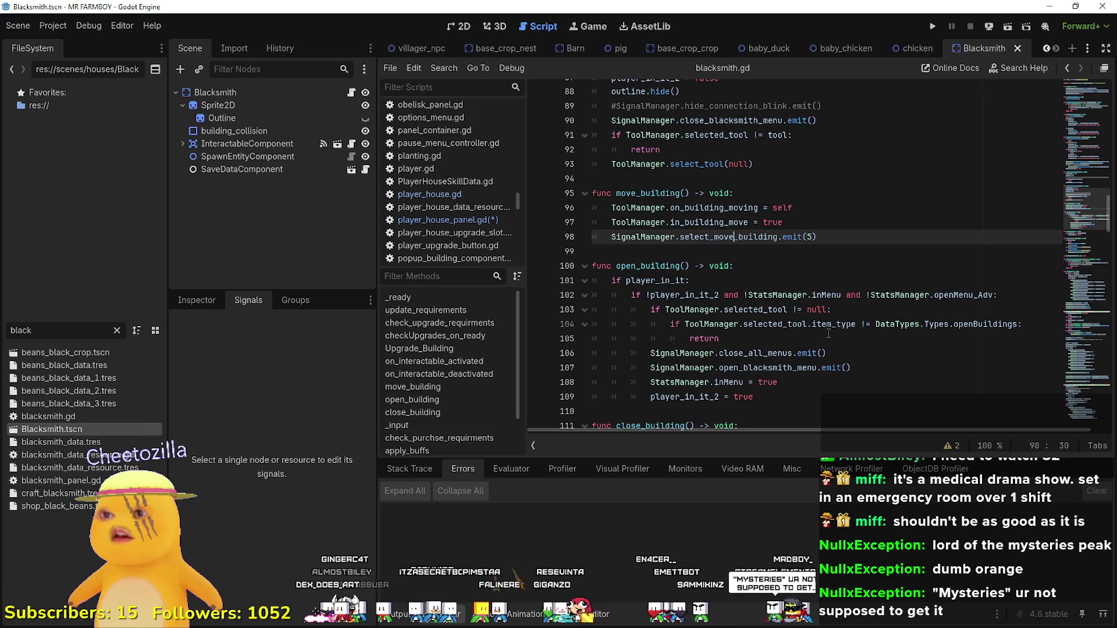
{"action": "scroll", "coordinate": [829, 332], "scroll_direction": "up", "scroll_amount": 3}
{"action": "scroll", "coordinate": [827, 327], "scroll_direction": "up", "scroll_amount": 6}
{"action": "scroll", "coordinate": [826, 326], "scroll_direction": "down", "scroll_amount": 7}
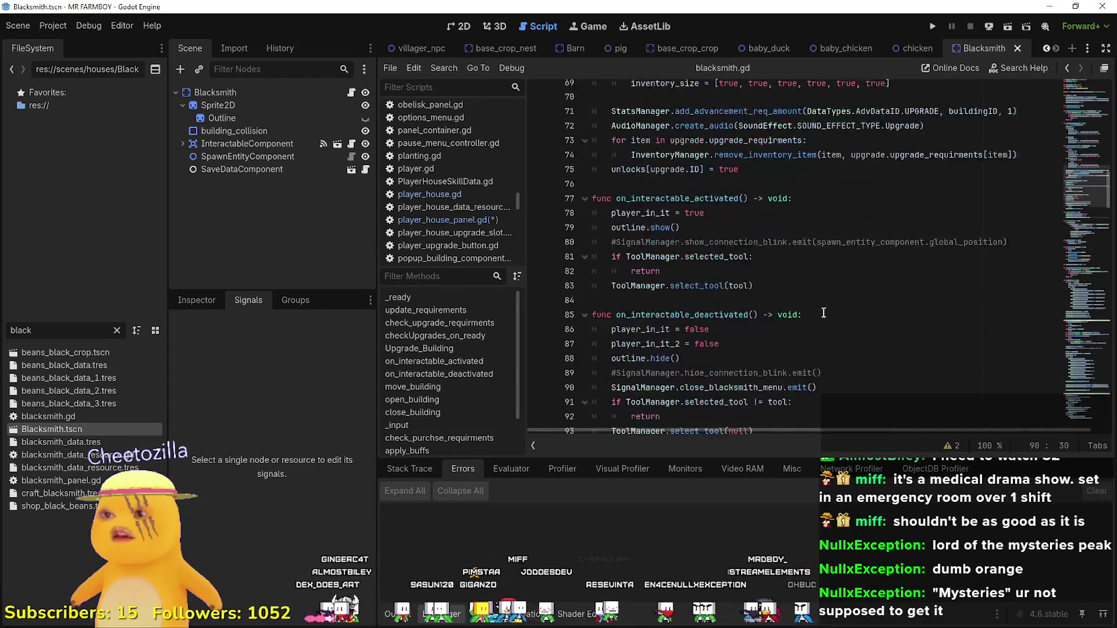
Filter FileSystem by 'game' and open the game_screen scene.
{"action": "double_click", "coordinate": [21, 330]}
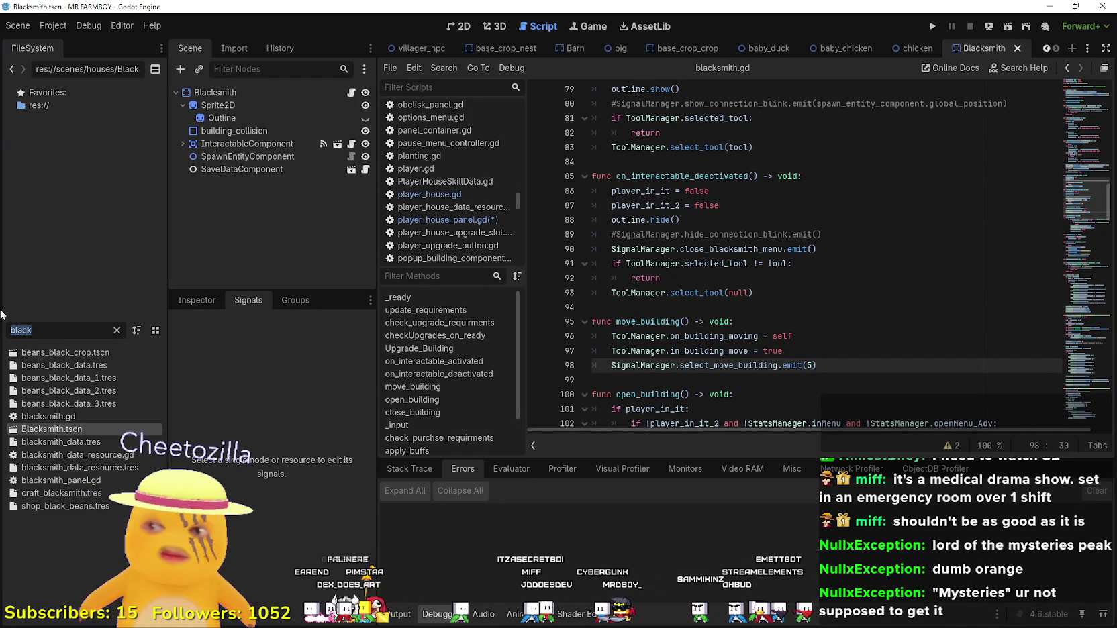
{"action": "type", "text": "game"}
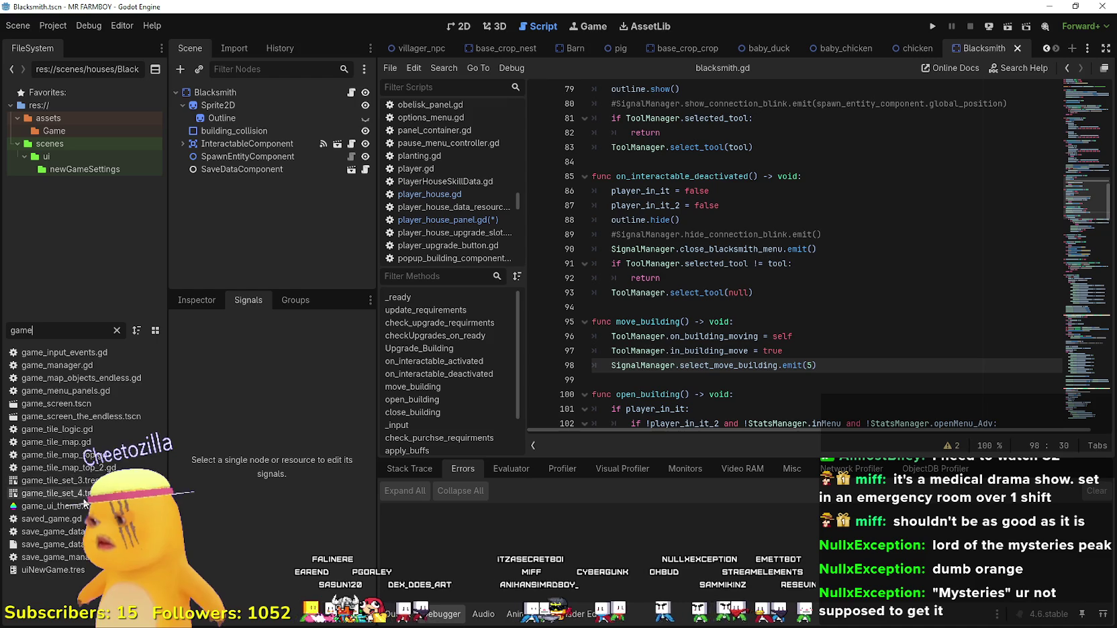
{"action": "double_click", "coordinate": [57, 404]}
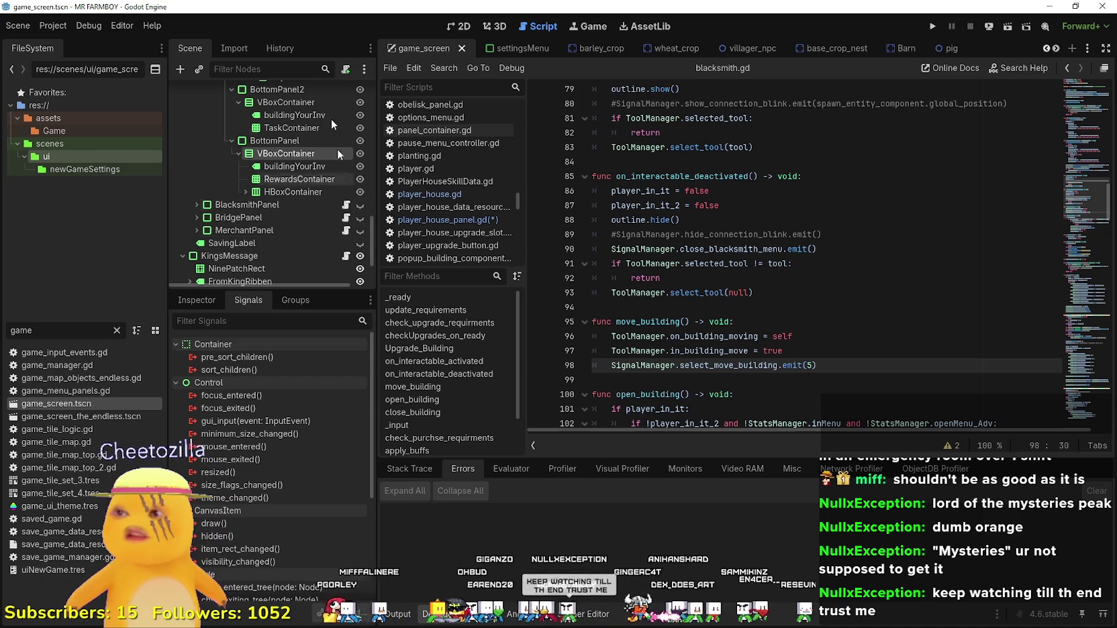
Collapse TaskRequestPanel, open blacksmith_panel.gd and scroll to the Hire/Fire slot code.
{"action": "scroll", "coordinate": [317, 182], "scroll_direction": "up", "scroll_amount": 3}
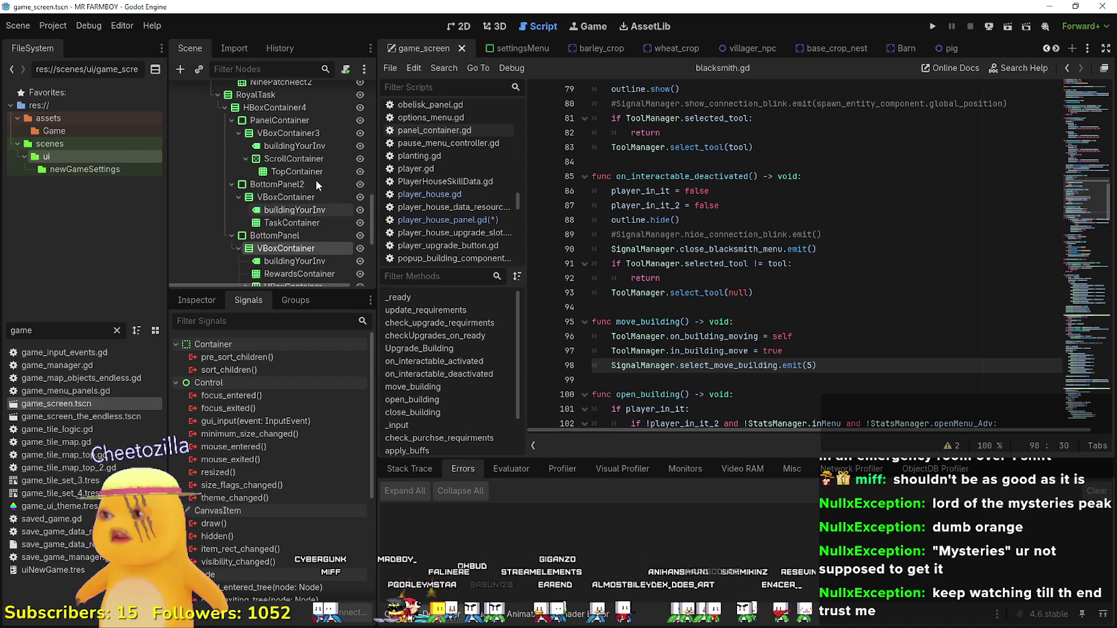
{"action": "scroll", "coordinate": [316, 179], "scroll_direction": "up", "scroll_amount": 10}
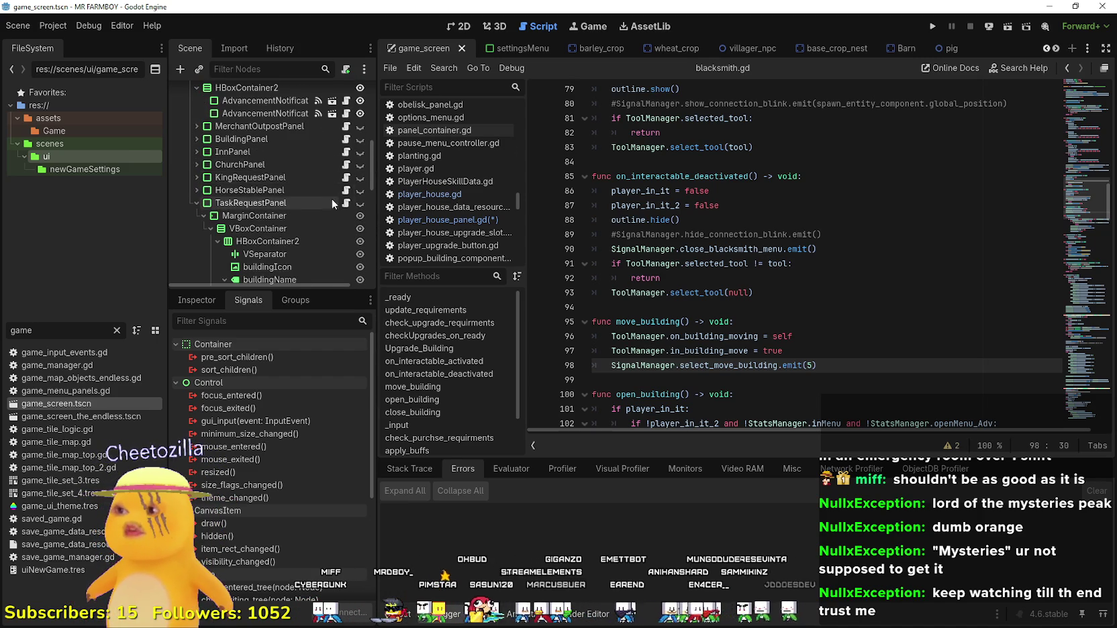
{"action": "scroll", "coordinate": [332, 194], "scroll_direction": "down", "scroll_amount": 1}
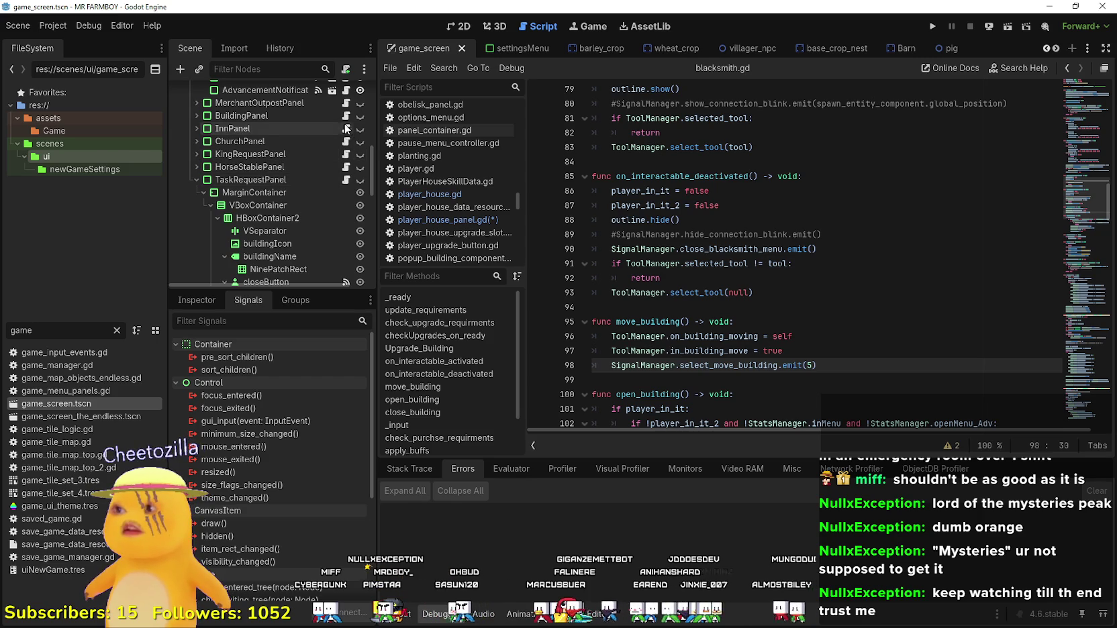
{"action": "left_click", "coordinate": [195, 179]}
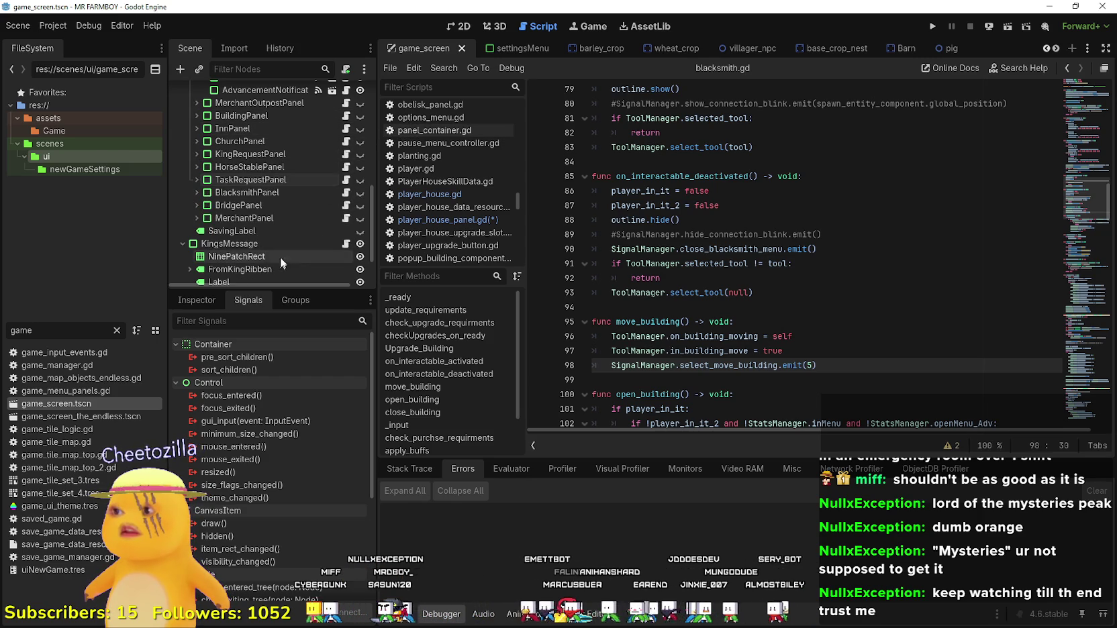
{"action": "left_click", "coordinate": [346, 192]}
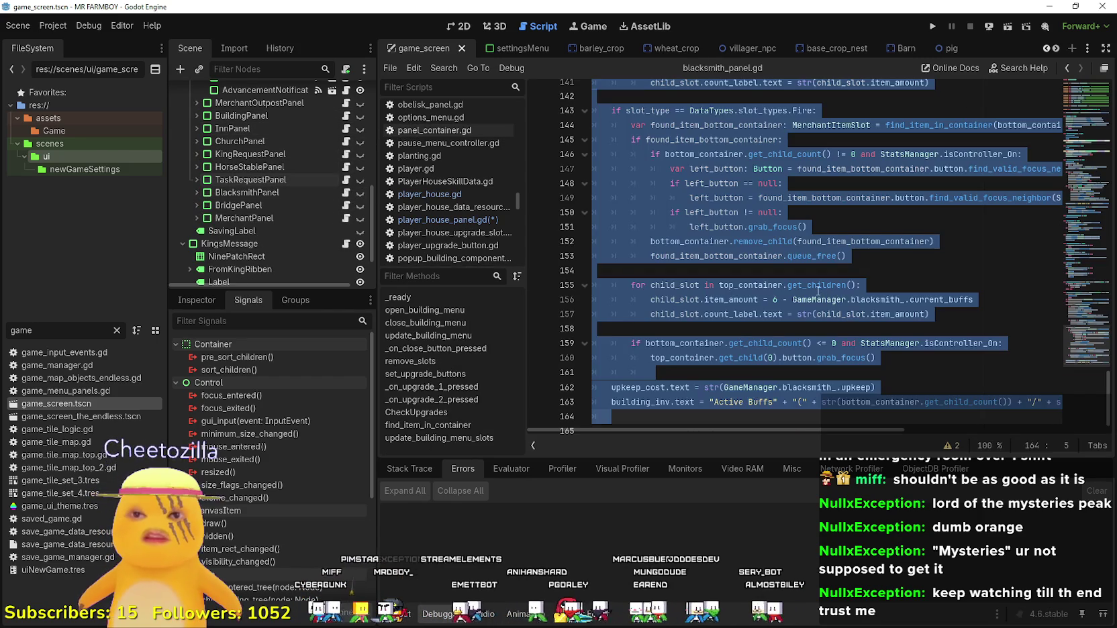
{"action": "scroll", "coordinate": [818, 291], "scroll_direction": "up", "scroll_amount": 3}
{"action": "left_click", "coordinate": [817, 285]}
{"action": "scroll", "coordinate": [820, 275], "scroll_direction": "up", "scroll_amount": 2}
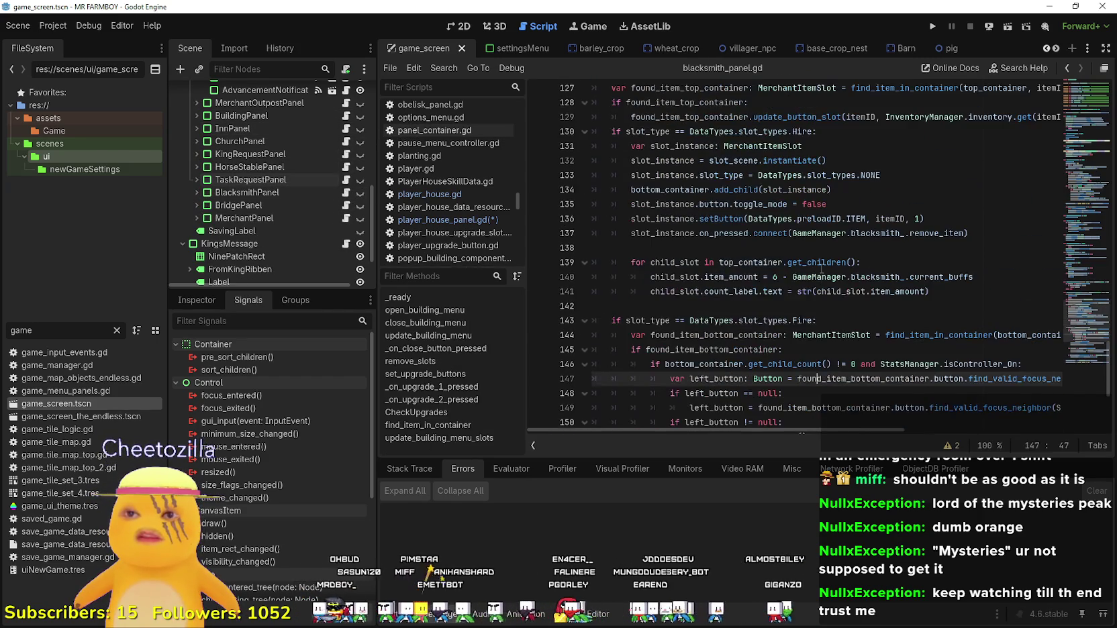
Copy the MerchantItemSlot creation lines 55–61 from blacksmith_panel.gd.
{"action": "scroll", "coordinate": [926, 282], "scroll_direction": "up", "scroll_amount": 3}
{"action": "scroll", "coordinate": [943, 291], "scroll_direction": "up", "scroll_amount": 3}
{"action": "left_click", "coordinate": [1084, 208]}
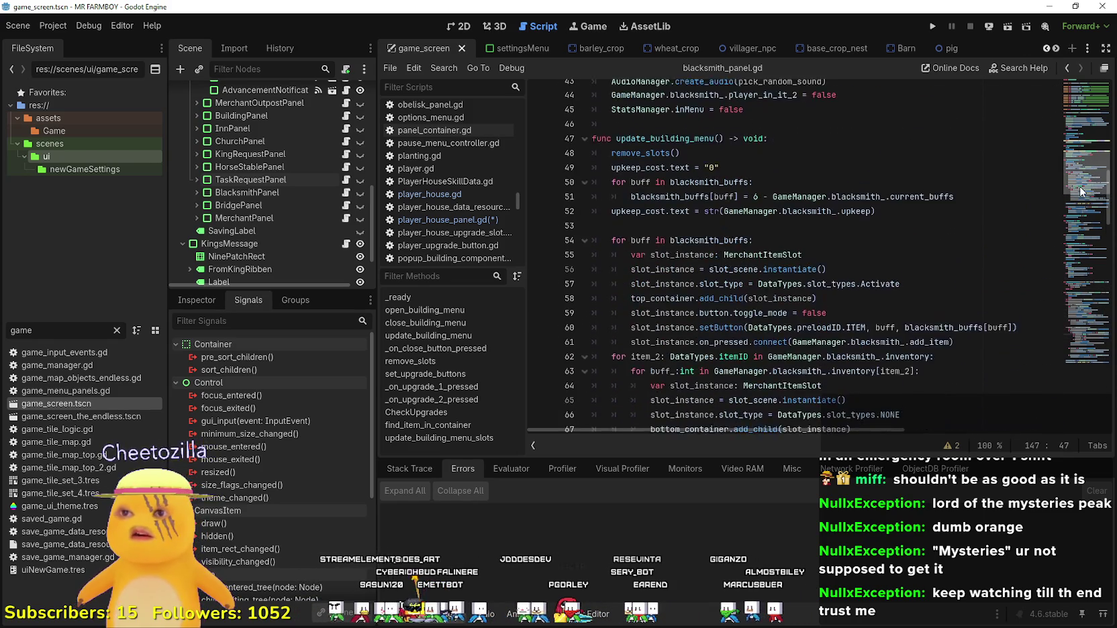
{"action": "scroll", "coordinate": [1081, 191], "scroll_direction": "up", "scroll_amount": 1}
{"action": "scroll", "coordinate": [822, 328], "scroll_direction": "down", "scroll_amount": 3}
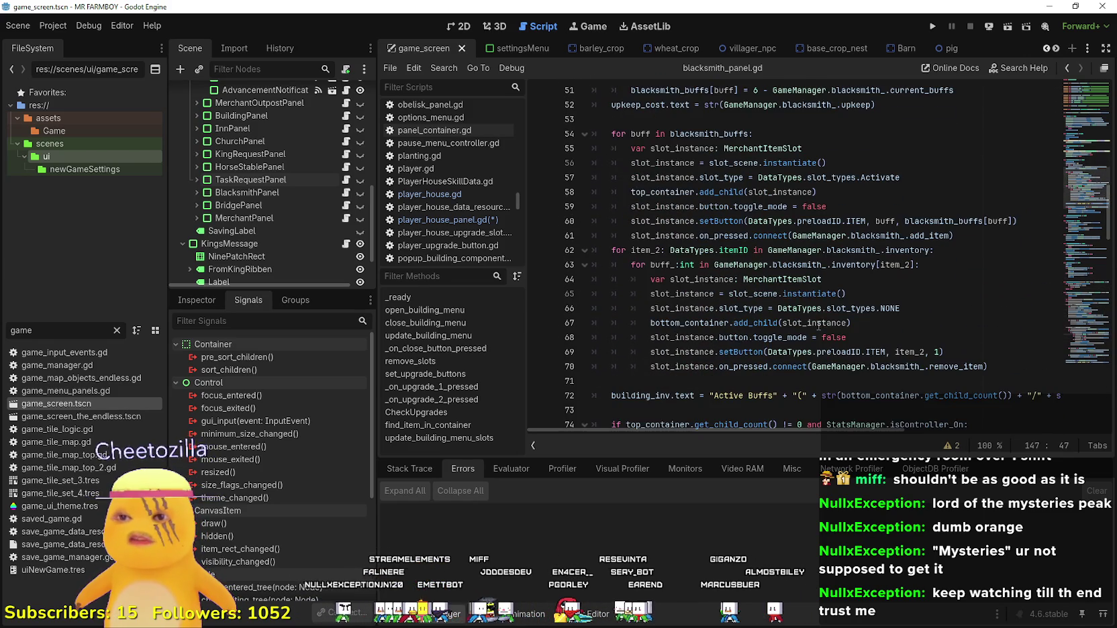
{"action": "mouse_move", "coordinate": [954, 236]}
{"action": "left_mouse_down"}
{"action": "mouse_move", "coordinate": [597, 163]}
{"action": "mouse_move", "coordinate": [593, 134]}
{"action": "mouse_move", "coordinate": [592, 148]}
{"action": "left_mouse_up"}
{"action": "right_click", "coordinate": [686, 184]}
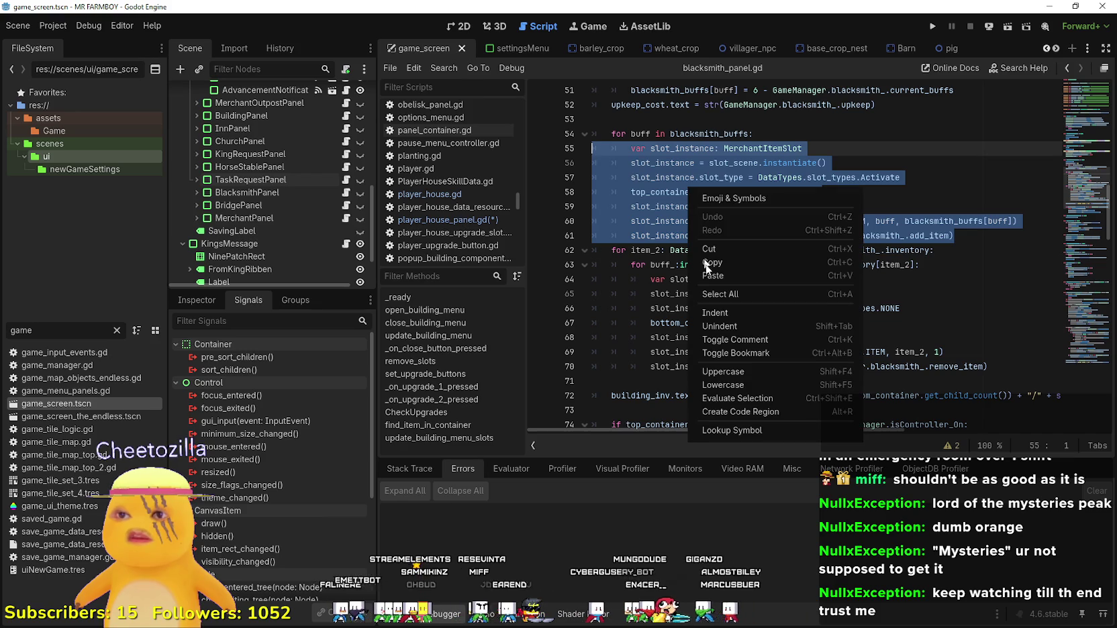
{"action": "left_click", "coordinate": [711, 262]}
{"action": "left_click", "coordinate": [711, 263]}
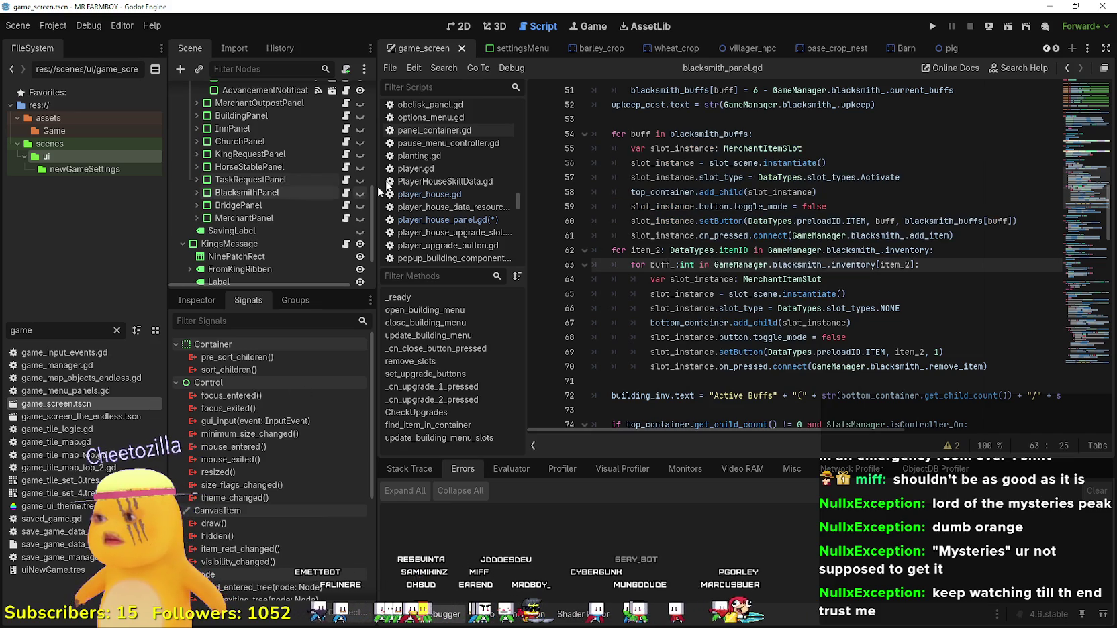
Paste the copied slot code into line 80 of player_house_panel.gd's rewards loop.
{"action": "left_click", "coordinate": [448, 220]}
{"action": "left_click_drag", "start_coordinate": [680, 402], "coordinate": [581, 408]}
{"action": "key", "text": "ctrl+v"}
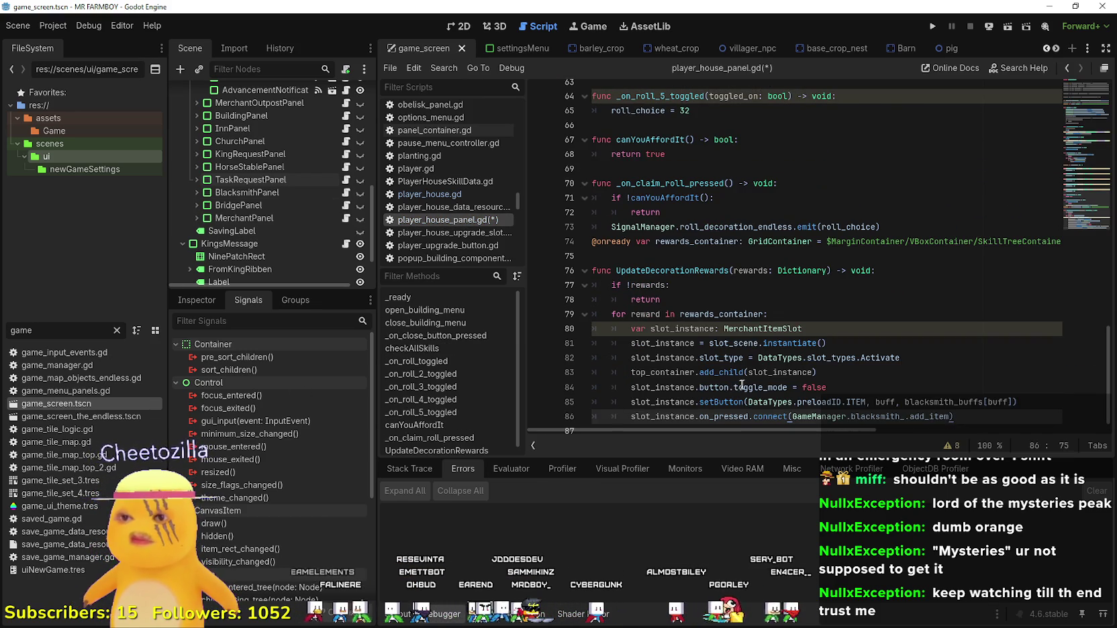
Select the task_rewards slot-creation lines 79–85 in task_request_panel.gd.
{"action": "left_click", "coordinate": [692, 353]}
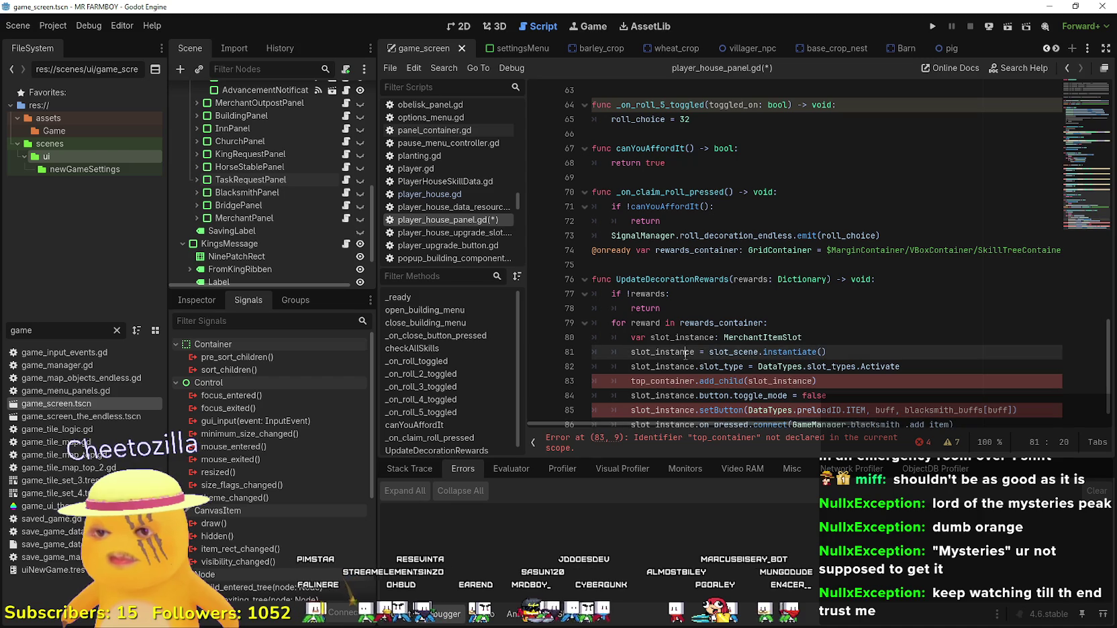
{"action": "double_click", "coordinate": [884, 368]}
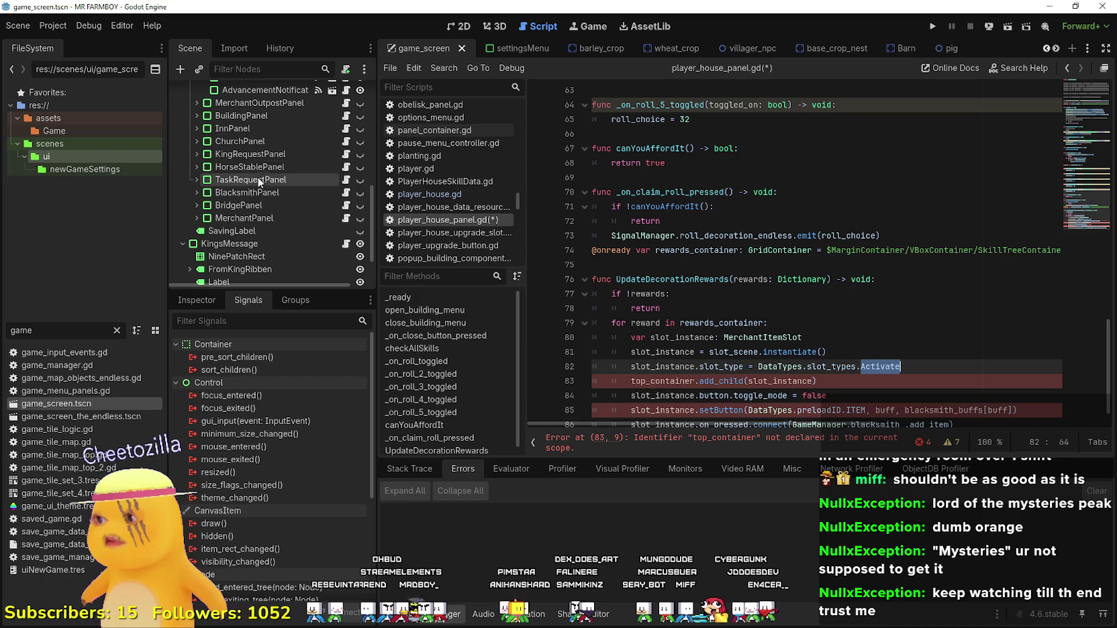
{"action": "left_click", "coordinate": [346, 180]}
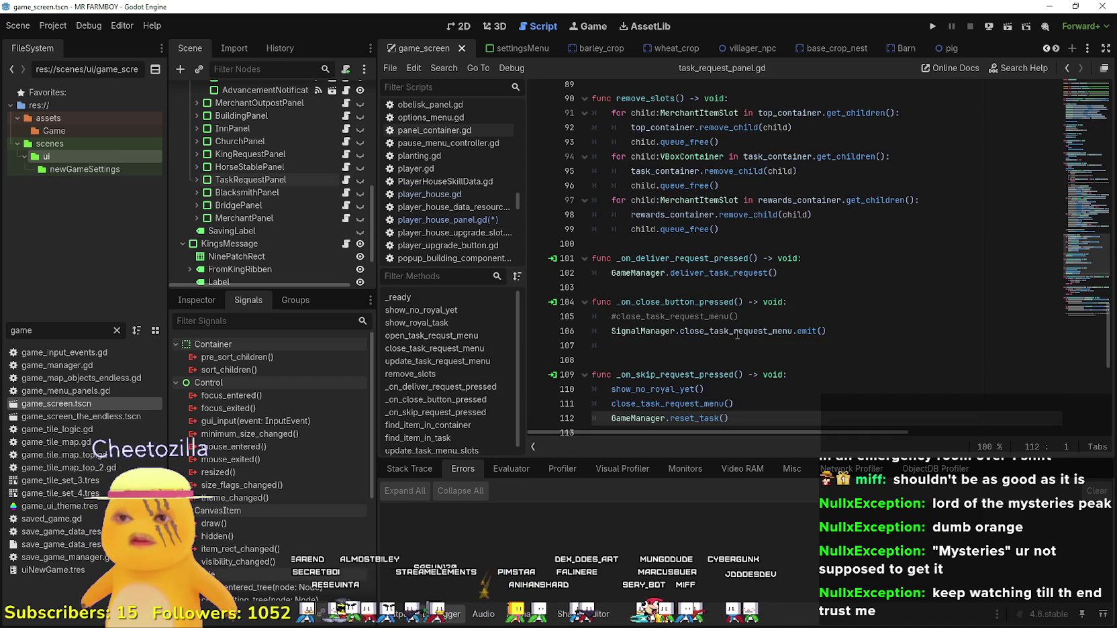
{"action": "scroll", "coordinate": [788, 342], "scroll_direction": "up", "scroll_amount": 8}
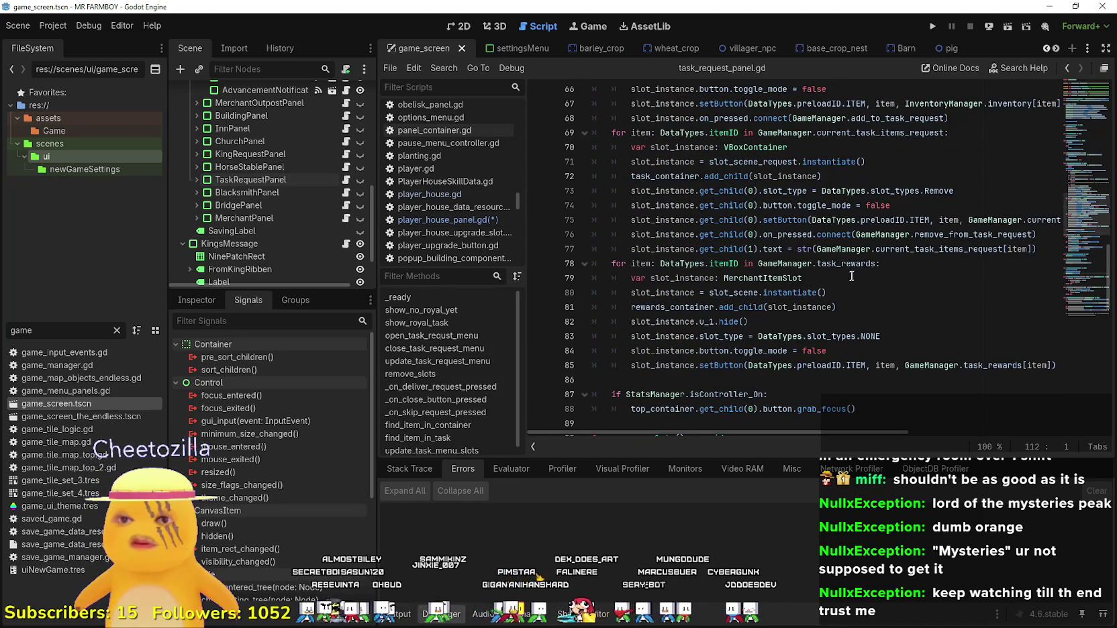
{"action": "double_click", "coordinate": [854, 264]}
{"action": "mouse_move", "coordinate": [746, 376]}
{"action": "left_mouse_down"}
{"action": "mouse_move", "coordinate": [597, 336]}
{"action": "mouse_move", "coordinate": [593, 278]}
{"action": "left_mouse_up"}
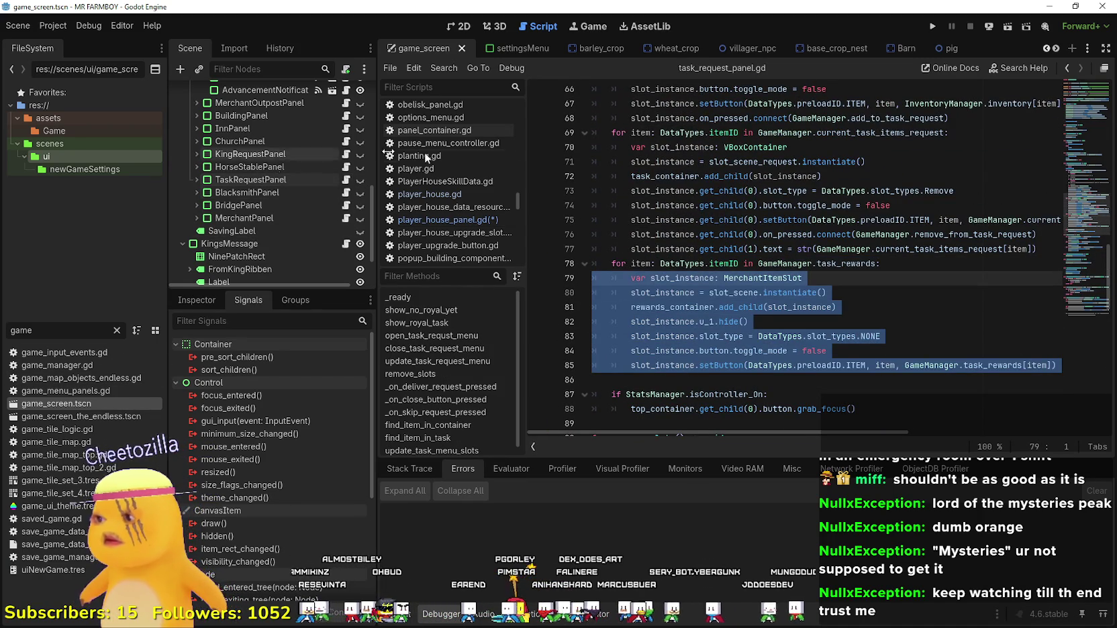
Paste the task panel's slot code over lines 81–86 in player_house_panel.gd.
{"action": "left_click", "coordinate": [448, 220]}
{"action": "scroll", "coordinate": [650, 341], "scroll_direction": "down", "scroll_amount": 1}
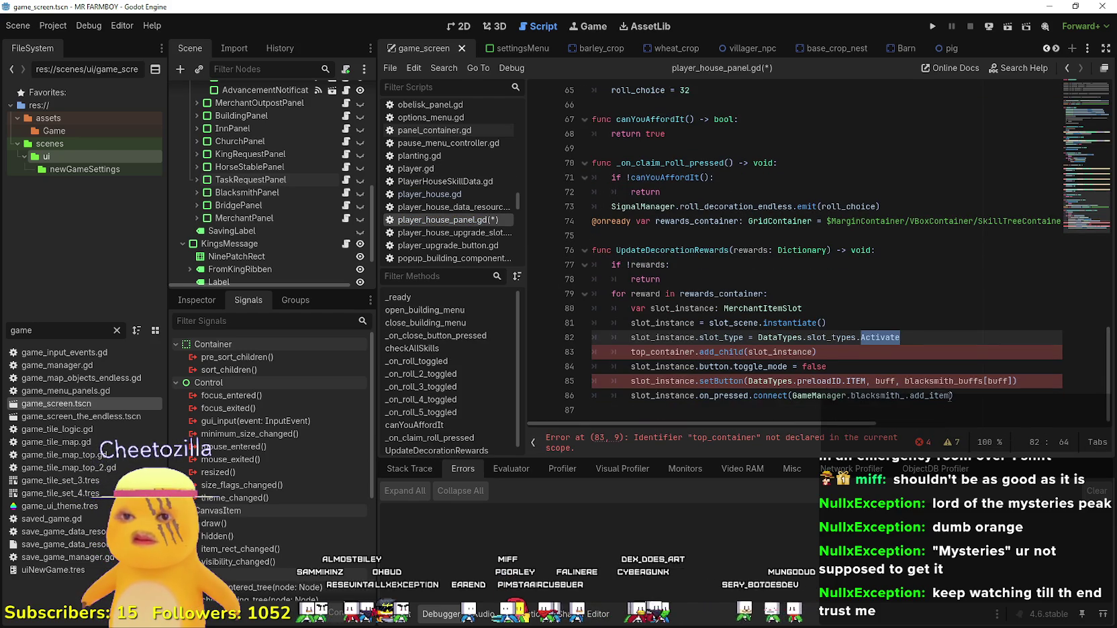
{"action": "mouse_move", "coordinate": [951, 396]}
{"action": "left_mouse_down"}
{"action": "mouse_move", "coordinate": [598, 329]}
{"action": "mouse_move", "coordinate": [592, 309]}
{"action": "left_mouse_up"}
{"action": "key", "text": "ctrl+v"}
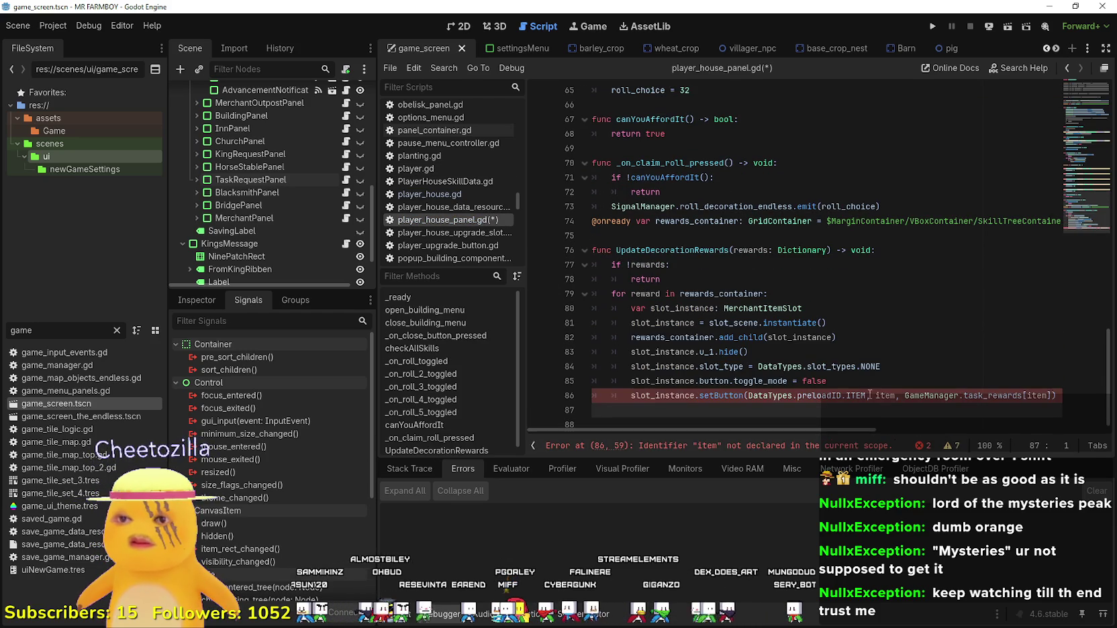
Review the pasted block and rename the loop variable reward to item.
{"action": "left_click", "coordinate": [709, 351]}
{"action": "left_click_drag", "start_coordinate": [641, 352], "coordinate": [750, 352]}
{"action": "scroll", "coordinate": [718, 386], "scroll_direction": "down", "scroll_amount": 1}
{"action": "left_click", "coordinate": [850, 372]}
{"action": "left_click_drag", "start_coordinate": [851, 372], "coordinate": [592, 358]}
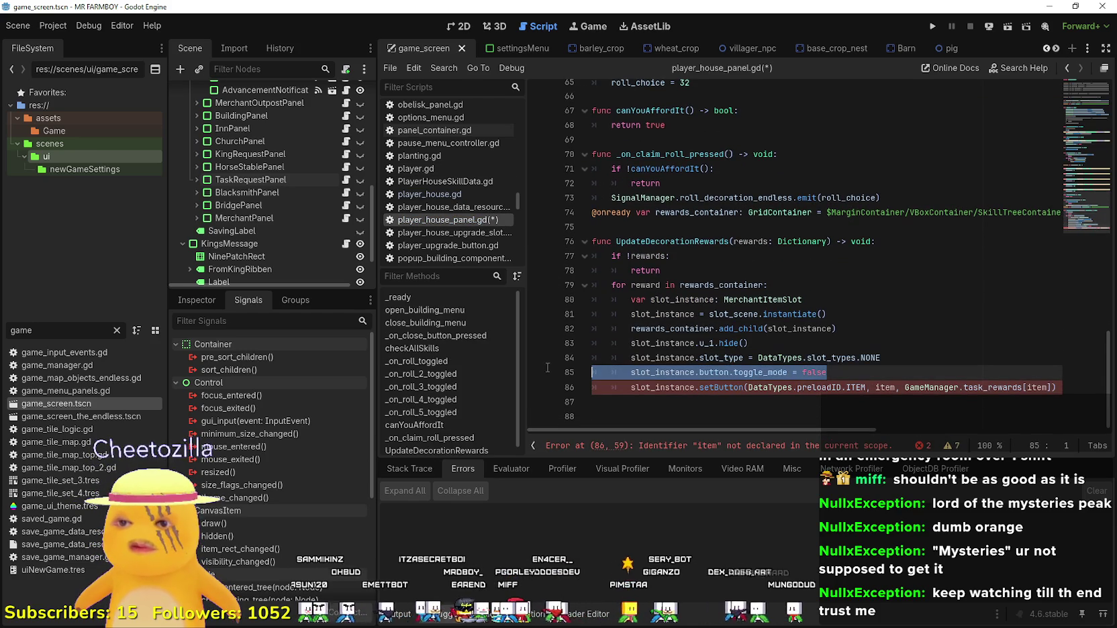
{"action": "left_click", "coordinate": [783, 403]}
{"action": "mouse_move", "coordinate": [876, 431]}
{"action": "left_mouse_down"}
{"action": "mouse_move", "coordinate": [913, 431]}
{"action": "mouse_move", "coordinate": [876, 431]}
{"action": "left_mouse_up"}
{"action": "double_click", "coordinate": [705, 282]}
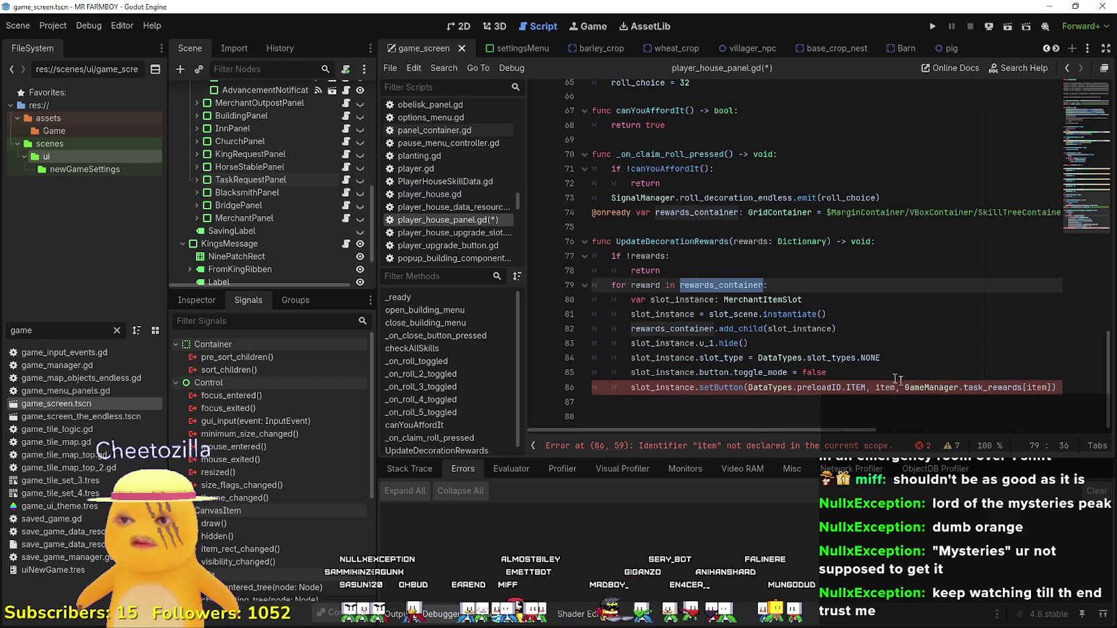
{"action": "mouse_move", "coordinate": [856, 428]}
{"action": "left_mouse_down"}
{"action": "mouse_move", "coordinate": [908, 427]}
{"action": "mouse_move", "coordinate": [809, 427]}
{"action": "left_mouse_up"}
{"action": "double_click", "coordinate": [645, 284]}
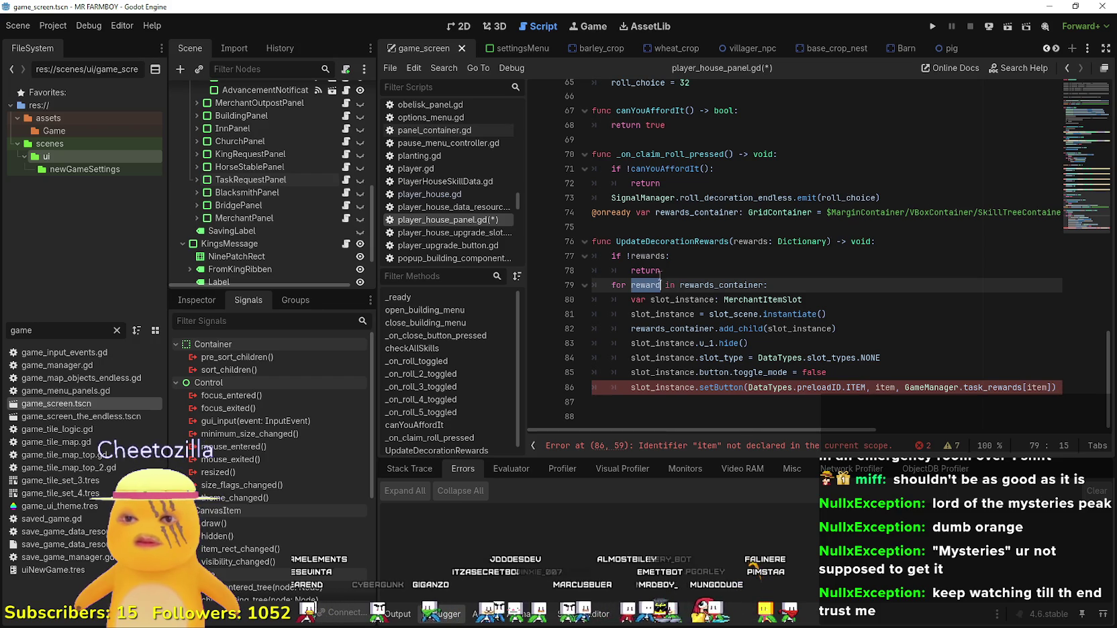
{"action": "mouse_move", "coordinate": [688, 285]}
{"action": "type", "text": "item"}
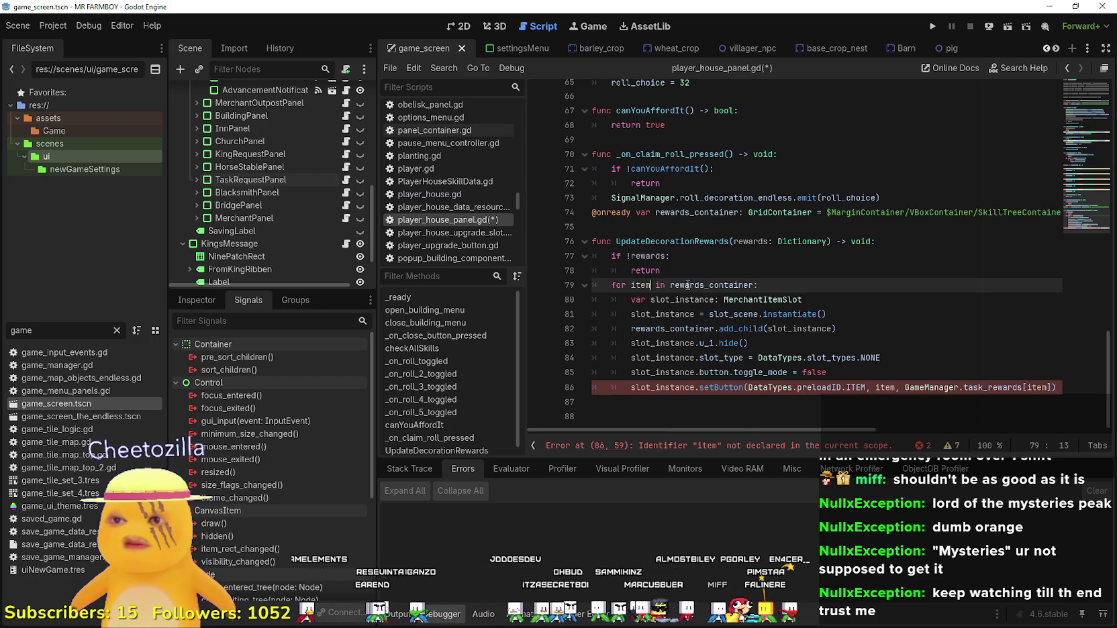
Delete the trailing blank lines below the loop and save the script.
{"action": "left_click", "coordinate": [773, 402]}
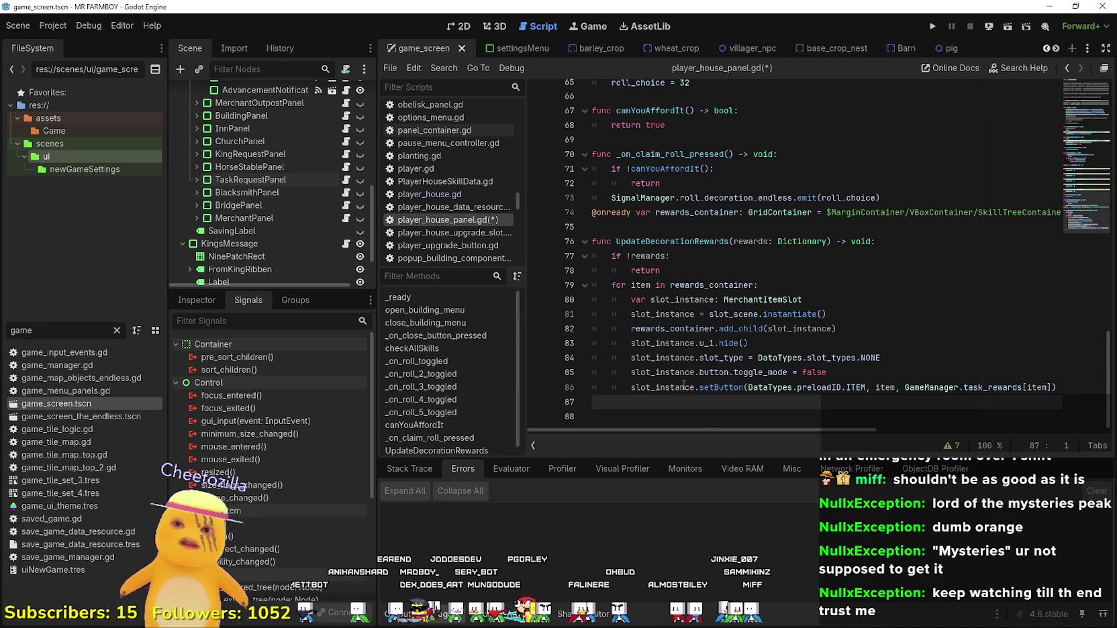
{"action": "key", "text": "Delete"}
{"action": "key", "text": "BackSpace"}
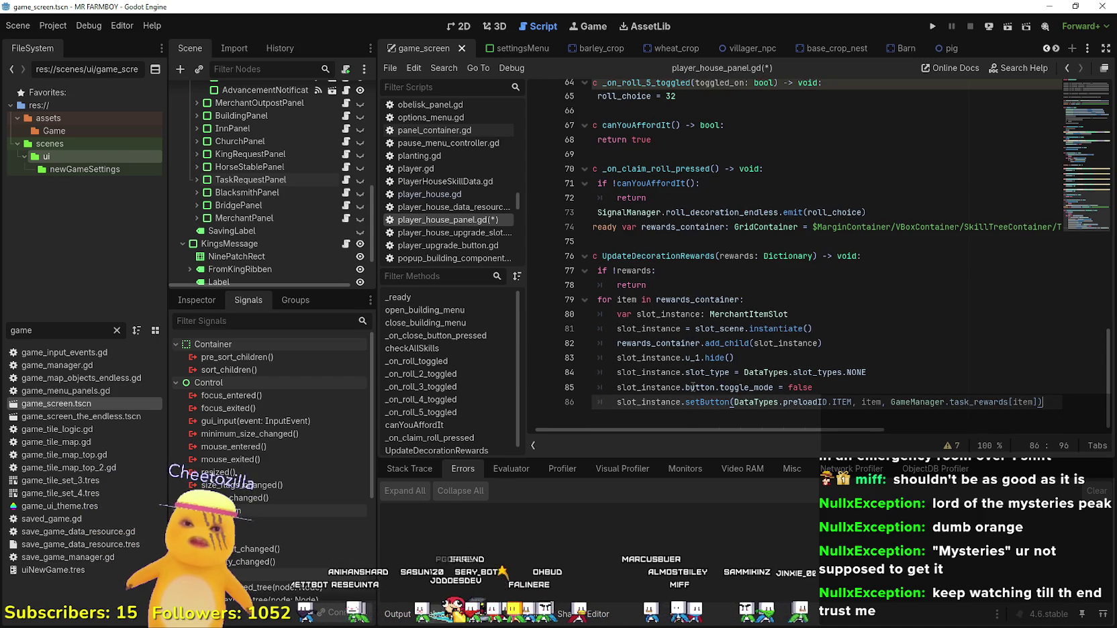
{"action": "left_click", "coordinate": [660, 373]}
{"action": "key", "text": "ctrl+s"}
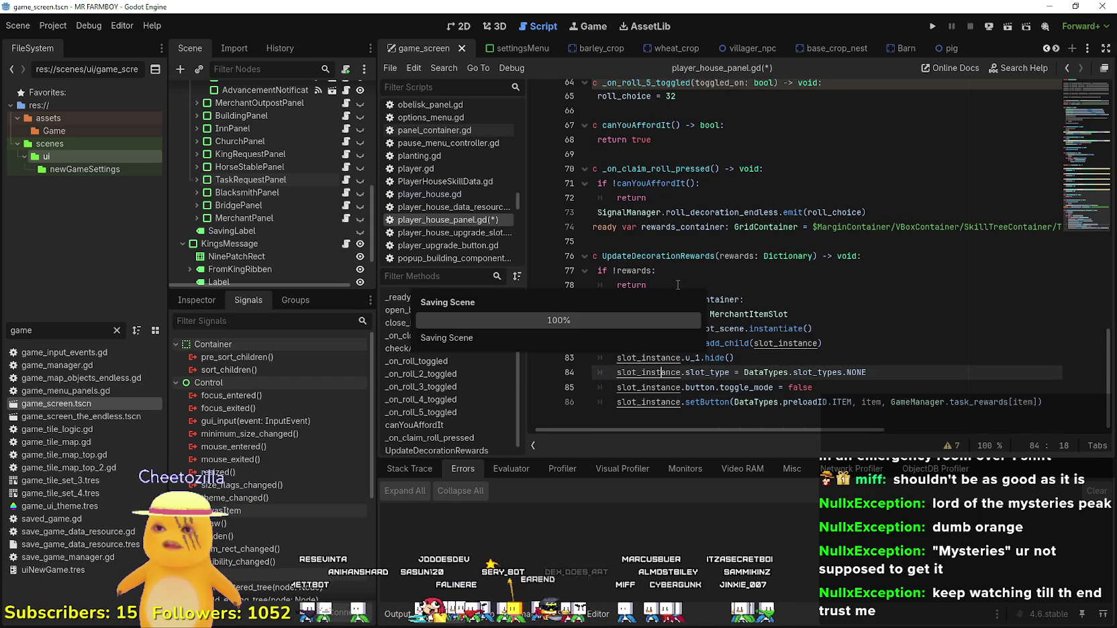
{"action": "left_click", "coordinate": [678, 288]}
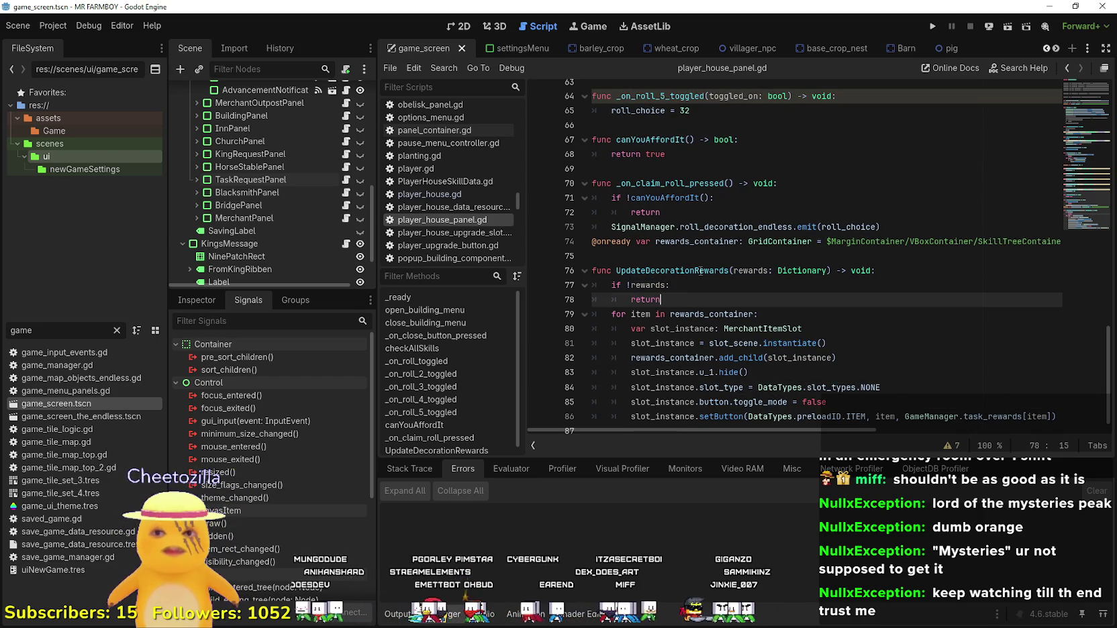
{"action": "double_click", "coordinate": [701, 271]}
{"action": "left_click", "coordinate": [687, 303]}
{"action": "double_click", "coordinate": [678, 272]}
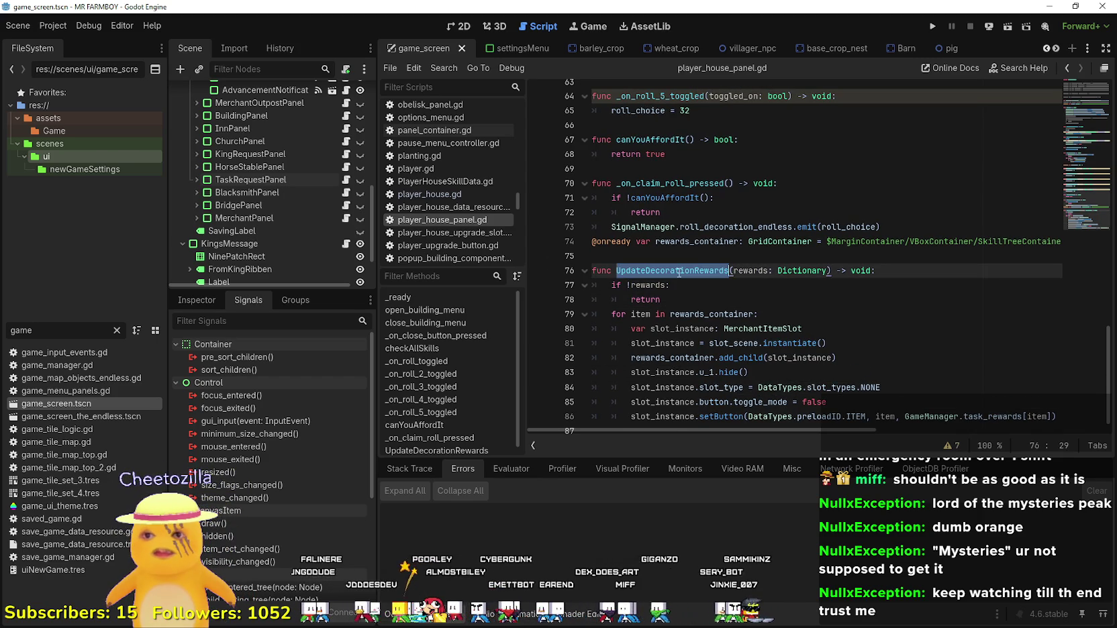
{"action": "left_click", "coordinate": [679, 300]}
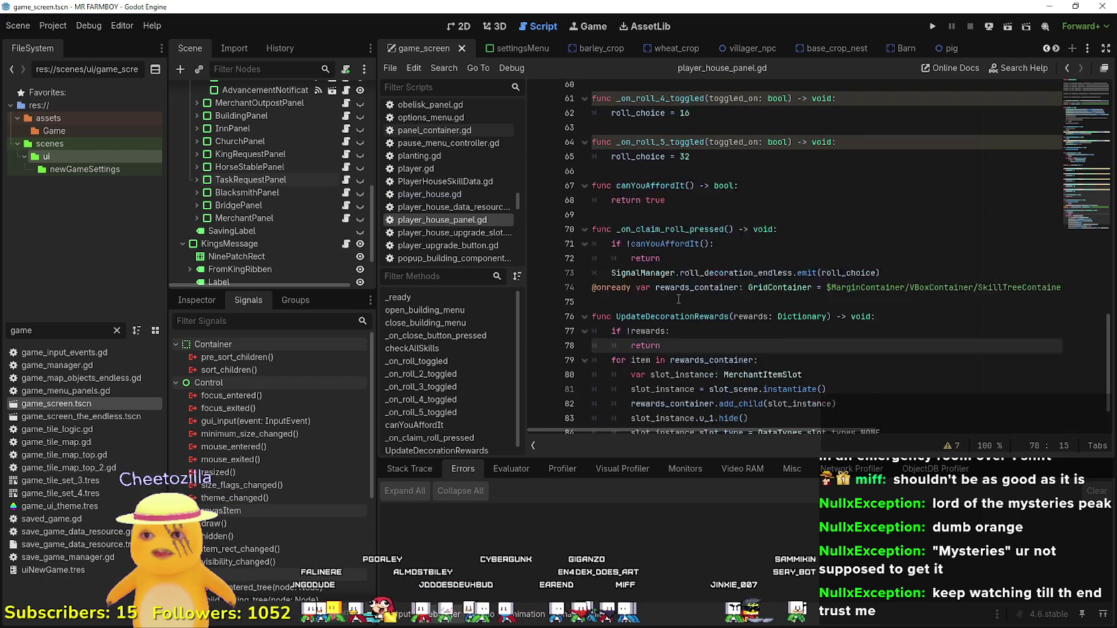
{"action": "scroll", "coordinate": [840, 296], "scroll_direction": "up", "scroll_amount": 2}
{"action": "left_click", "coordinate": [892, 294]}
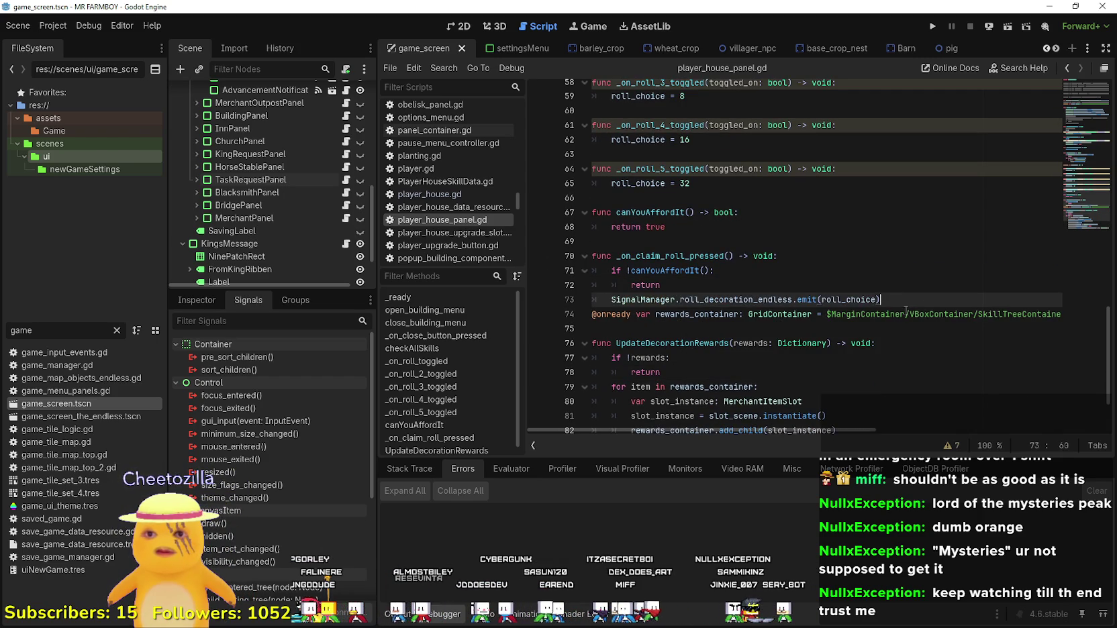
{"action": "scroll", "coordinate": [907, 312], "scroll_direction": "up", "scroll_amount": 3}
{"action": "left_click", "coordinate": [856, 375]}
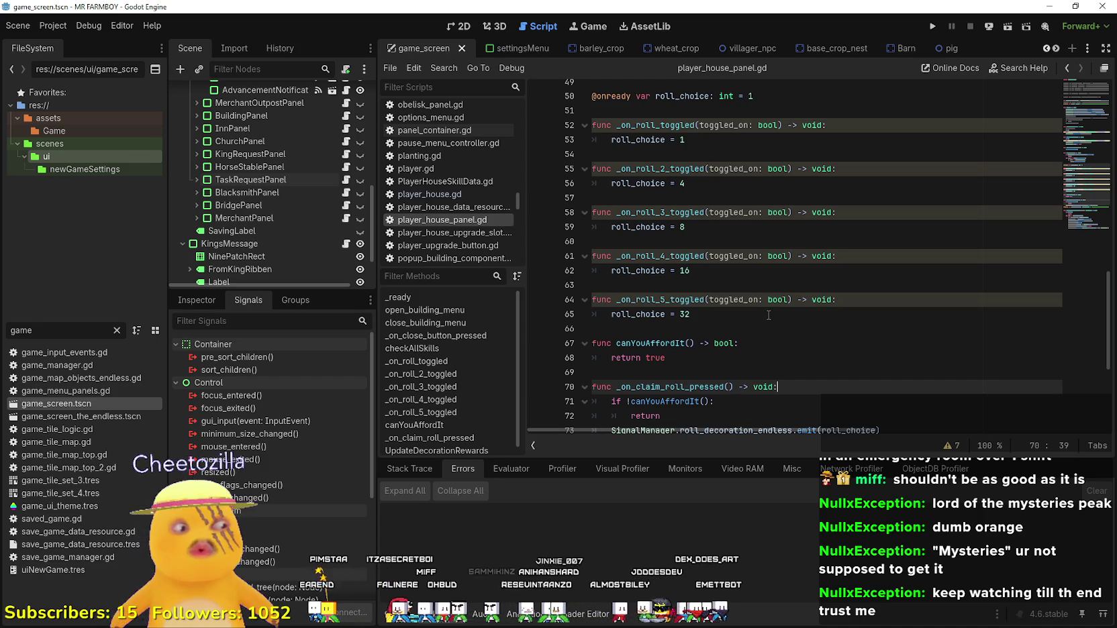
{"action": "left_click", "coordinate": [753, 343]}
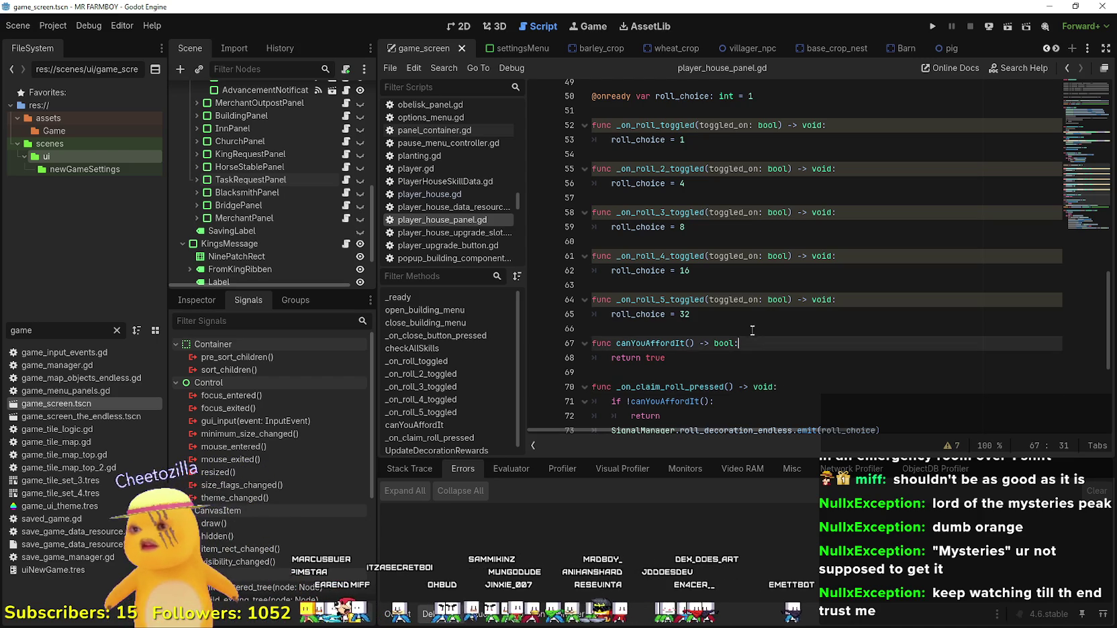
{"action": "left_click", "coordinate": [748, 328]}
{"action": "left_click", "coordinate": [756, 212]}
{"action": "scroll", "coordinate": [756, 213], "scroll_direction": "up", "scroll_amount": 2}
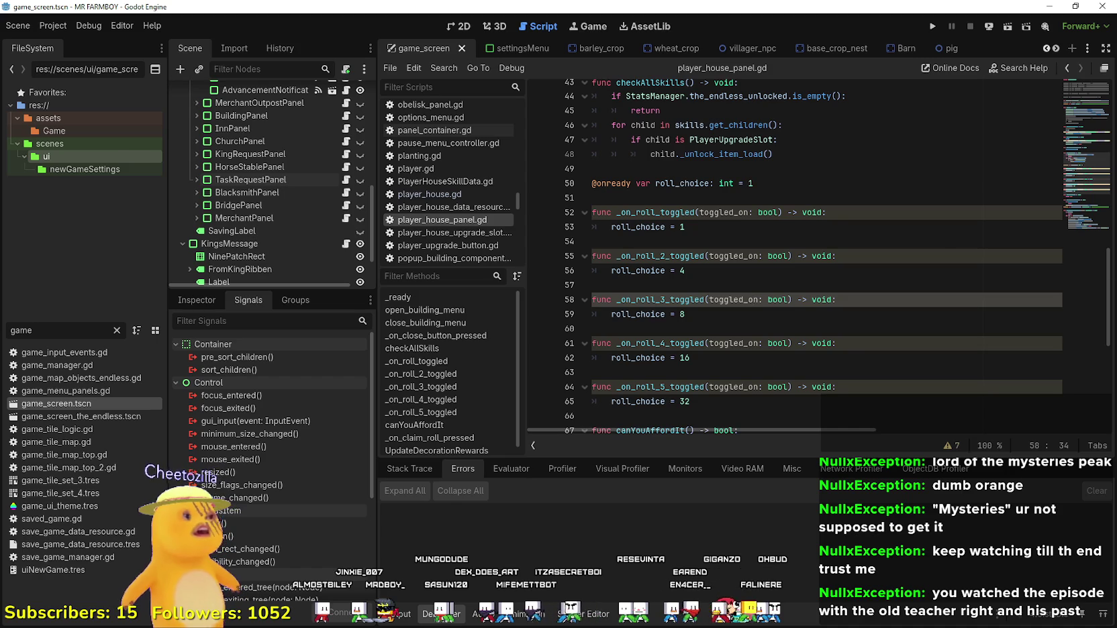
{"action": "left_click", "coordinate": [837, 230]}
{"action": "scroll", "coordinate": [748, 255], "scroll_direction": "up", "scroll_amount": 3}
{"action": "left_click", "coordinate": [752, 300]}
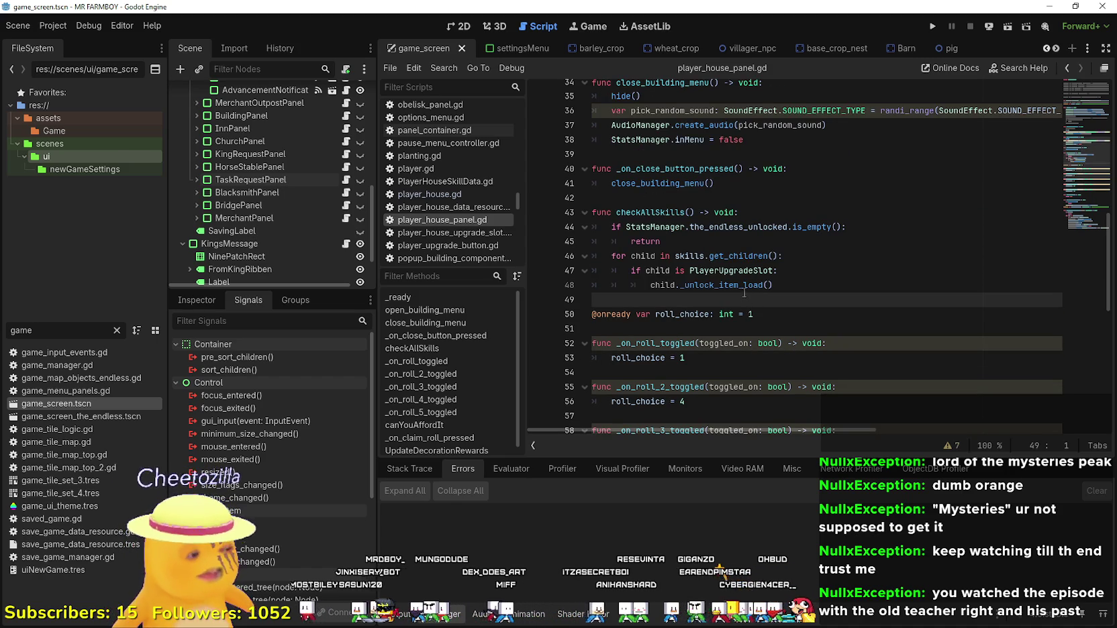
{"action": "mouse_move", "coordinate": [727, 293]}
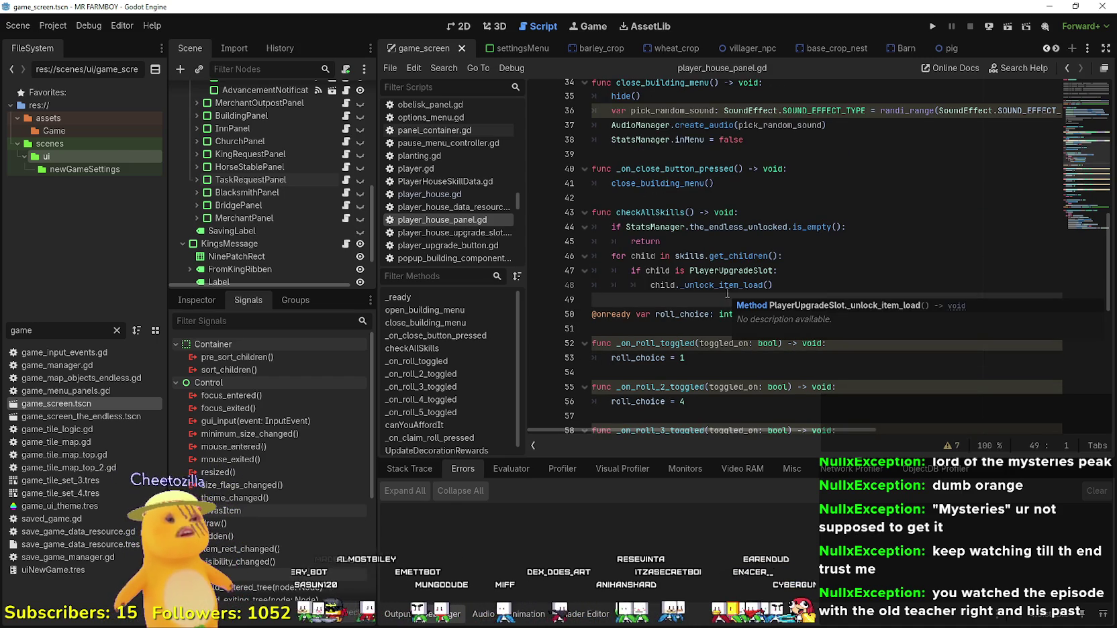
{"action": "left_click", "coordinate": [680, 329]}
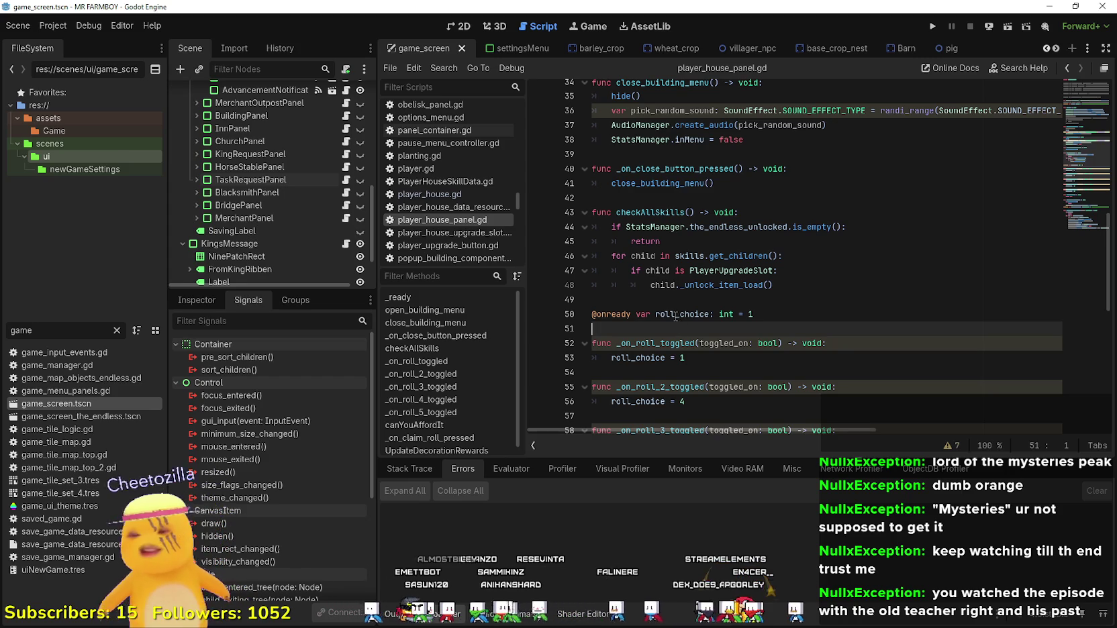
{"action": "left_click", "coordinate": [660, 298]}
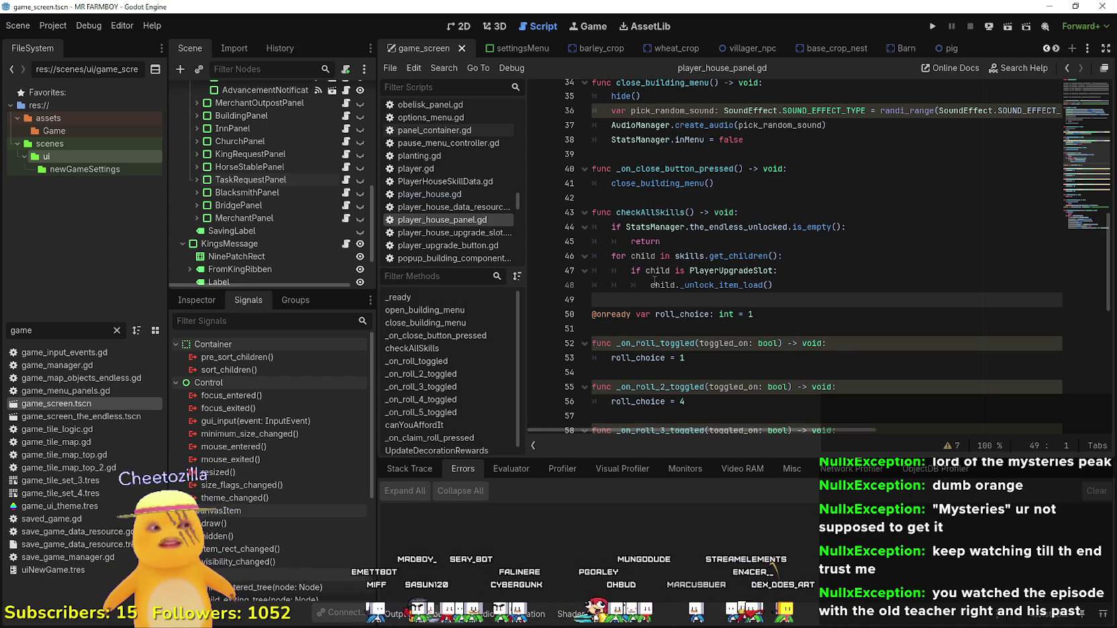
{"action": "scroll", "coordinate": [650, 282], "scroll_direction": "up", "scroll_amount": 1}
{"action": "scroll", "coordinate": [651, 283], "scroll_direction": "up", "scroll_amount": 1}
{"action": "left_click", "coordinate": [650, 282]}
{"action": "scroll", "coordinate": [649, 284], "scroll_direction": "up", "scroll_amount": 1}
{"action": "left_click", "coordinate": [648, 284]}
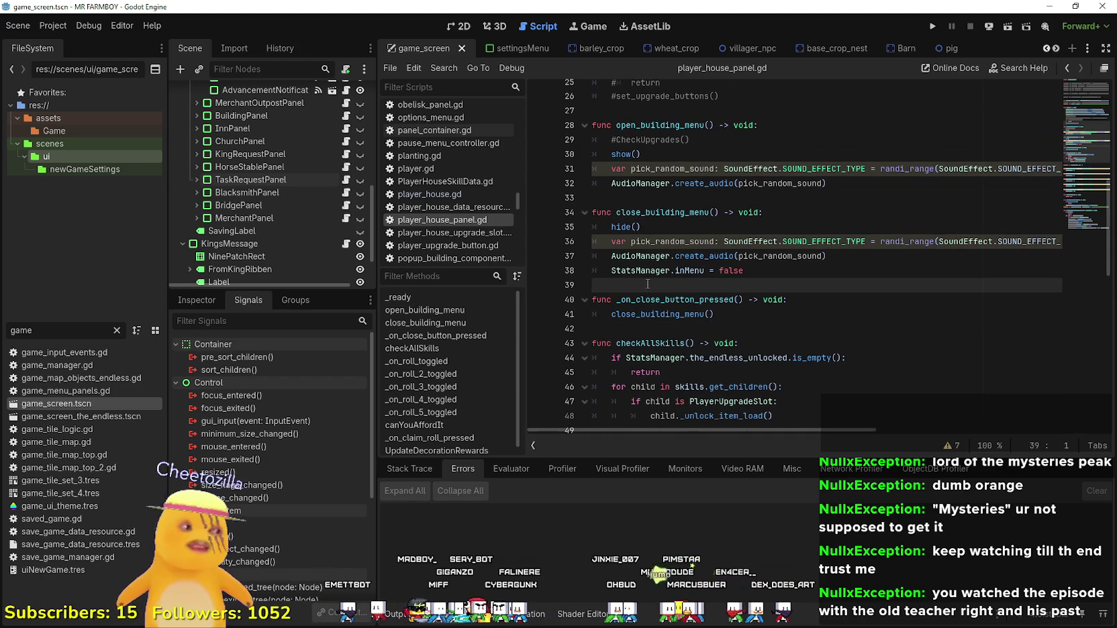
{"action": "scroll", "coordinate": [638, 254], "scroll_direction": "down", "scroll_amount": 1}
{"action": "scroll", "coordinate": [651, 232], "scroll_direction": "up", "scroll_amount": 2}
{"action": "left_click", "coordinate": [656, 241]}
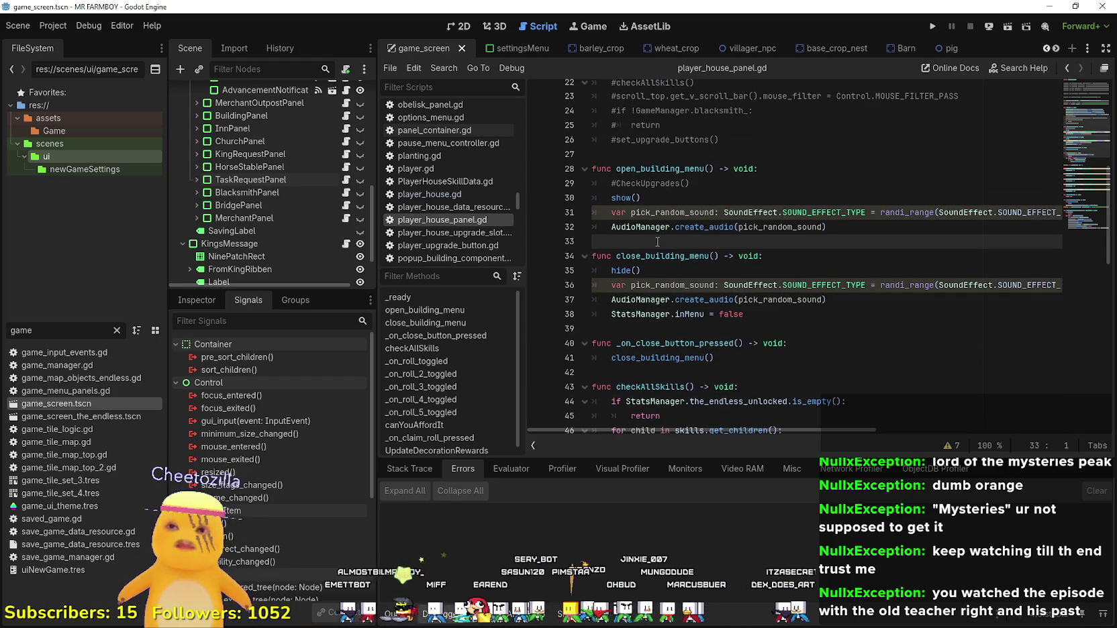
{"action": "scroll", "coordinate": [657, 242], "scroll_direction": "up", "scroll_amount": 1}
{"action": "scroll", "coordinate": [647, 282], "scroll_direction": "up", "scroll_amount": 2}
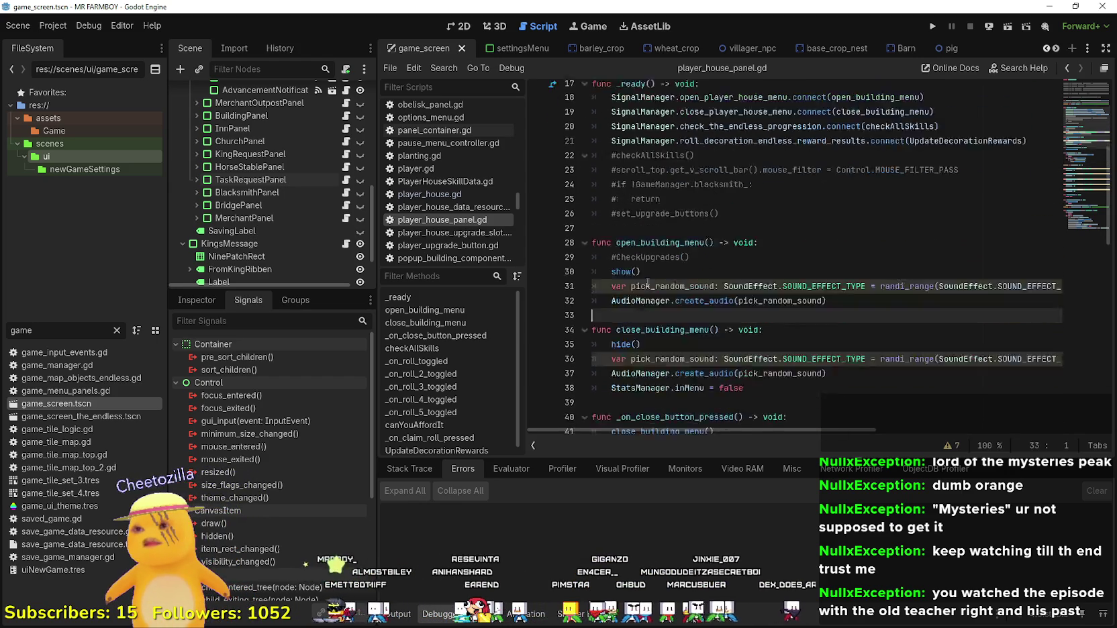
{"action": "scroll", "coordinate": [648, 282], "scroll_direction": "up", "scroll_amount": 1}
{"action": "left_click", "coordinate": [753, 321]}
{"action": "left_click", "coordinate": [730, 300]}
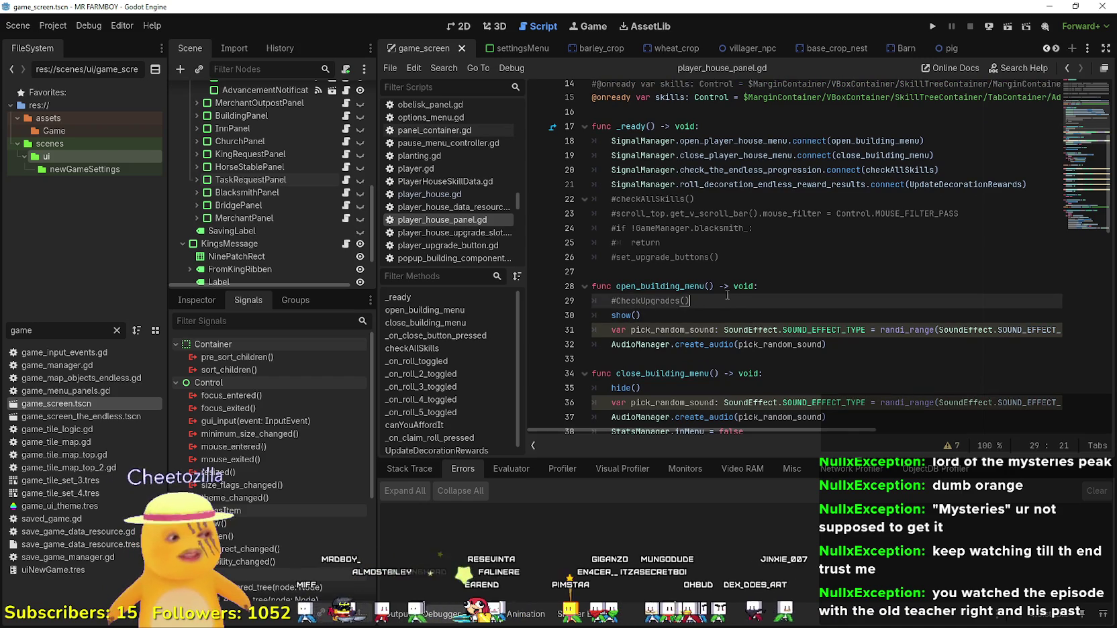
{"action": "scroll", "coordinate": [727, 295], "scroll_direction": "down", "scroll_amount": 4}
{"action": "left_click", "coordinate": [727, 287]}
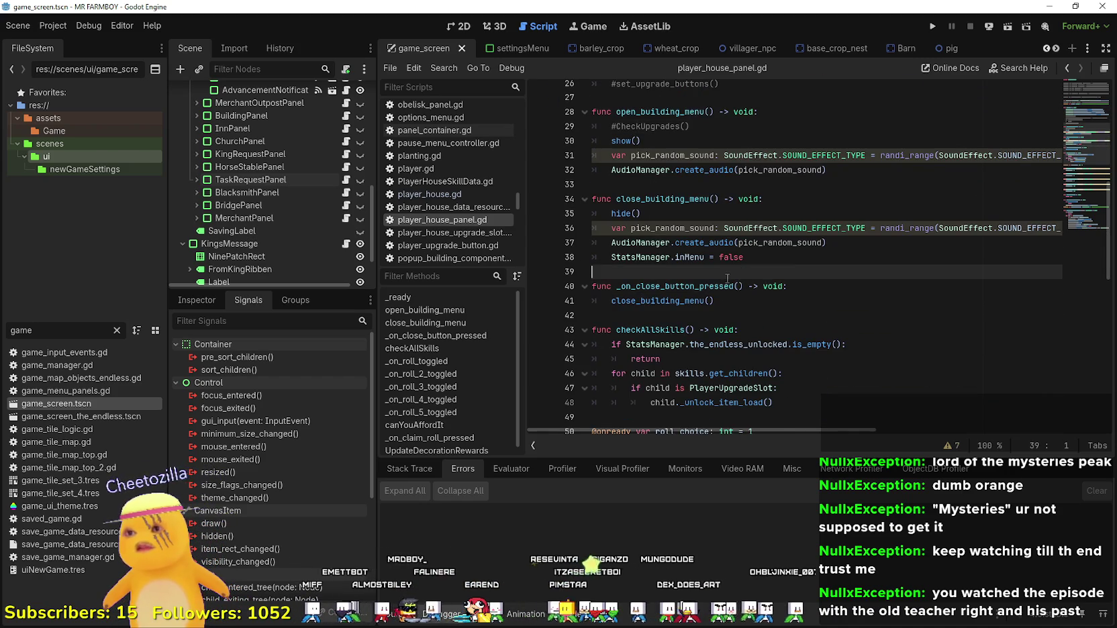
{"action": "scroll", "coordinate": [727, 282], "scroll_direction": "down", "scroll_amount": 2}
{"action": "left_click", "coordinate": [727, 277]}
{"action": "left_click", "coordinate": [752, 317]}
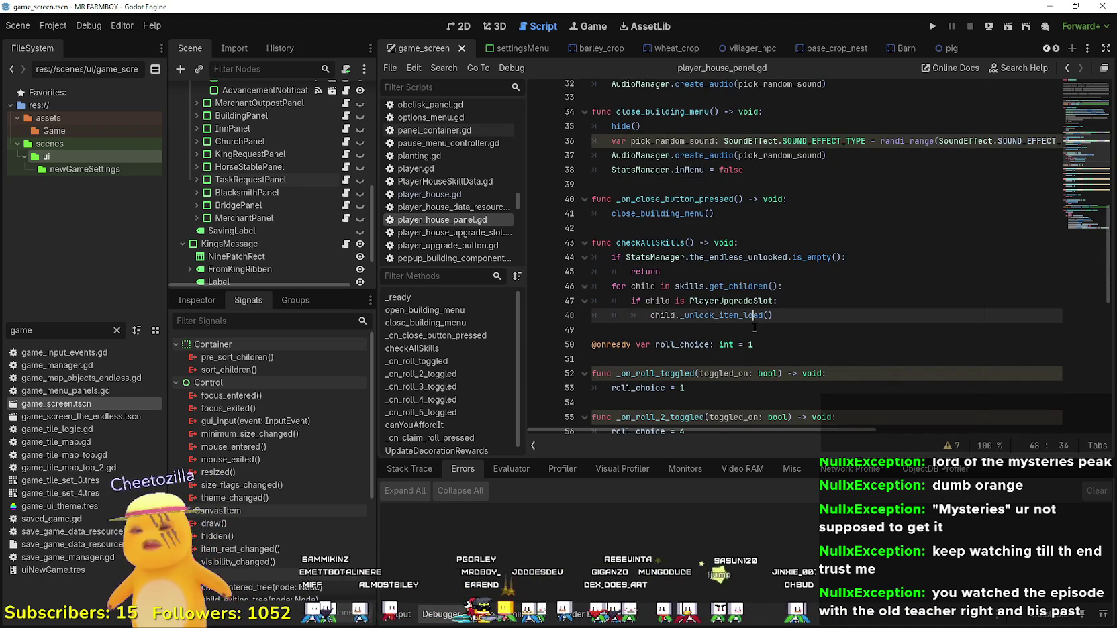
{"action": "left_click", "coordinate": [757, 329]}
{"action": "scroll", "coordinate": [826, 369], "scroll_direction": "down", "scroll_amount": 2}
{"action": "left_click", "coordinate": [809, 273]}
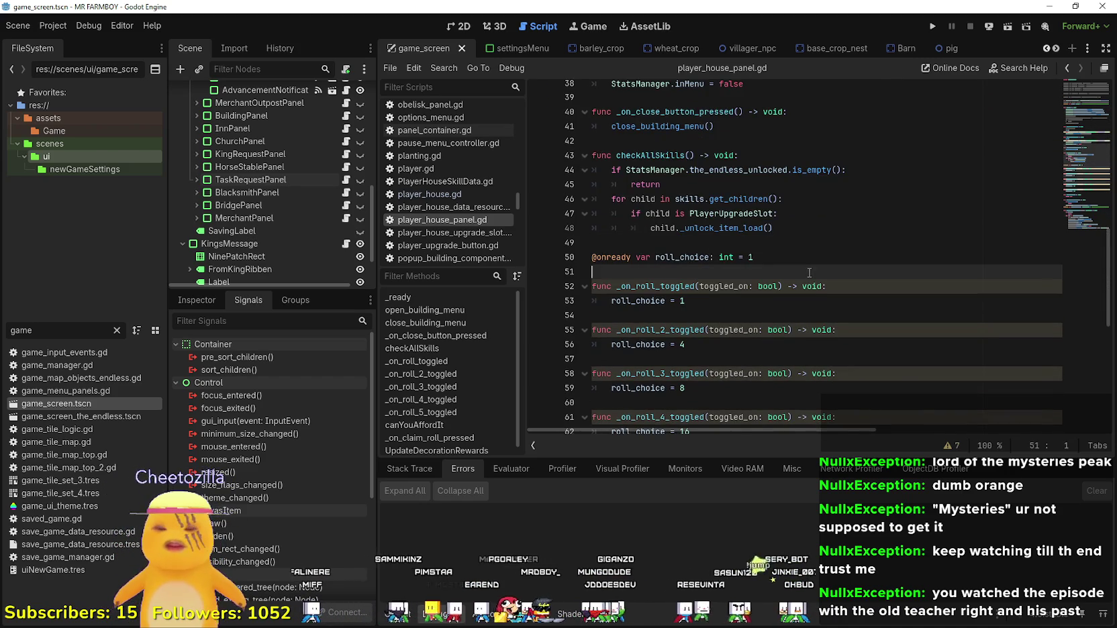
{"action": "scroll", "coordinate": [796, 246], "scroll_direction": "down", "scroll_amount": 2}
{"action": "left_click", "coordinate": [713, 229]}
{"action": "scroll", "coordinate": [705, 235], "scroll_direction": "down", "scroll_amount": 6}
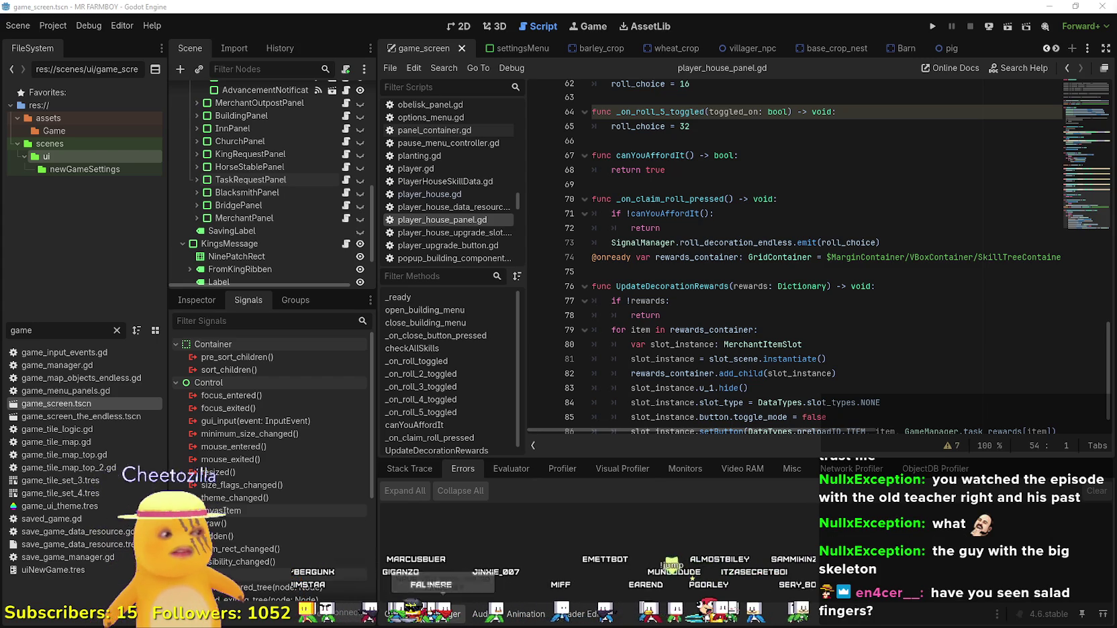
Minimize Brave and replace Chrome's Jujutsu kaisen image search with 'salad fingers'.
{"action": "key", "text": "alt+Tab"}
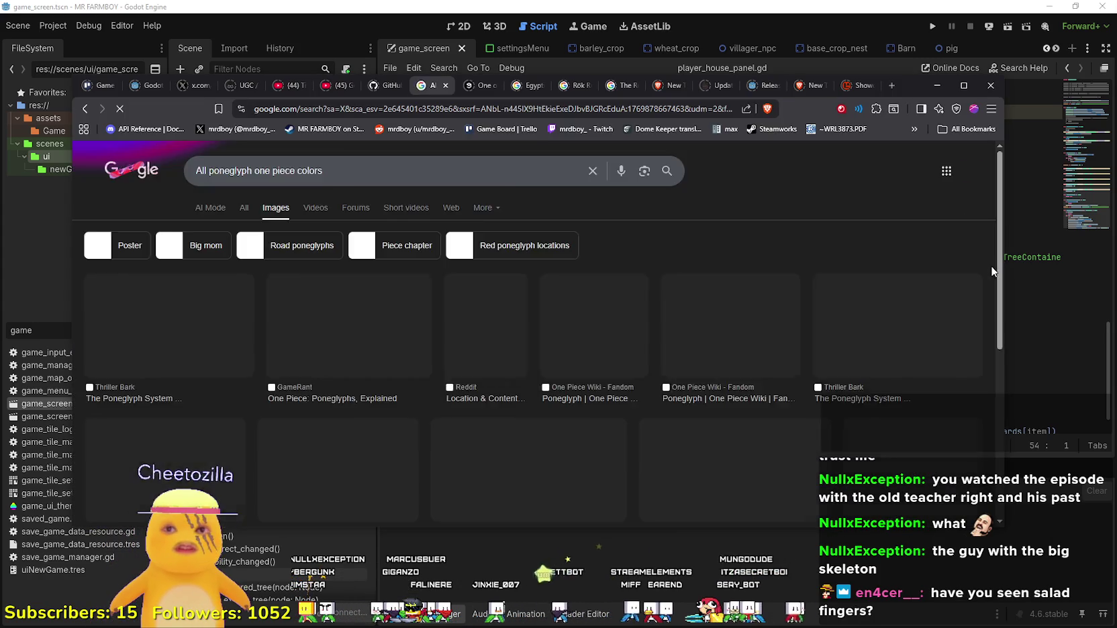
{"action": "left_click", "coordinate": [939, 85]}
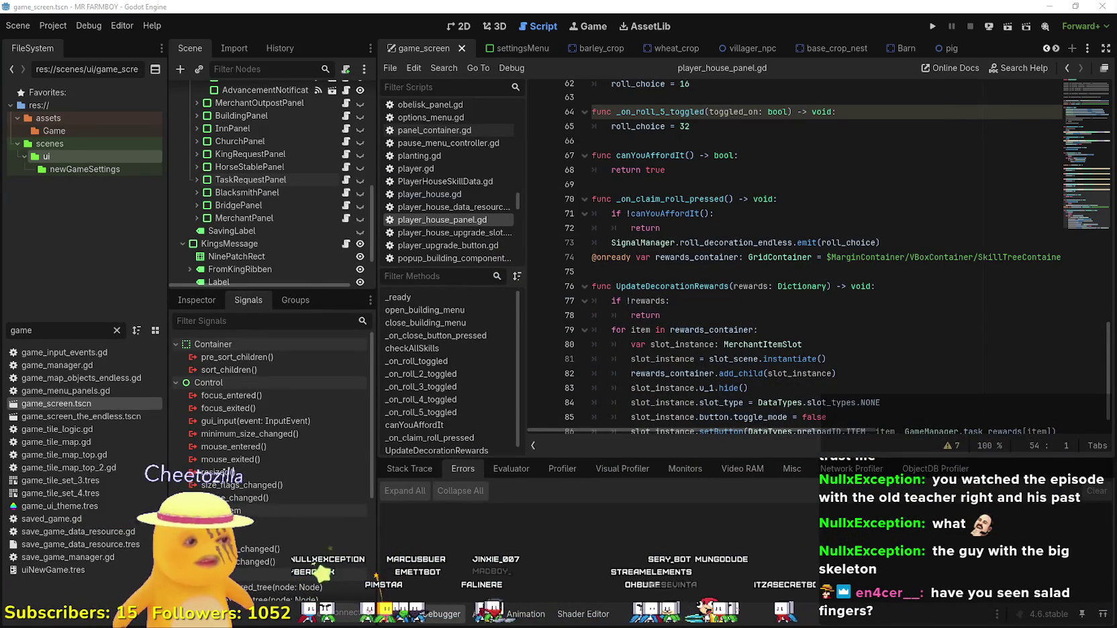
{"action": "key", "text": "alt+Tab"}
{"action": "left_click", "coordinate": [481, 72]}
{"action": "left_click_drag", "start_coordinate": [421, 139], "coordinate": [230, 92]}
{"action": "type", "text": "sa"}
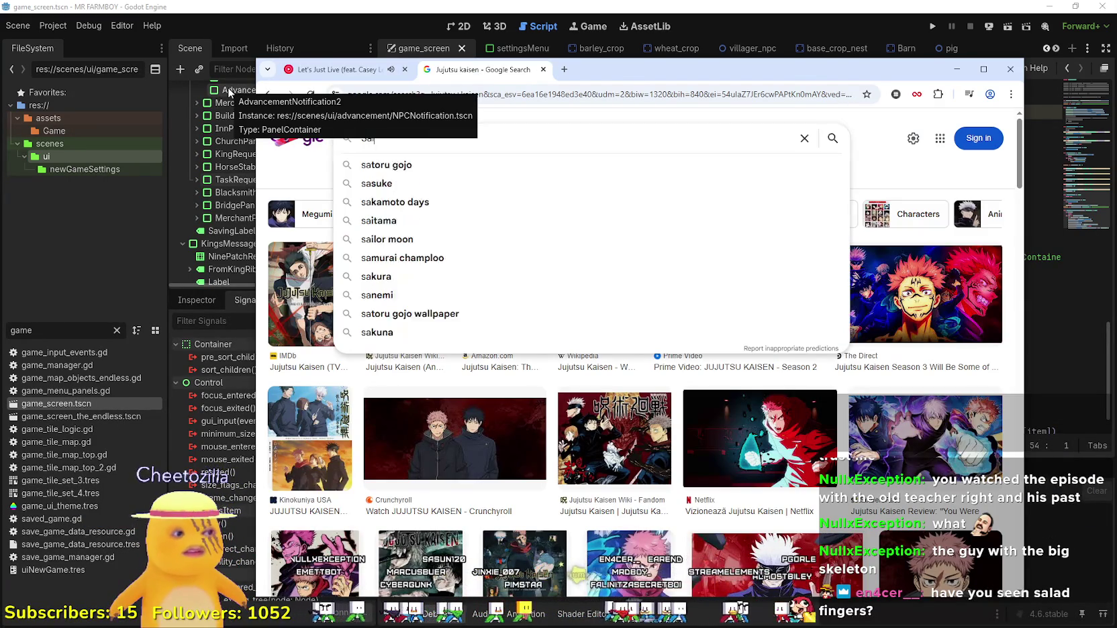
{"action": "type", "text": "lad fingers"}
{"action": "key", "text": "Return"}
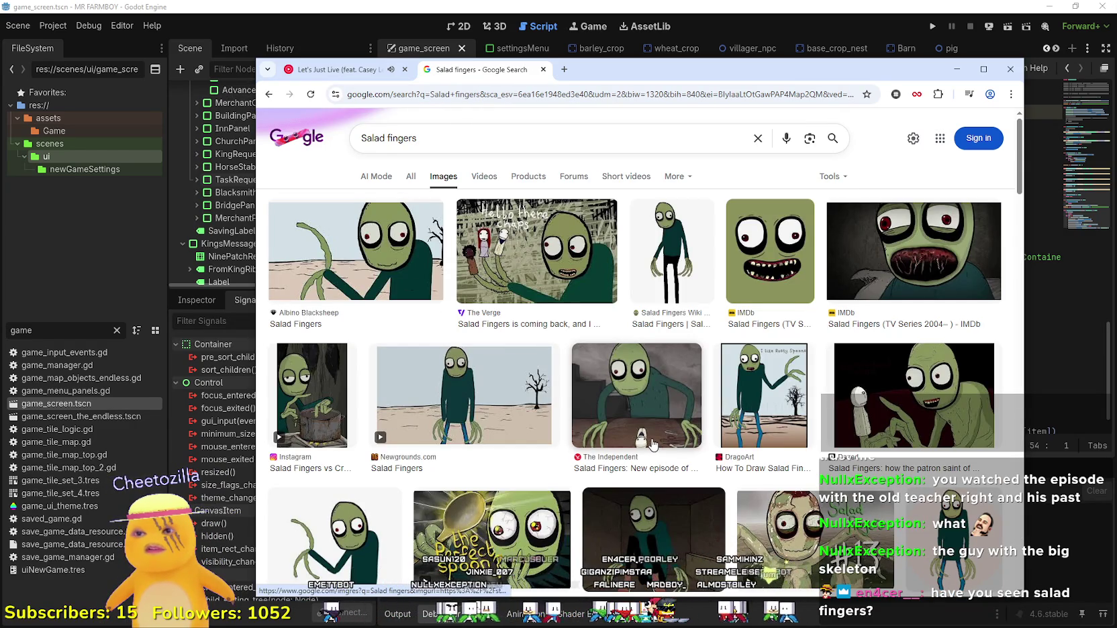
Browse the Salad fingers results, then minimize Chrome back to Godot's script.
{"action": "scroll", "coordinate": [651, 441], "scroll_direction": "down", "scroll_amount": 2}
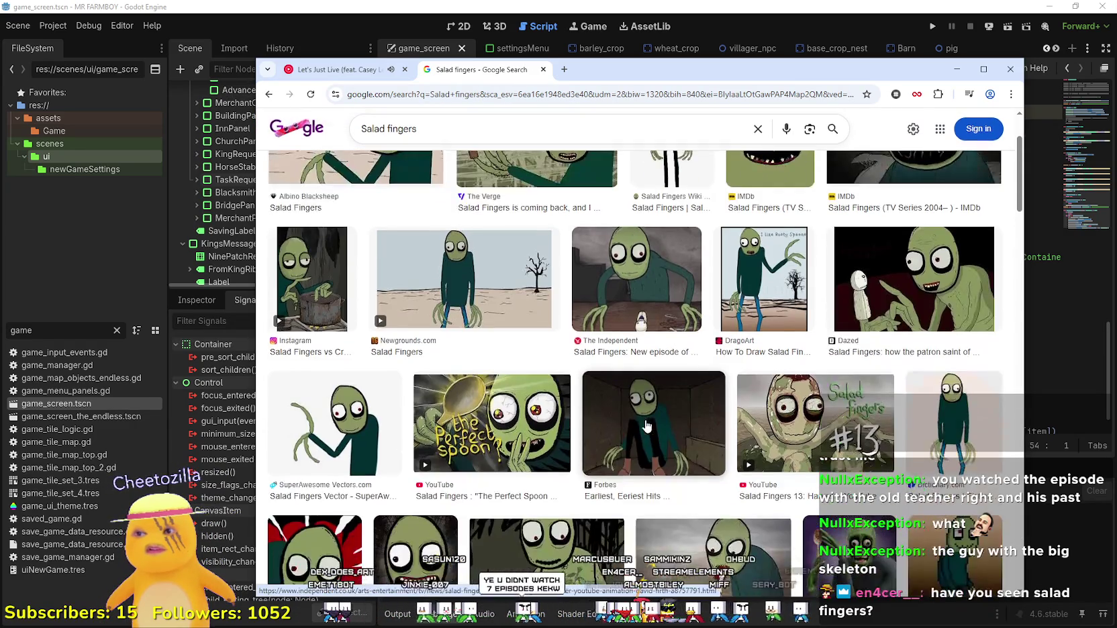
{"action": "scroll", "coordinate": [646, 423], "scroll_direction": "down", "scroll_amount": 2}
{"action": "scroll", "coordinate": [647, 423], "scroll_direction": "up", "scroll_amount": 4}
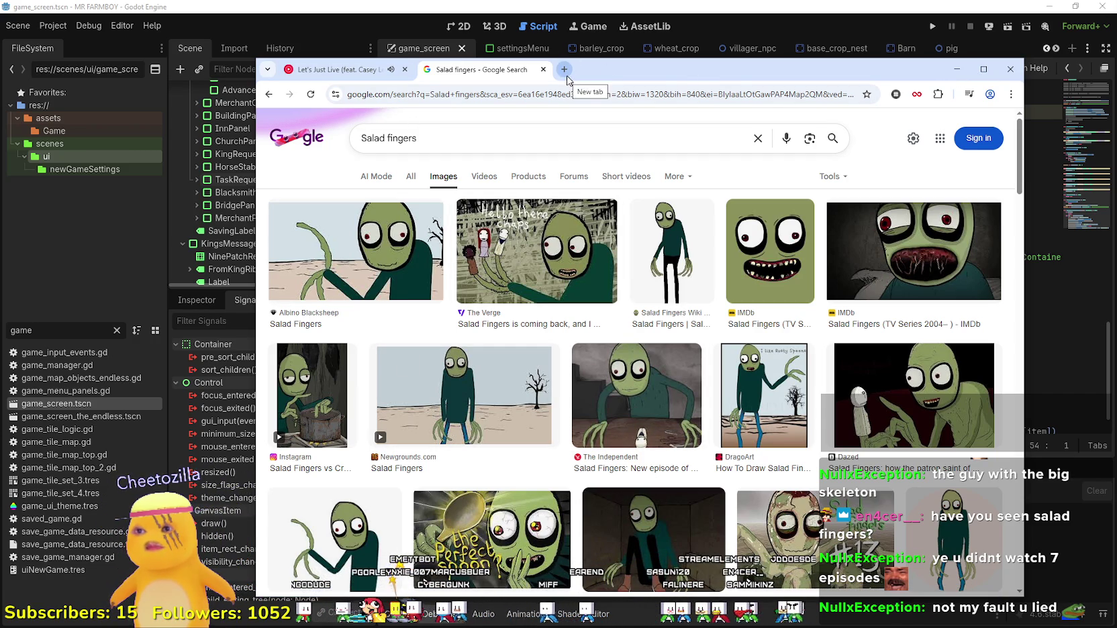
{"action": "left_click", "coordinate": [353, 79]}
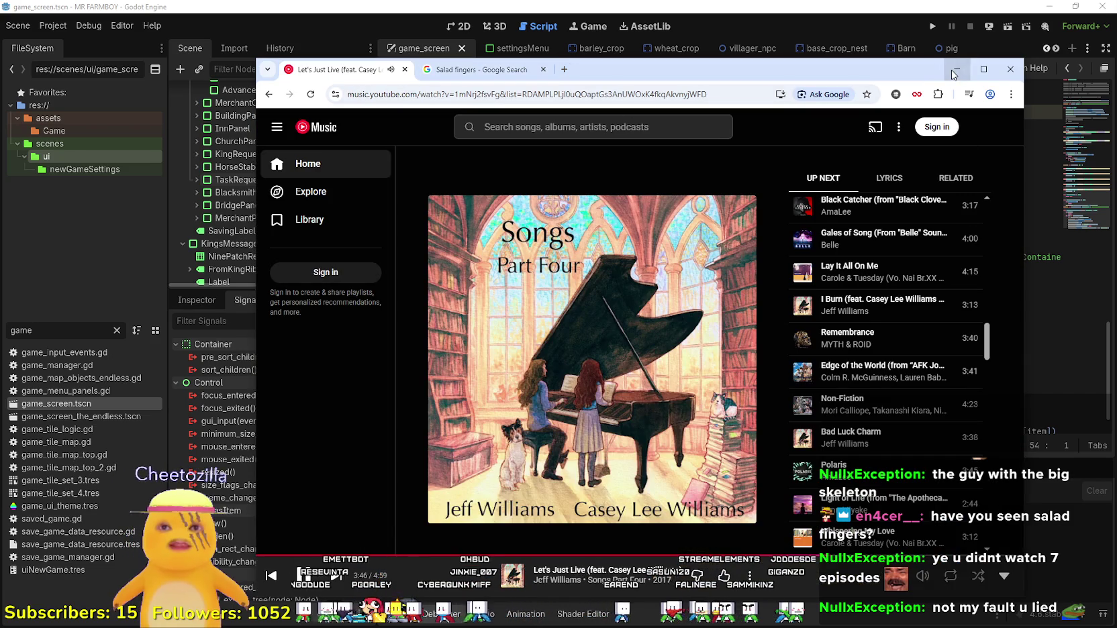
{"action": "left_click", "coordinate": [957, 70]}
{"action": "left_click", "coordinate": [597, 272]}
Save the scene and player_house_panel.gd script with Ctrl+S.
{"action": "scroll", "coordinate": [639, 268], "scroll_direction": "up", "scroll_amount": 1}
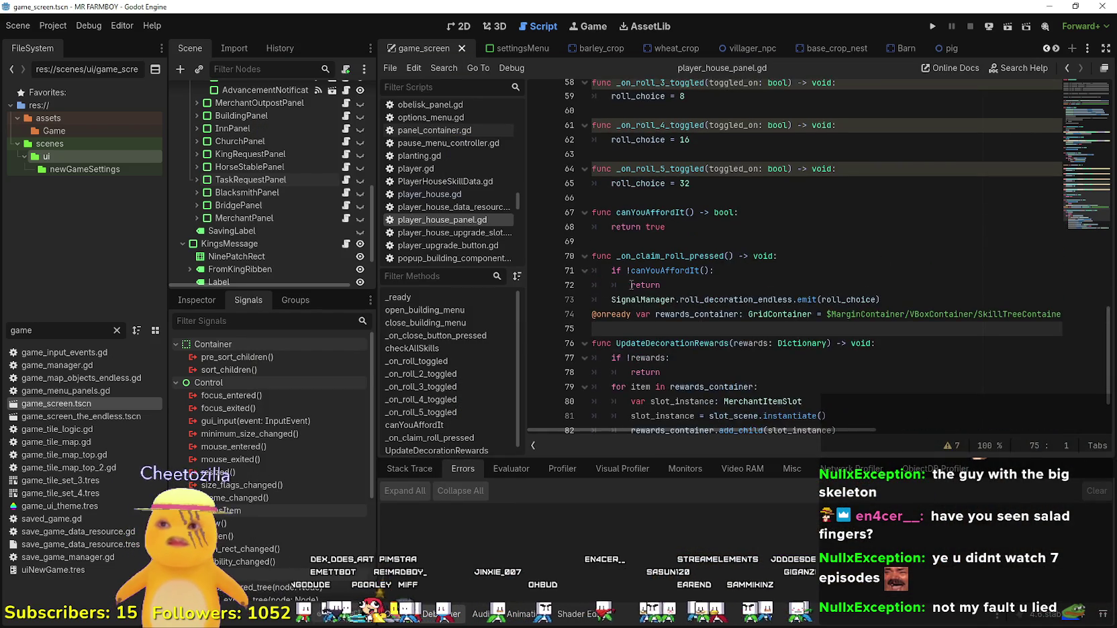
{"action": "scroll", "coordinate": [806, 356], "scroll_direction": "down", "scroll_amount": 1}
{"action": "mouse_move", "coordinate": [784, 336]}
{"action": "left_click", "coordinate": [822, 227]}
{"action": "key", "text": "ctrl+s"}
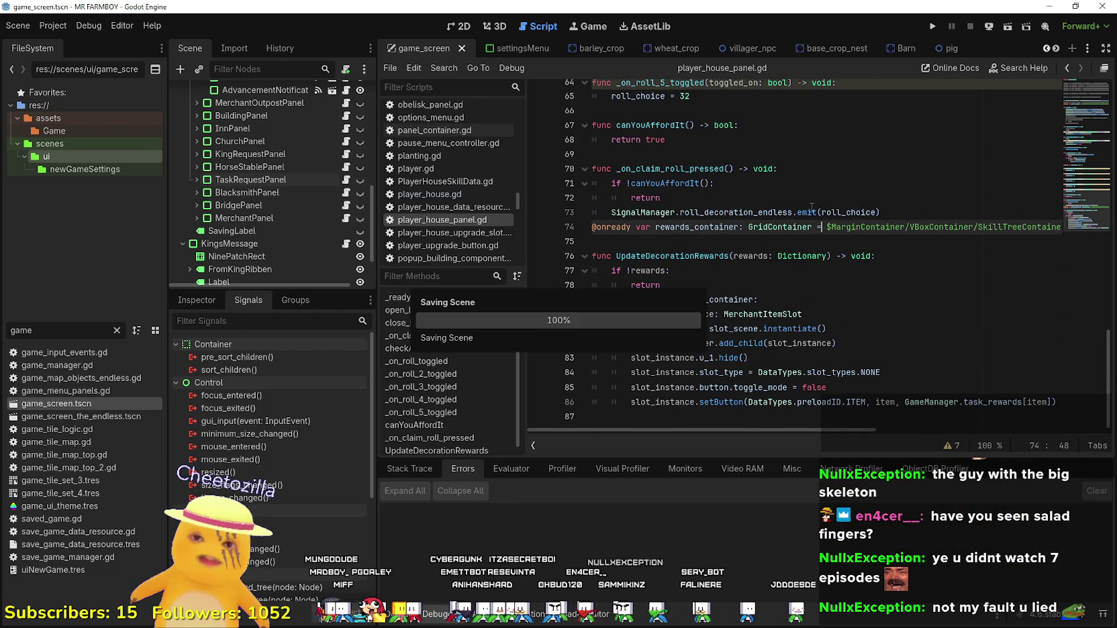
Review lines 87 and 75 and the _on_claim_roll_pressed line.
{"action": "mouse_move", "coordinate": [821, 212]}
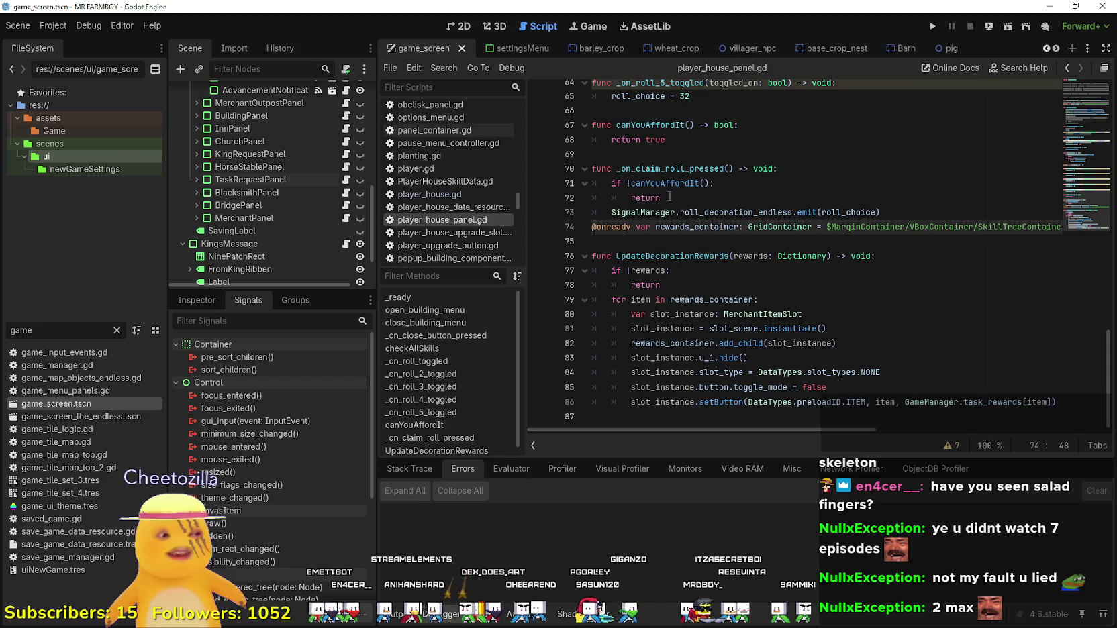
{"action": "mouse_move", "coordinate": [671, 185]}
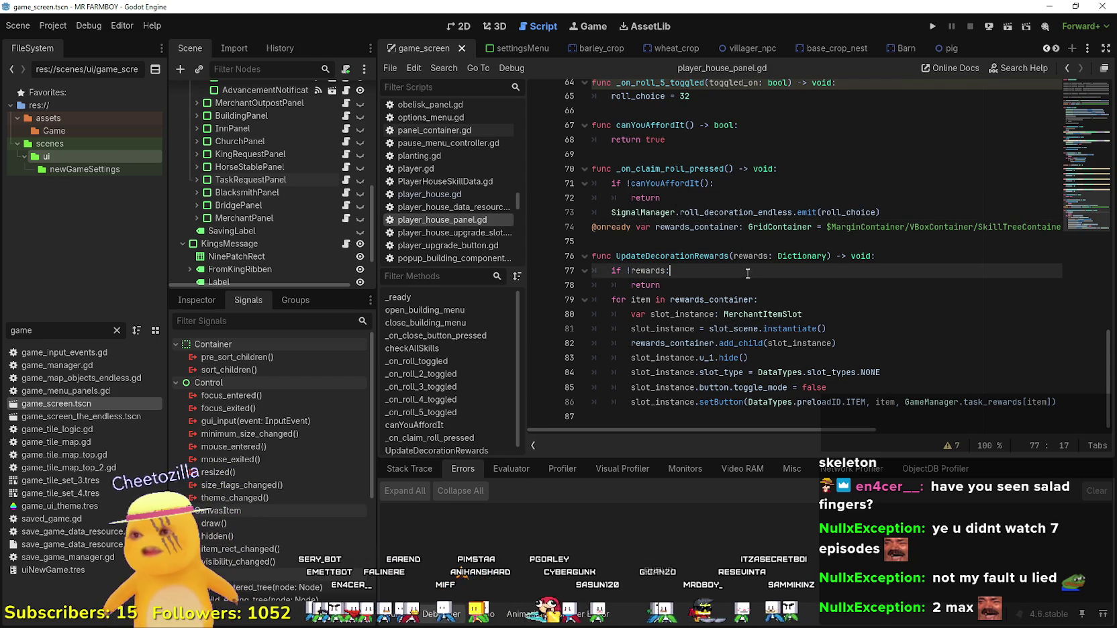
{"action": "left_click", "coordinate": [760, 418]}
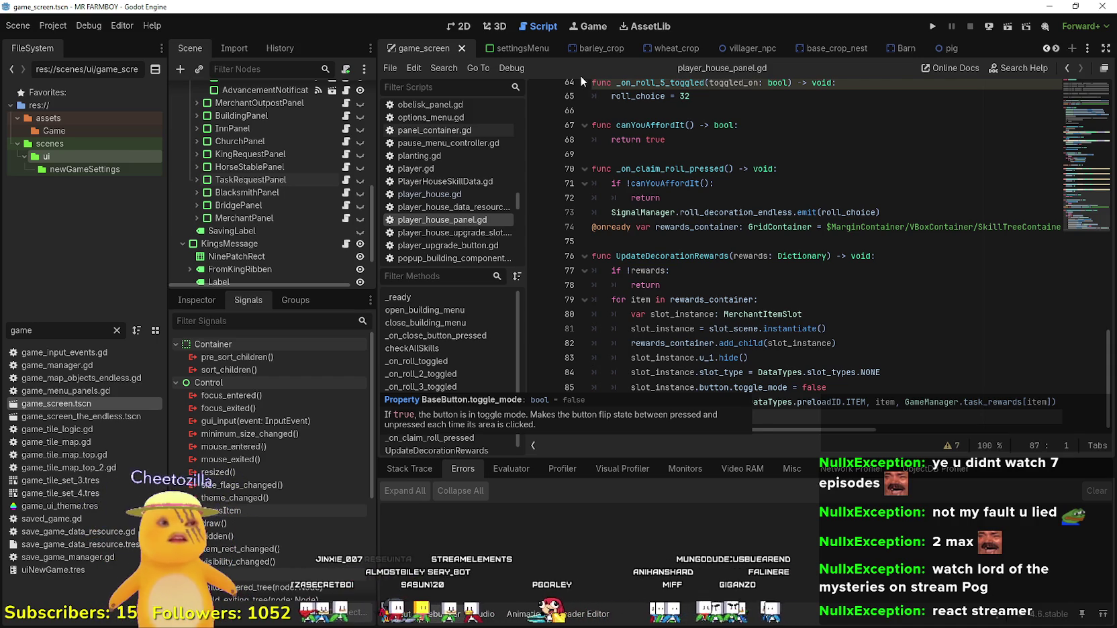
{"action": "left_click", "coordinate": [671, 243]}
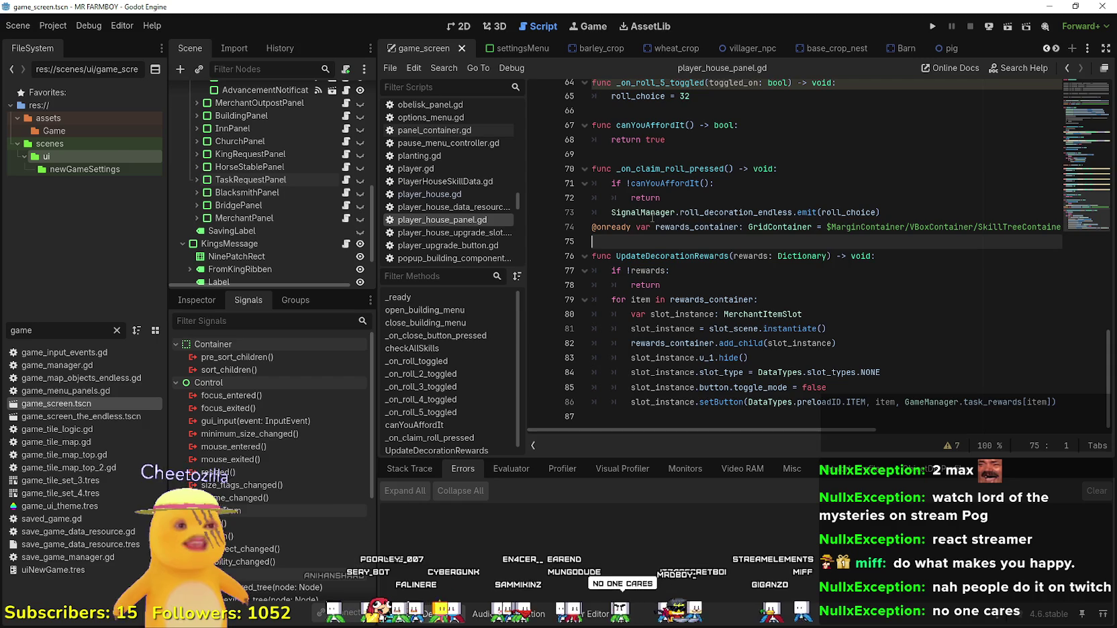
{"action": "mouse_move", "coordinate": [643, 208]}
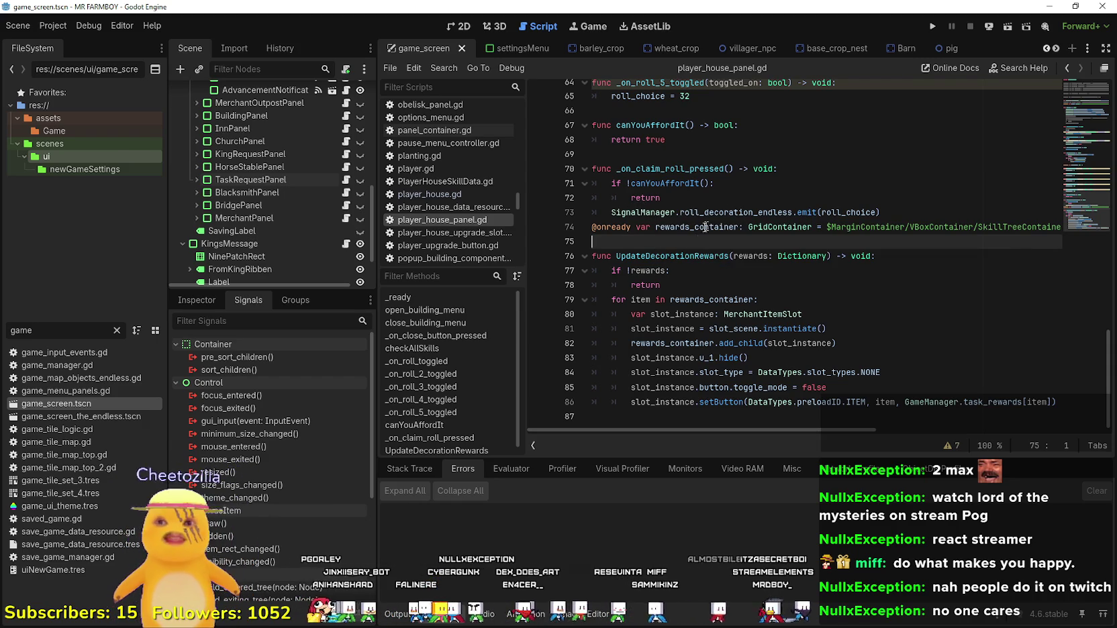
{"action": "left_click", "coordinate": [754, 195]}
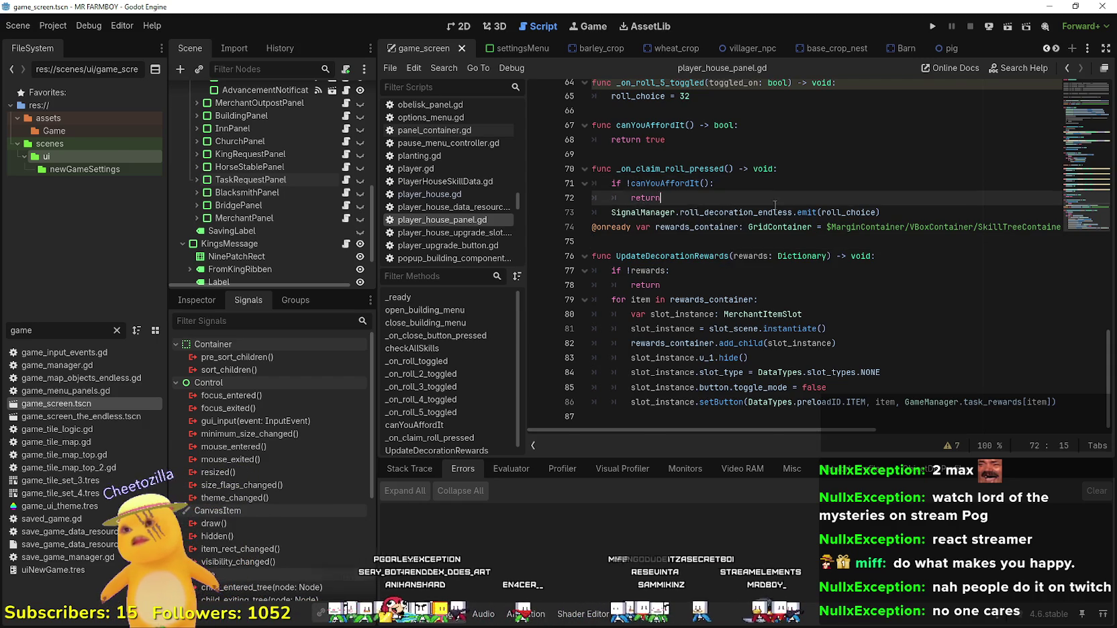
Step up through the roll functions from line 65 to blank line 49.
{"action": "scroll", "coordinate": [772, 242], "scroll_direction": "up", "scroll_amount": 2}
{"action": "left_click", "coordinate": [753, 256]}
{"action": "left_click", "coordinate": [745, 248]}
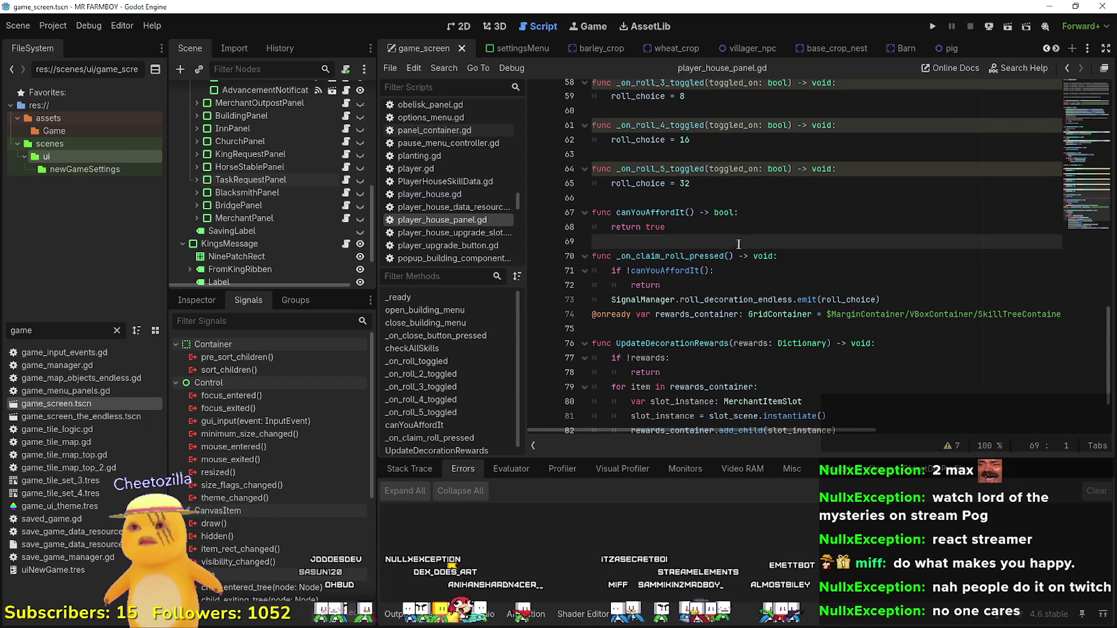
{"action": "scroll", "coordinate": [738, 252], "scroll_direction": "up", "scroll_amount": 3}
{"action": "key", "text": "Up"}
{"action": "key", "text": "Up"}
{"action": "key", "text": "Up"}
{"action": "left_click", "coordinate": [746, 333]}
{"action": "key", "text": "Up"}
{"action": "key", "text": "Up"}
{"action": "key", "text": "Up"}
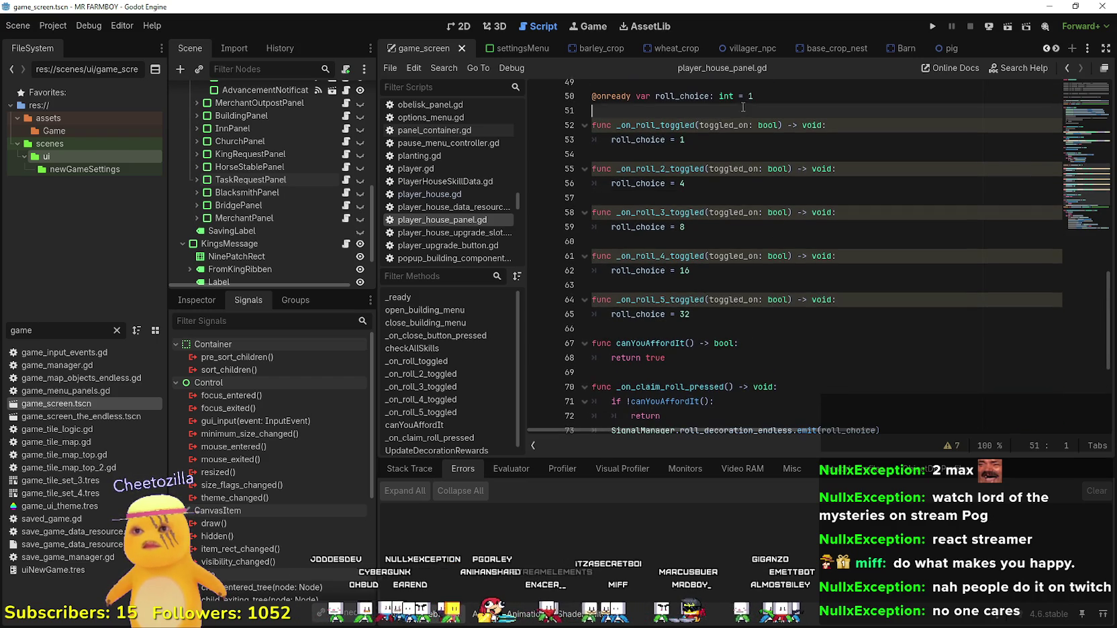
{"action": "key", "text": "Up"}
{"action": "key", "text": "Up"}
{"action": "key", "text": "Up"}
{"action": "scroll", "coordinate": [772, 235], "scroll_direction": "up", "scroll_amount": 4}
{"action": "key", "text": "Up"}
{"action": "key", "text": "Up"}
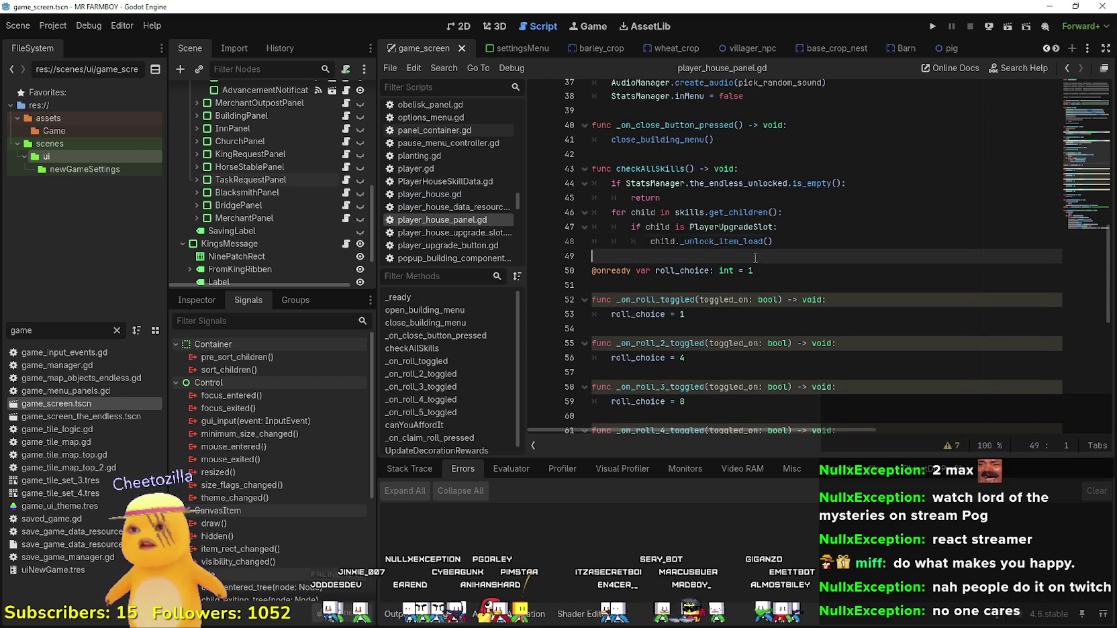
{"action": "scroll", "coordinate": [721, 312], "scroll_direction": "down", "scroll_amount": 7}
{"action": "scroll", "coordinate": [718, 310], "scroll_direction": "down", "scroll_amount": 2}
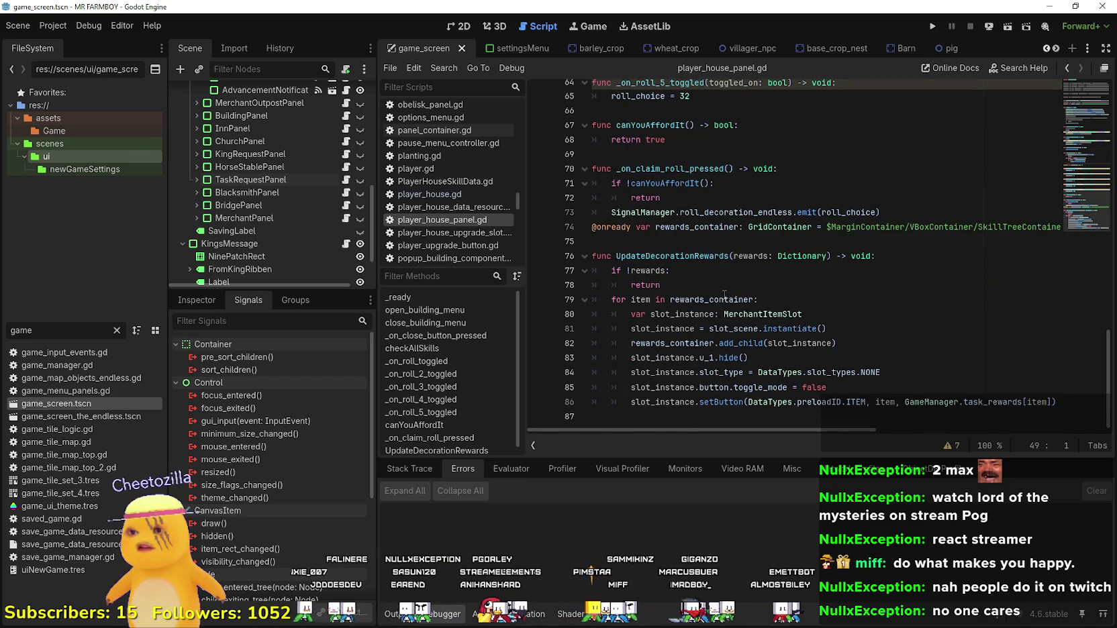
Inspect UpdateDecorationRewards: its early return, lines 75, 87 and 83.
{"action": "left_click", "coordinate": [728, 285]}
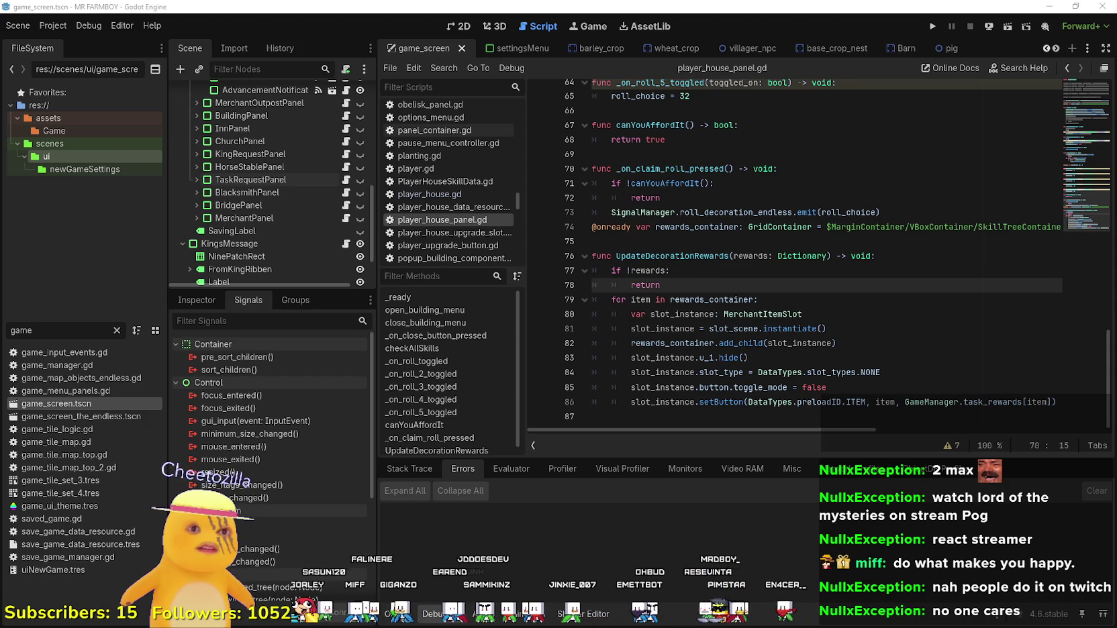
{"action": "left_click", "coordinate": [685, 242]}
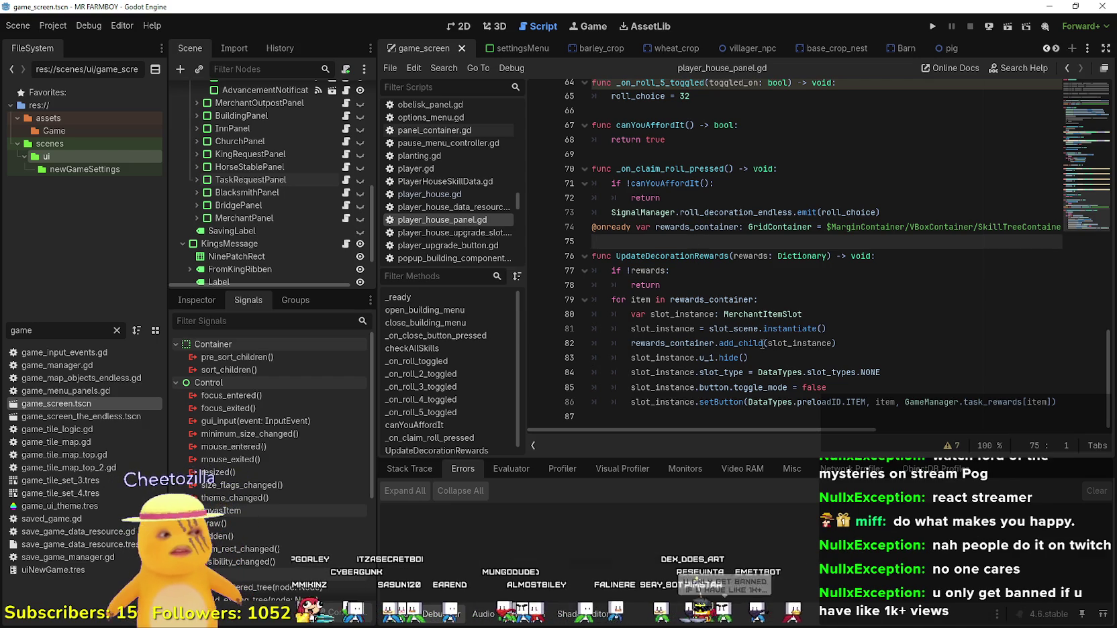
{"action": "left_click", "coordinate": [752, 412]}
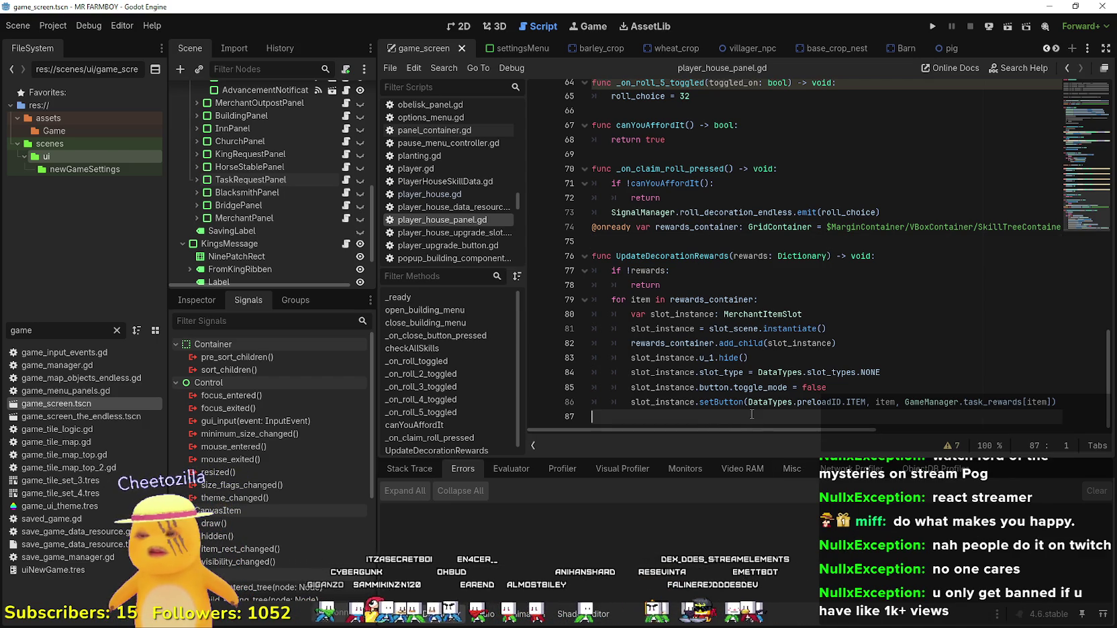
{"action": "left_click", "coordinate": [867, 382]}
{"action": "left_click", "coordinate": [844, 363]}
Step up through the roll toggle functions from line 66 to empty line 57.
{"action": "scroll", "coordinate": [834, 350], "scroll_direction": "up", "scroll_amount": 4}
{"action": "left_click", "coordinate": [625, 276]}
{"action": "scroll", "coordinate": [624, 279], "scroll_direction": "up", "scroll_amount": 2}
{"action": "left_click", "coordinate": [625, 272]}
{"action": "left_click", "coordinate": [631, 242]}
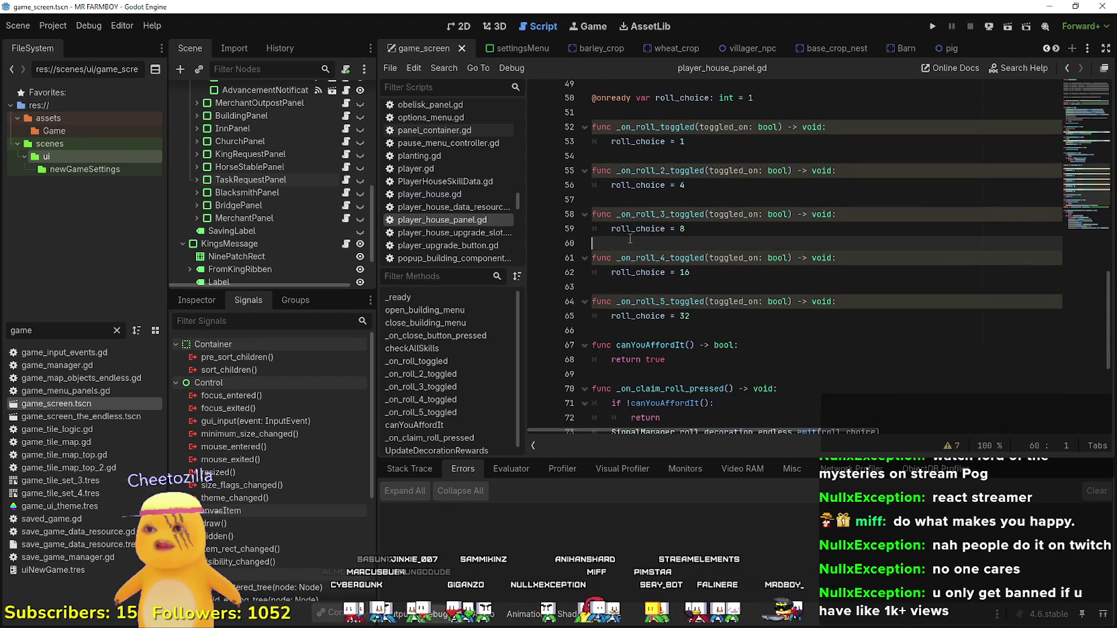
{"action": "left_click", "coordinate": [639, 186]}
{"action": "left_click", "coordinate": [642, 202]}
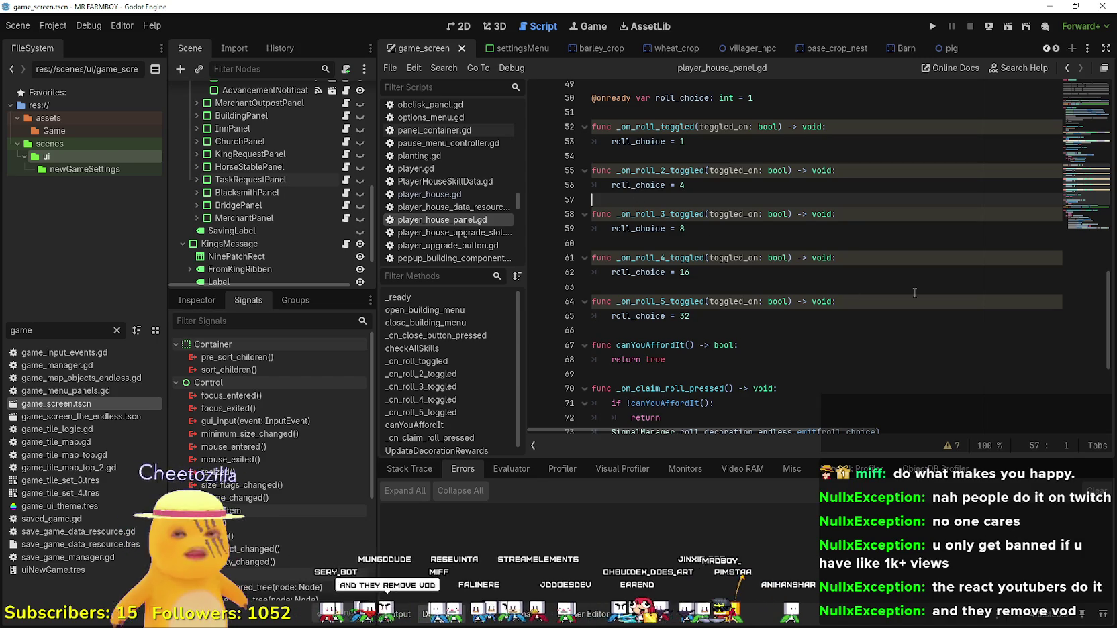
Revisit lines 66, 69 and the return on line 78, then minimize the Godot editor.
{"action": "left_click", "coordinate": [769, 330]}
{"action": "scroll", "coordinate": [766, 329], "scroll_direction": "up", "scroll_amount": 4}
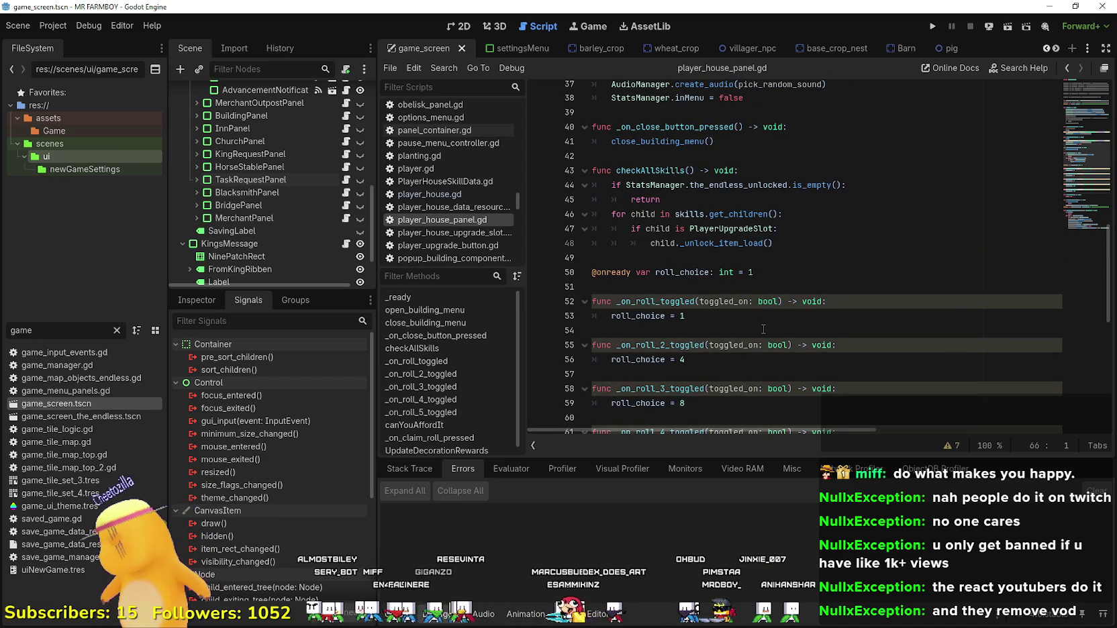
{"action": "scroll", "coordinate": [763, 329], "scroll_direction": "down", "scroll_amount": 6}
{"action": "key", "text": "Left"}
{"action": "scroll", "coordinate": [752, 329], "scroll_direction": "down", "scroll_amount": 1}
{"action": "left_click", "coordinate": [731, 274]}
{"action": "left_click", "coordinate": [754, 322]}
{"action": "scroll", "coordinate": [746, 320], "scroll_direction": "down", "scroll_amount": 2}
{"action": "left_click", "coordinate": [746, 319]}
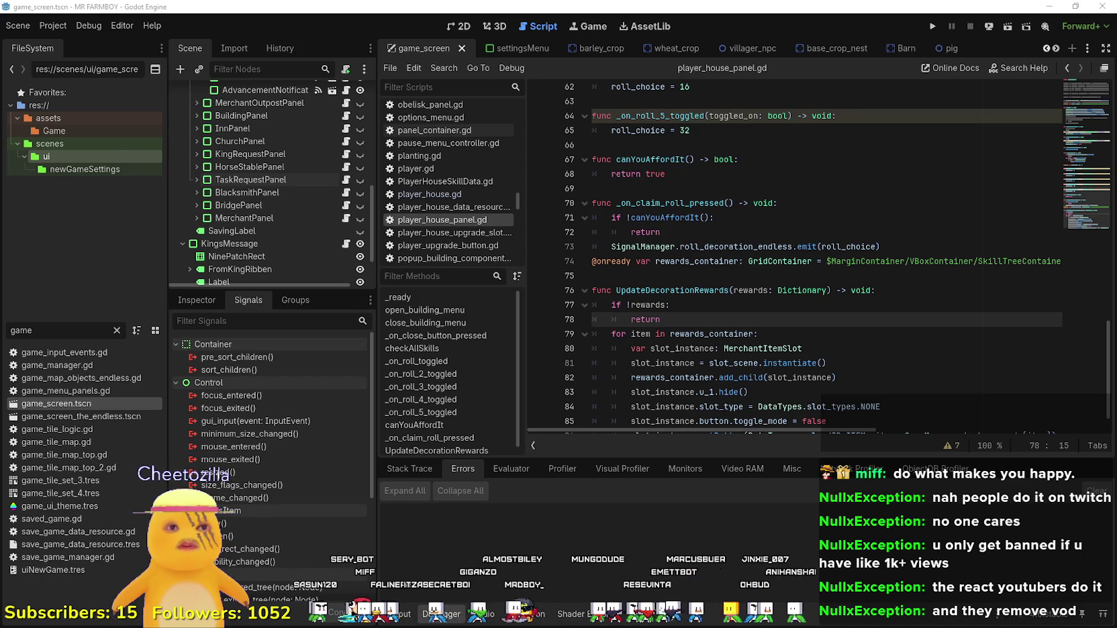
{"action": "key", "text": "alt+Tab"}
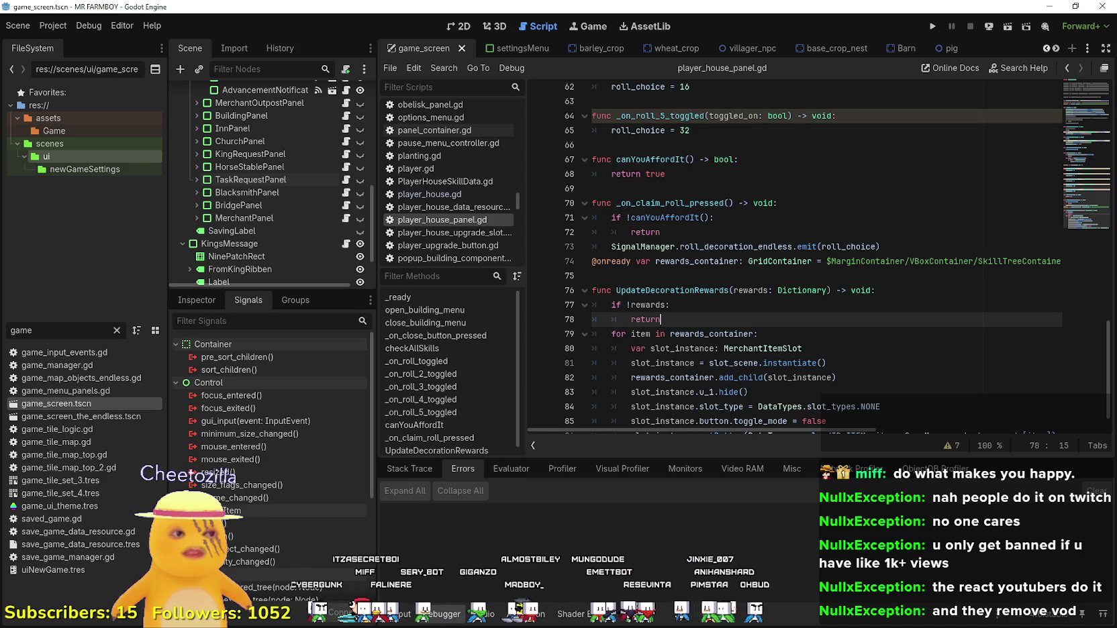
{"action": "left_click", "coordinate": [1050, 7]}
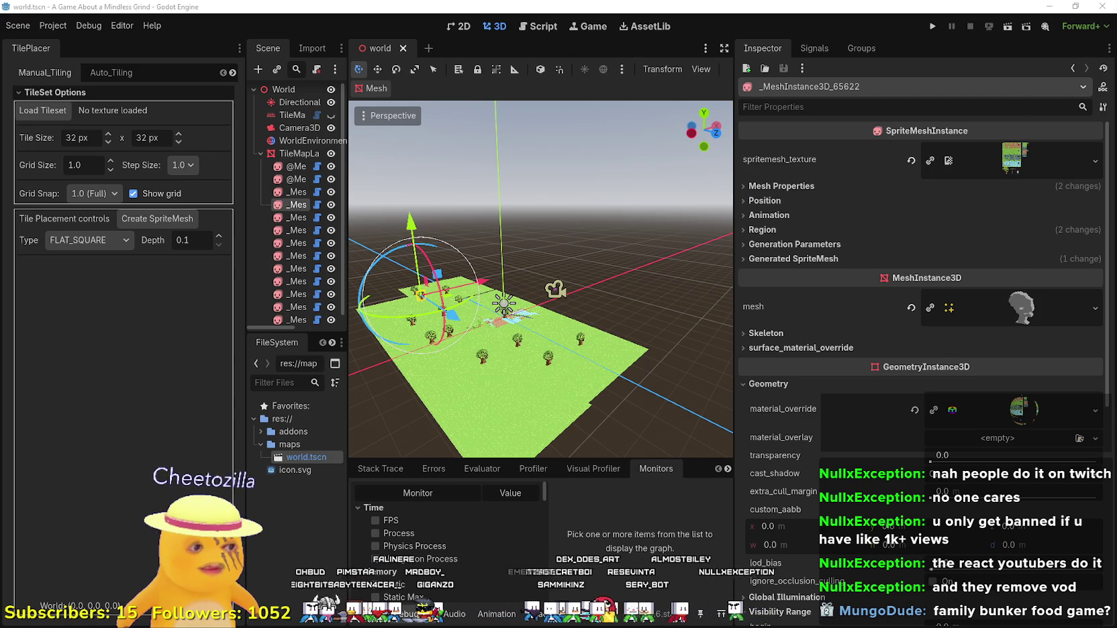
Bring the Games.txt ideas list to the front.
{"action": "key", "text": "alt+Tab"}
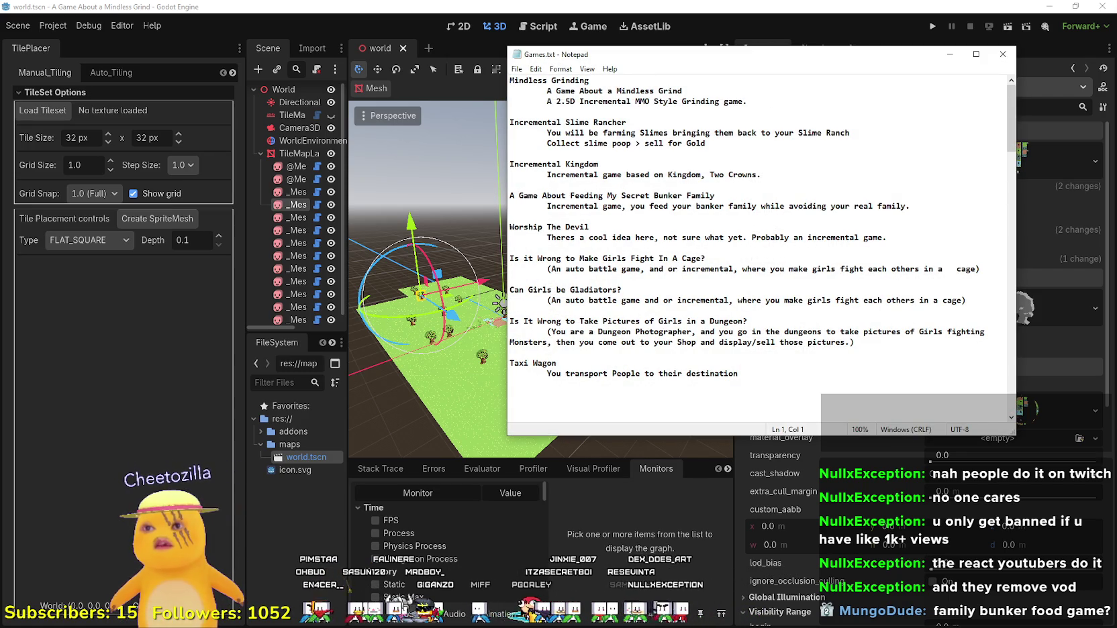
Select the Mindless Grind title on line 2 of Games.txt, then return to Godot.
{"action": "left_click_drag", "start_coordinate": [549, 90], "coordinate": [682, 90]}
{"action": "left_click", "coordinate": [683, 90]}
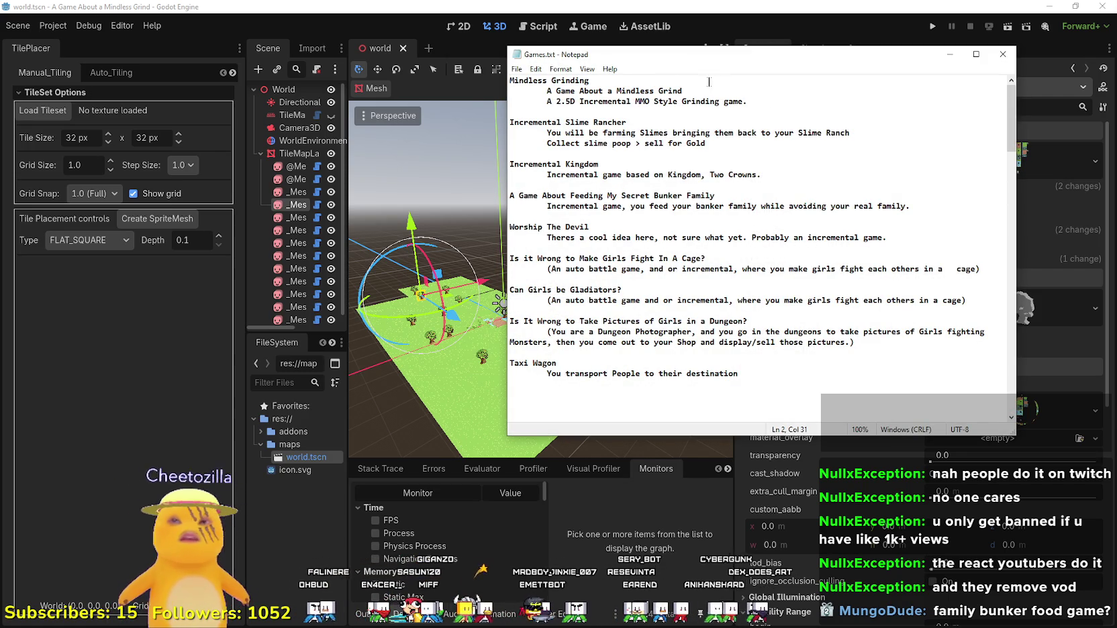
{"action": "mouse_move", "coordinate": [718, 102]}
{"action": "left_mouse_down"}
{"action": "mouse_move", "coordinate": [572, 91]}
{"action": "mouse_move", "coordinate": [684, 91]}
{"action": "left_mouse_up"}
{"action": "left_click", "coordinate": [756, 6]}
{"action": "scroll", "coordinate": [526, 374], "scroll_direction": "down", "scroll_amount": 2}
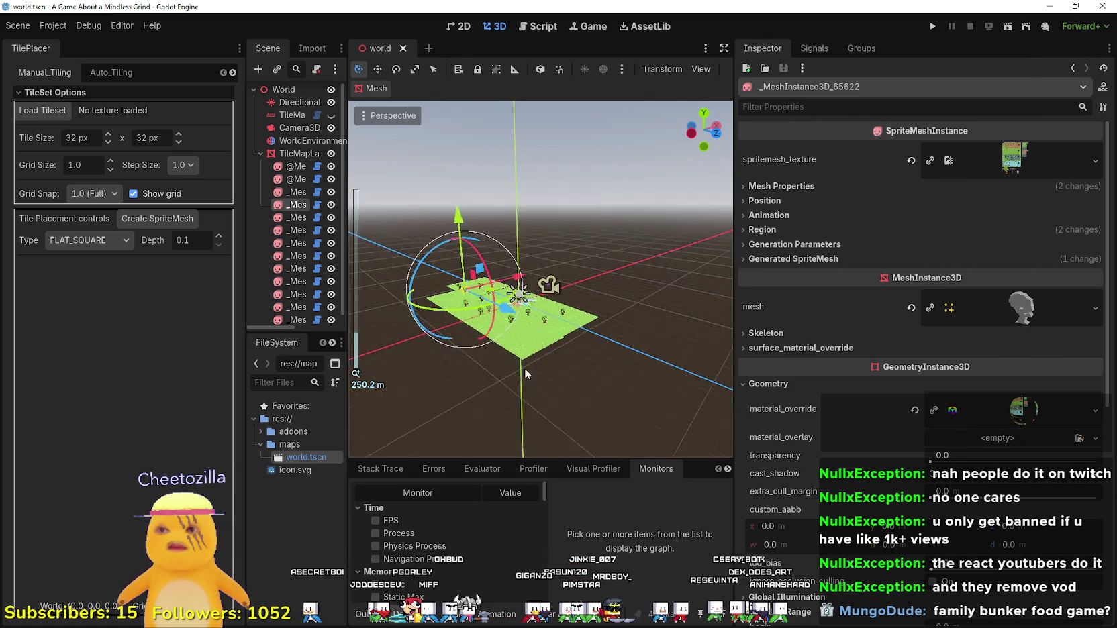
Widen the 3D viewport by moving the Inspector splitter right, then run the project (F5).
{"action": "scroll", "coordinate": [526, 374], "scroll_direction": "up", "scroll_amount": 8}
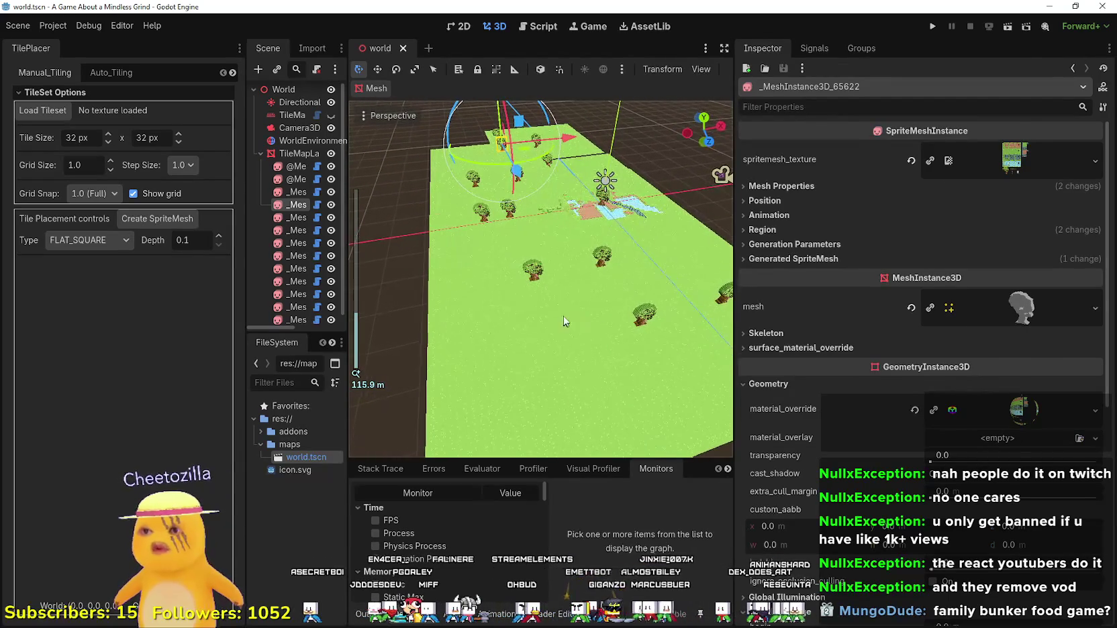
{"action": "left_click_drag", "start_coordinate": [737, 315], "coordinate": [956, 314]}
{"action": "scroll", "coordinate": [672, 168], "scroll_direction": "down", "scroll_amount": 3}
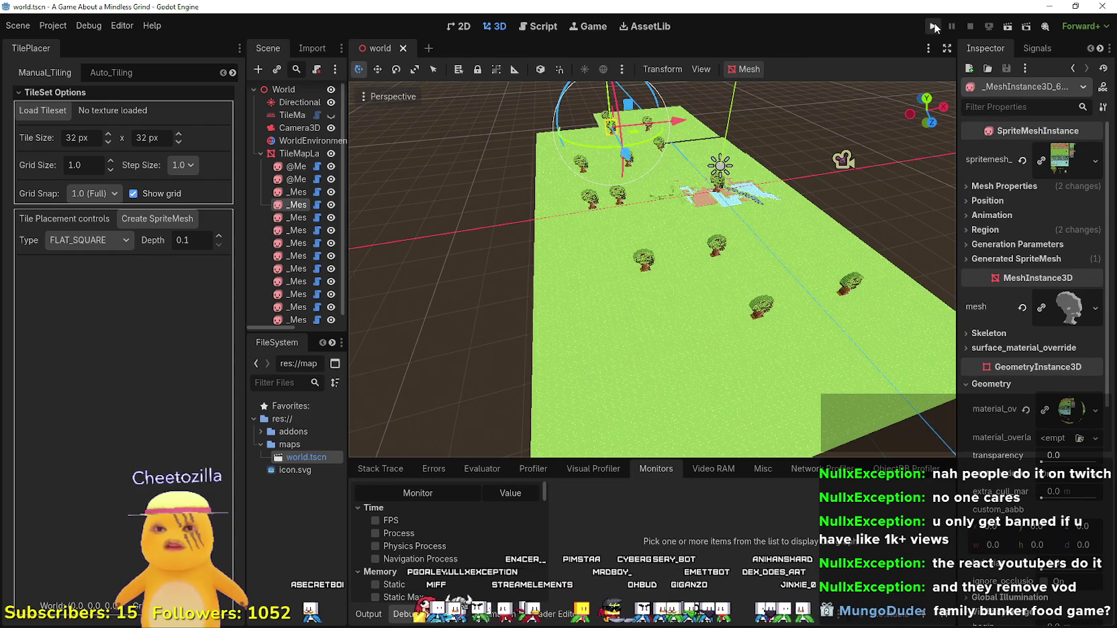
{"action": "scroll", "coordinate": [470, 221], "scroll_direction": "down", "scroll_amount": 5}
{"action": "scroll", "coordinate": [303, 228], "scroll_direction": "down", "scroll_amount": 1}
{"action": "scroll", "coordinate": [596, 301], "scroll_direction": "down", "scroll_amount": 5}
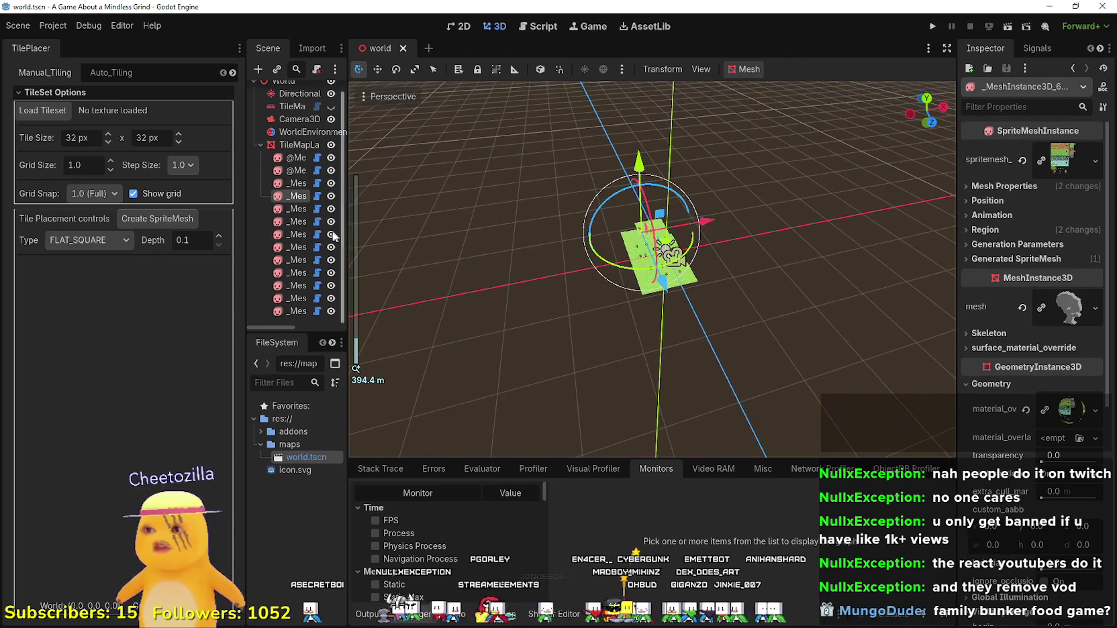
{"action": "scroll", "coordinate": [308, 225], "scroll_direction": "up", "scroll_amount": 1}
{"action": "scroll", "coordinate": [533, 270], "scroll_direction": "up", "scroll_amount": 8}
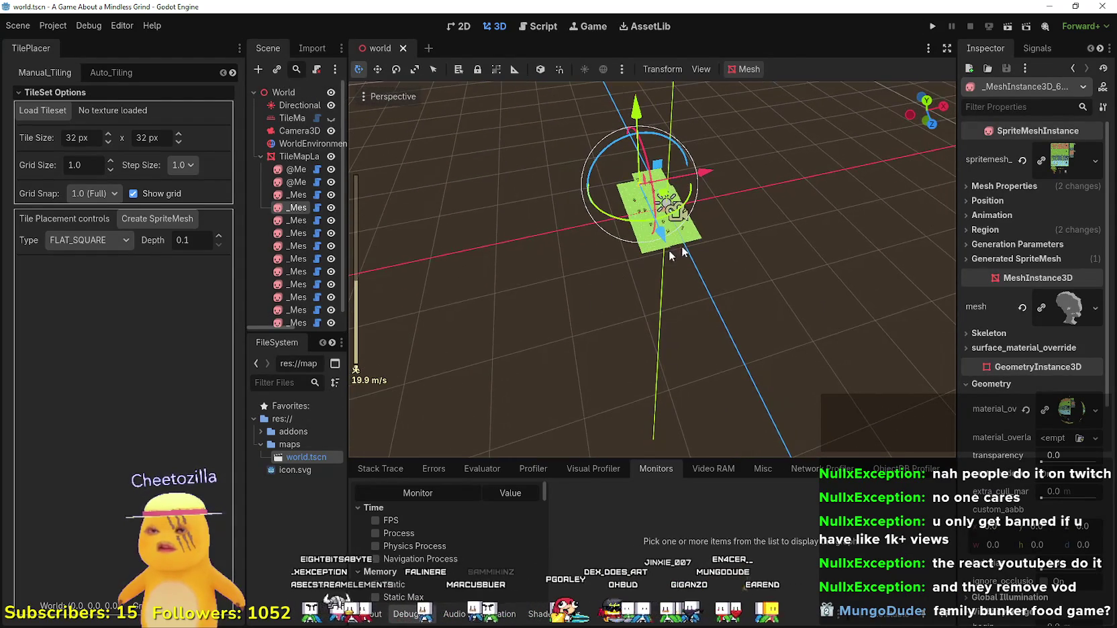
{"action": "left_click", "coordinate": [931, 27]}
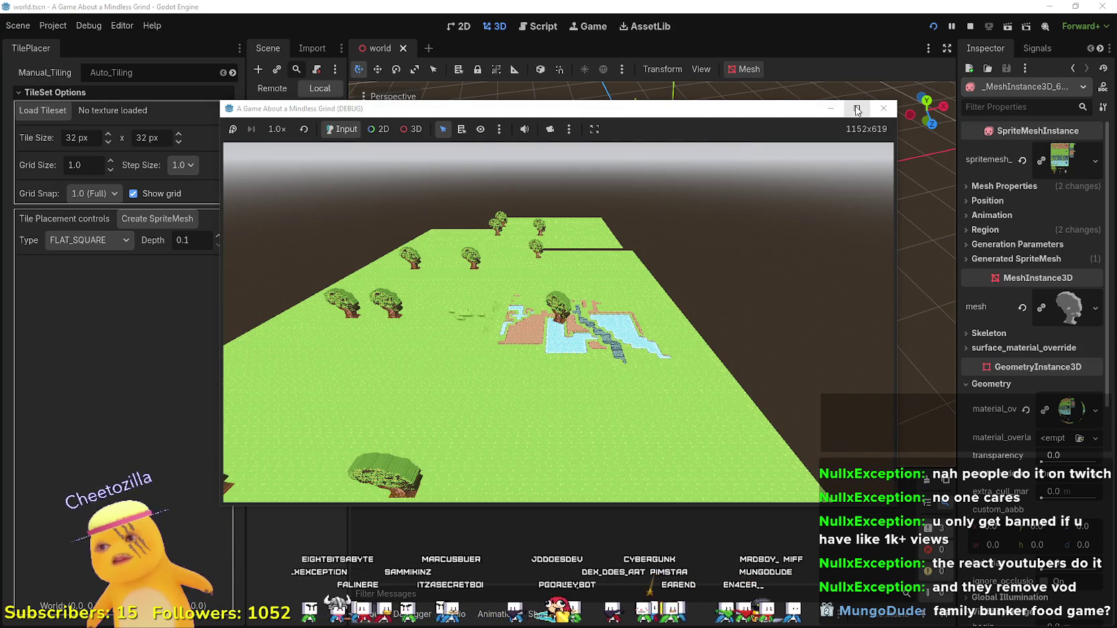
Maximize the debug game window, switch node picking to 2D, restore and maximize it again.
{"action": "left_click", "coordinate": [857, 110]}
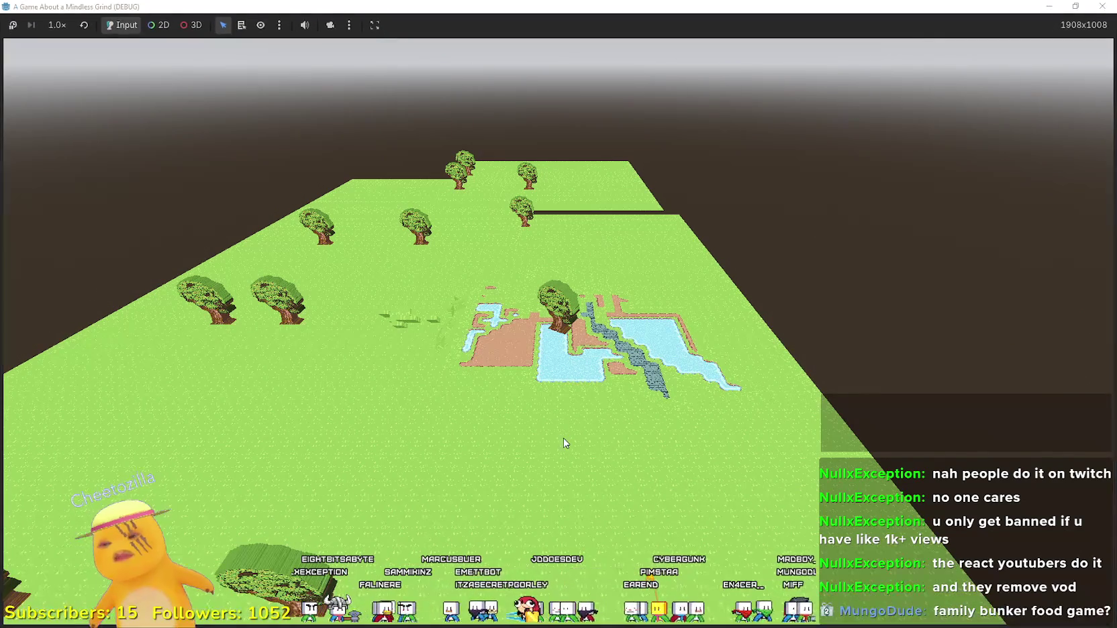
{"action": "left_click", "coordinate": [329, 27]}
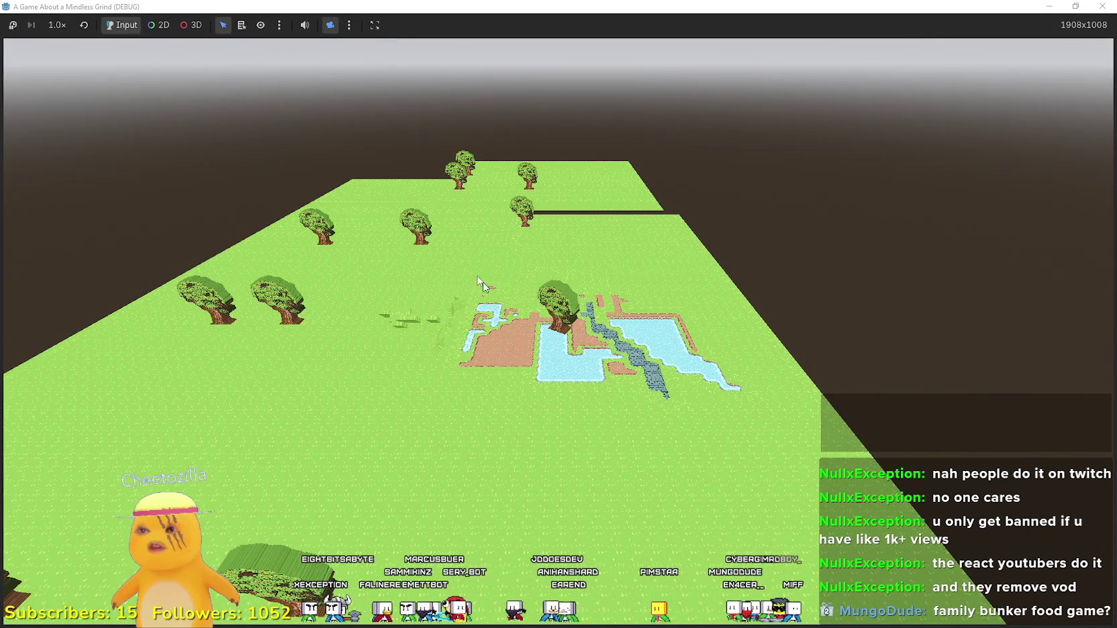
{"action": "left_click", "coordinate": [151, 25]}
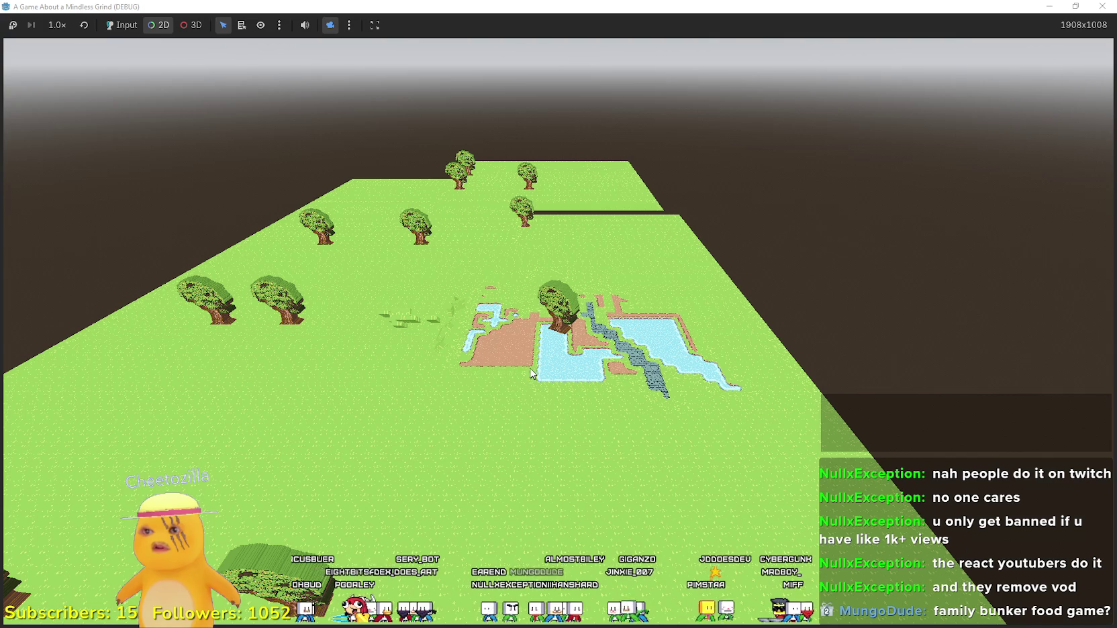
{"action": "key", "text": "super+Down"}
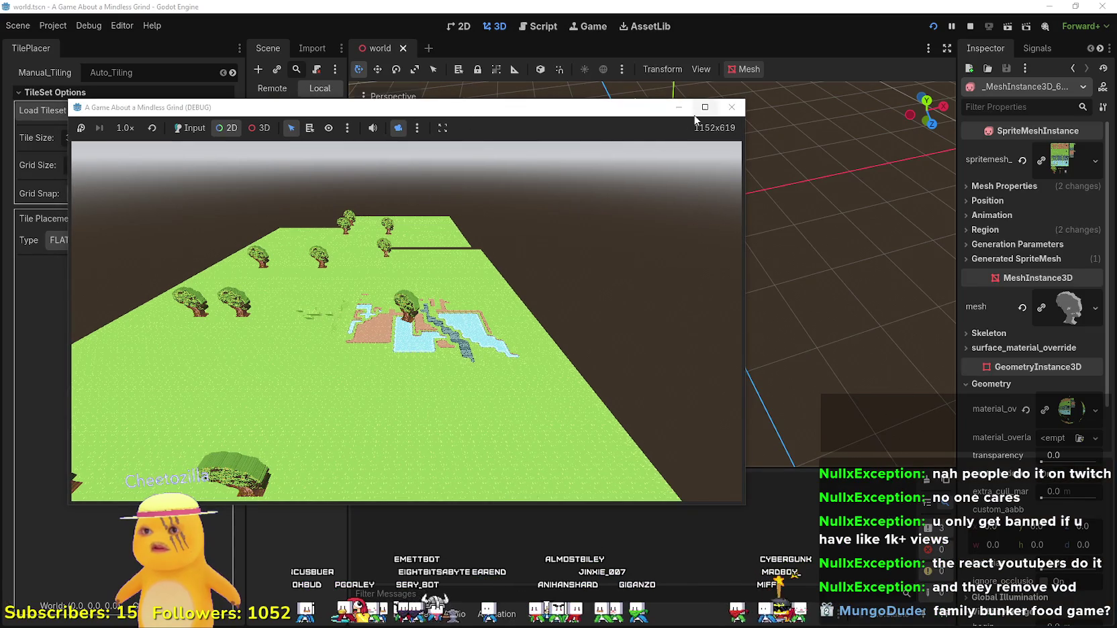
{"action": "left_click", "coordinate": [705, 106]}
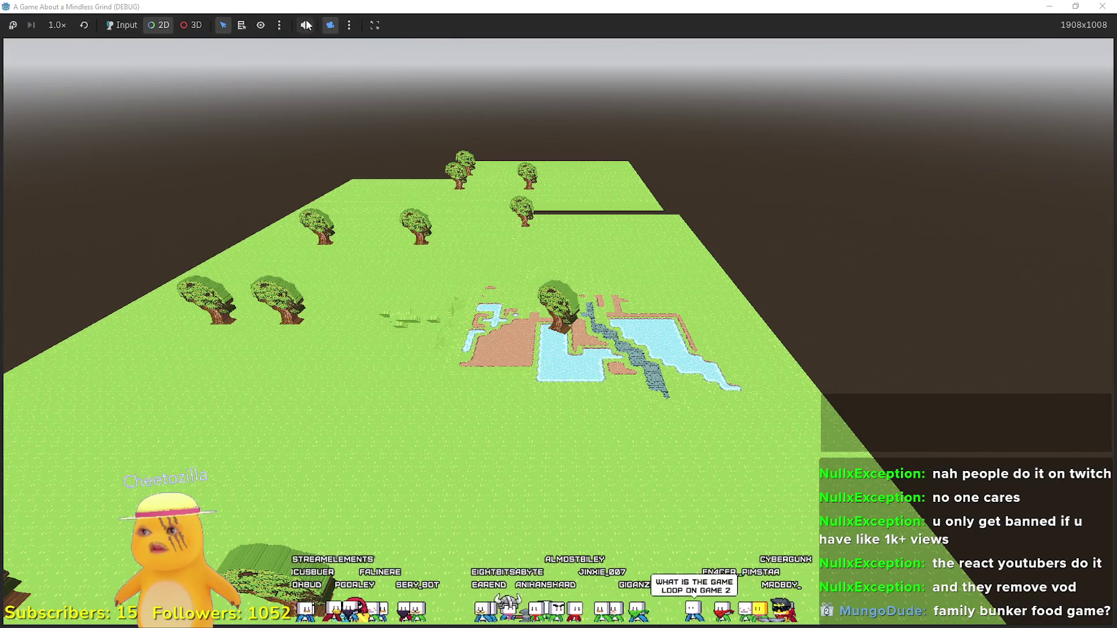
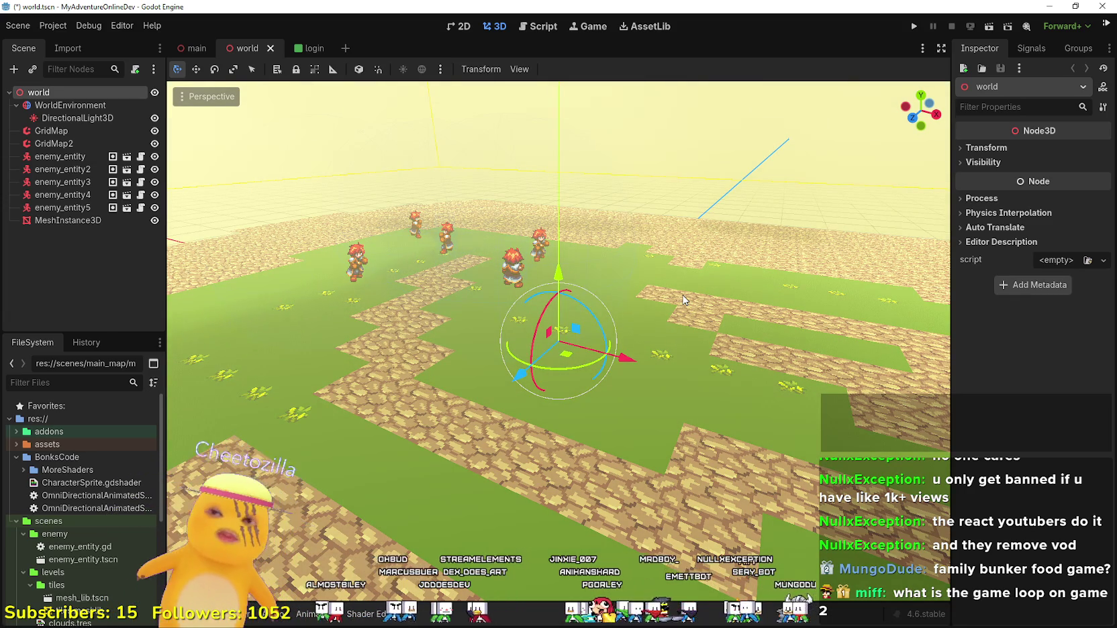
Run the MyAdventureOnlineDev project and host it with a client on port 4200.
{"action": "left_click", "coordinate": [911, 29]}
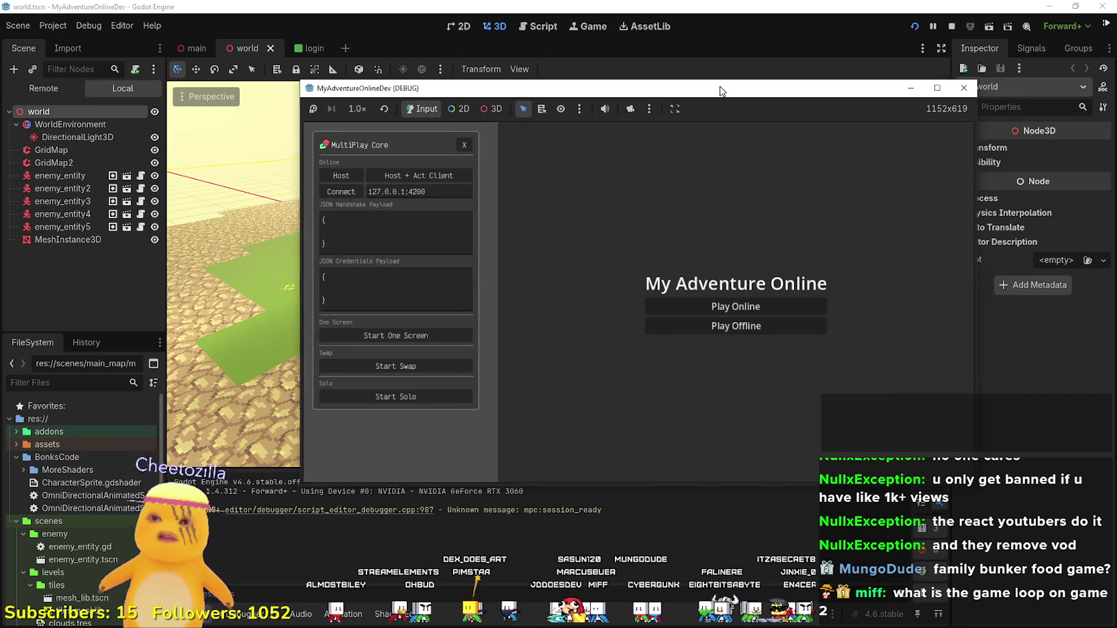
{"action": "left_click", "coordinate": [403, 174]}
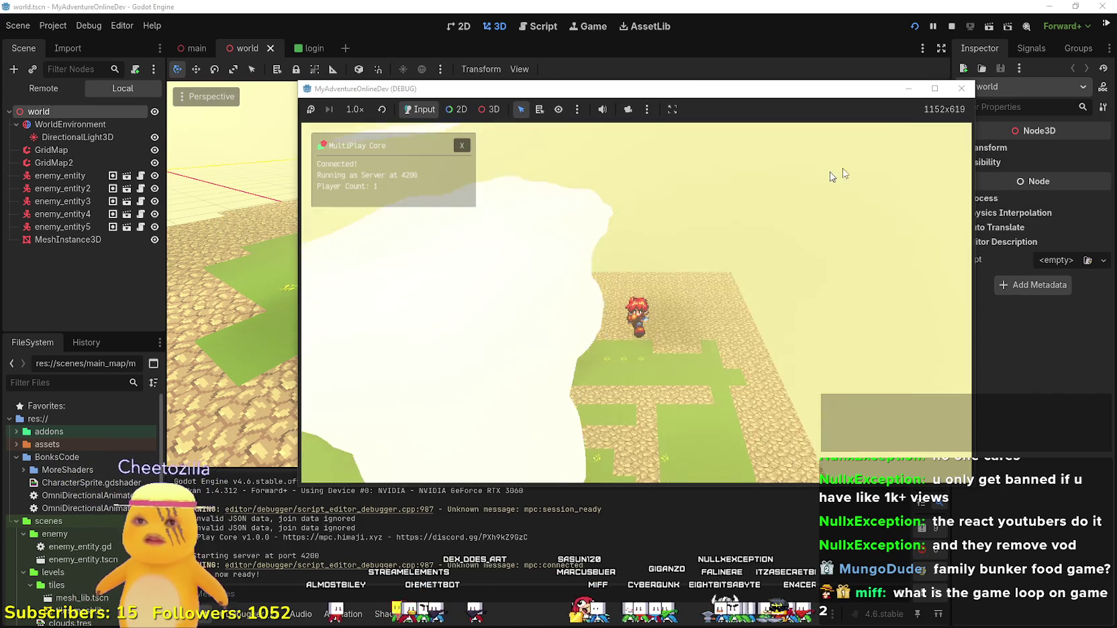
Walk the player up the path, past another character, and onto the stone path.
{"action": "key", "text": "w"}
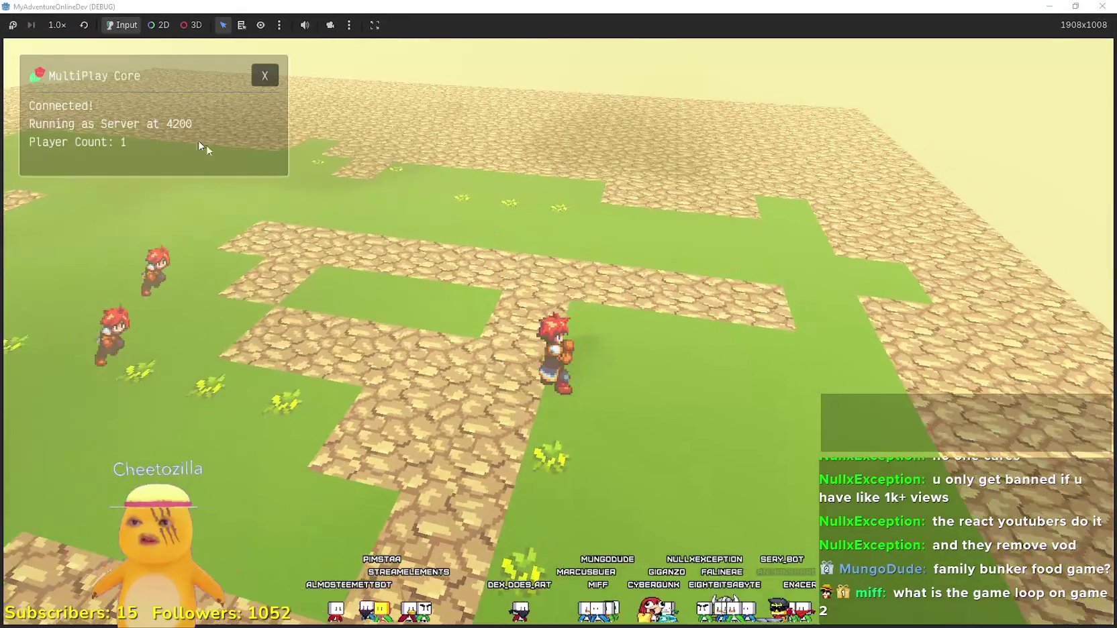
{"action": "key", "text": "a"}
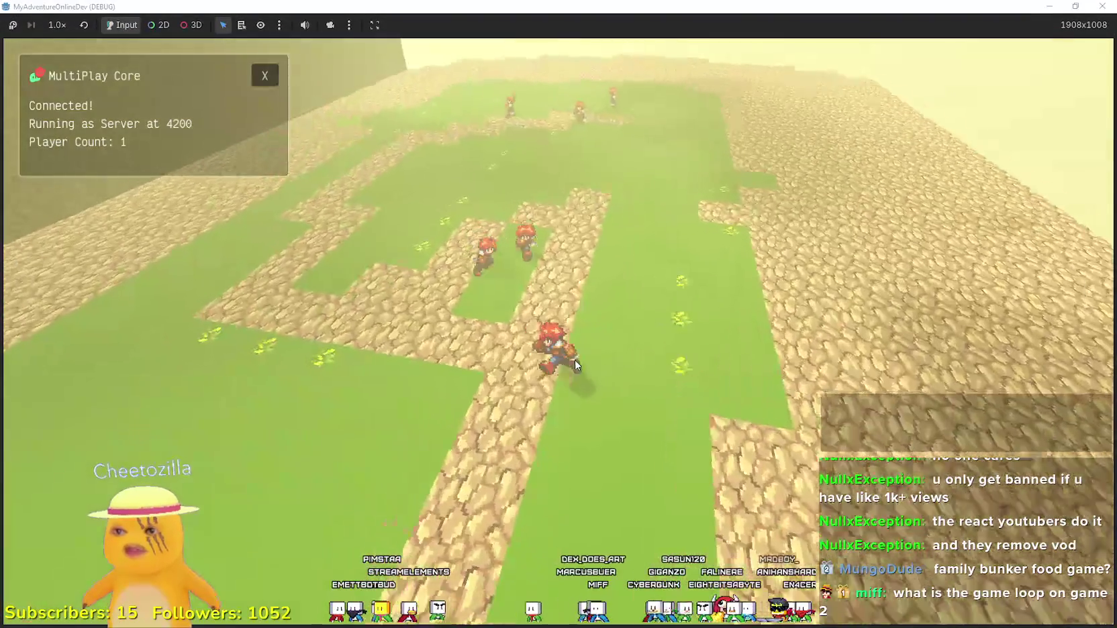
{"action": "key", "text": "w"}
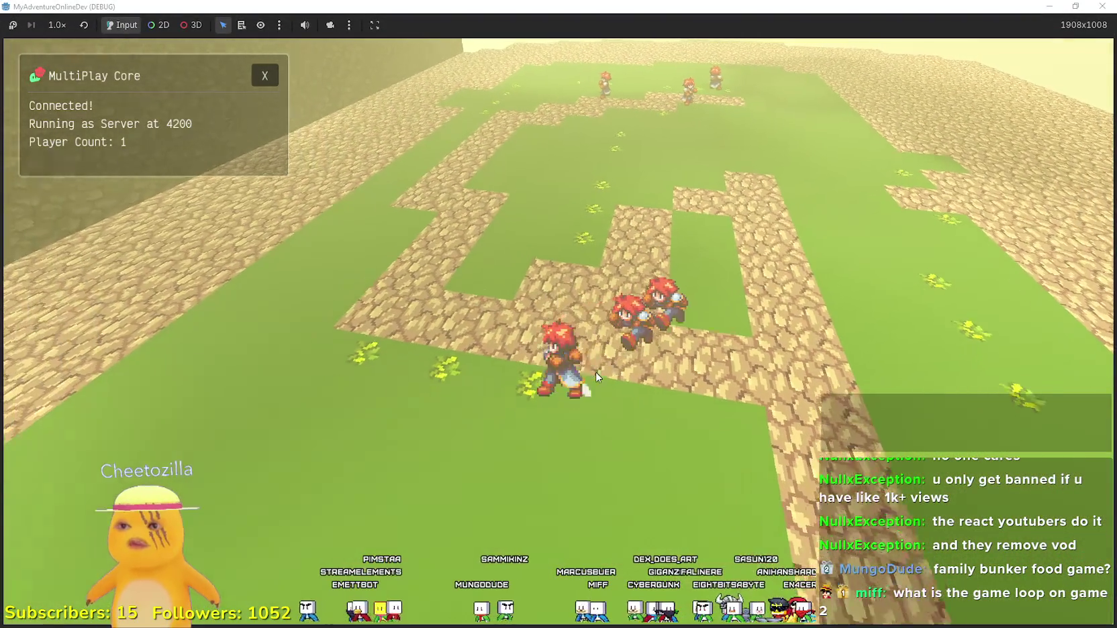
{"action": "key", "text": "a"}
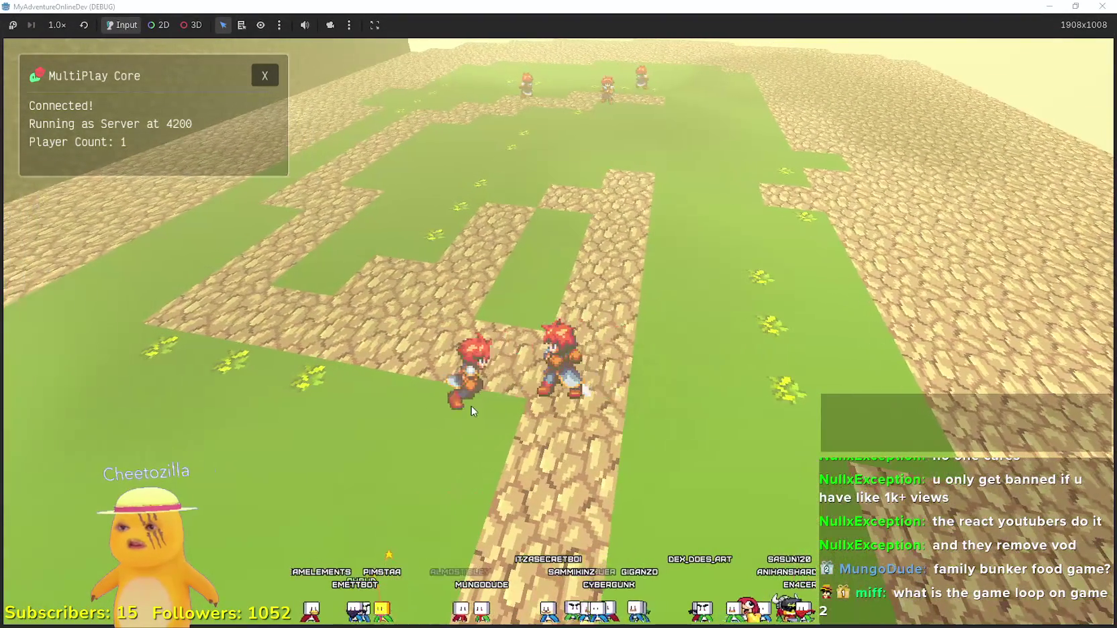
{"action": "key", "text": "w"}
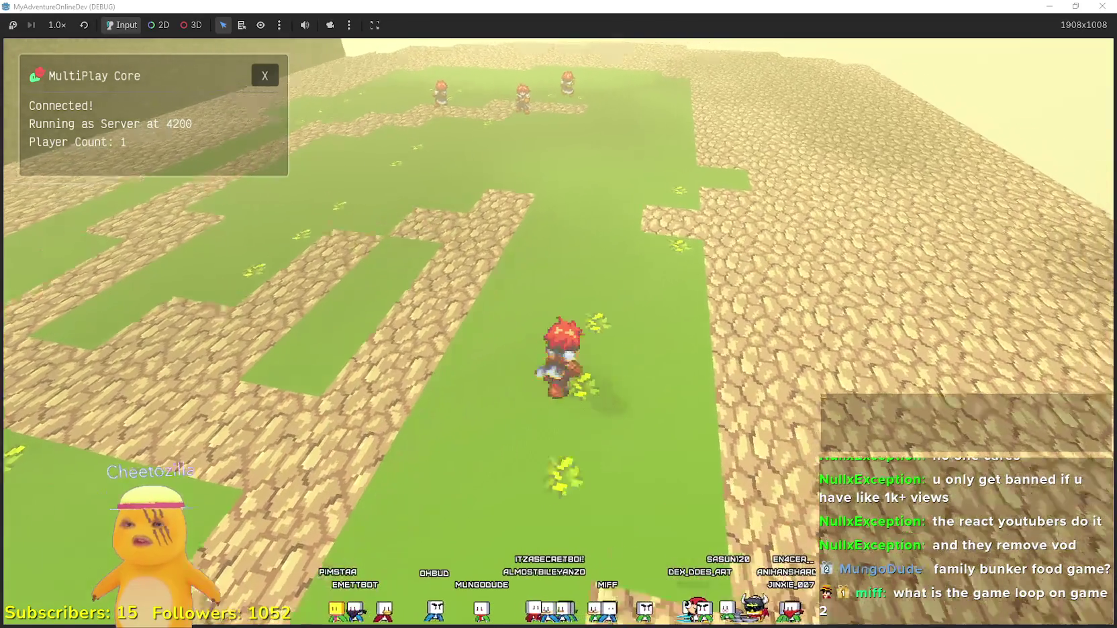
{"action": "key", "text": "a"}
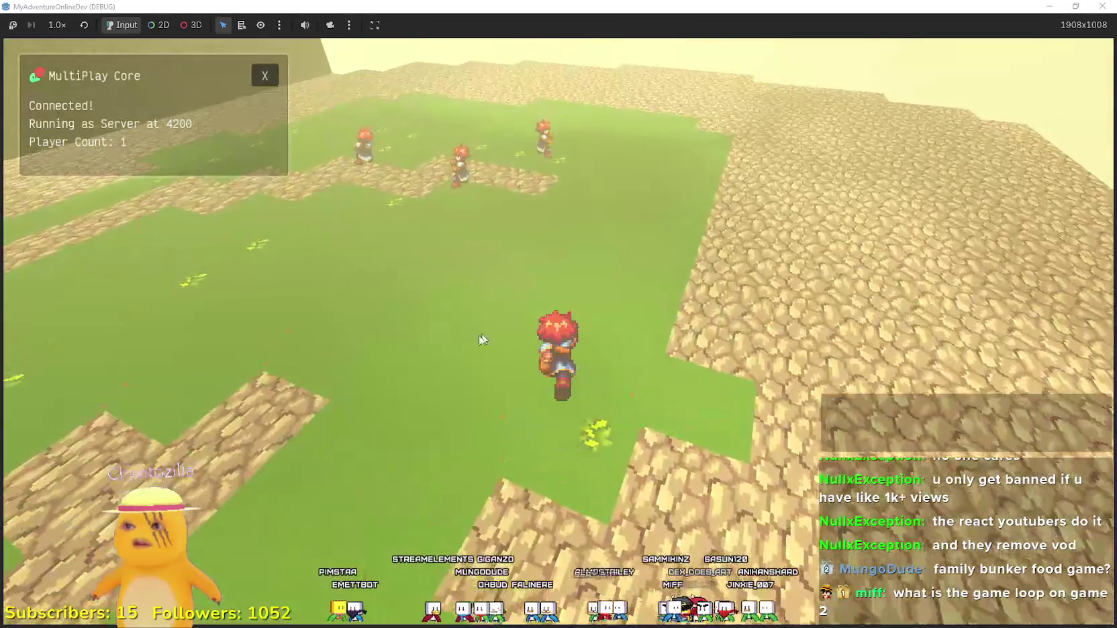
{"action": "key", "text": "w"}
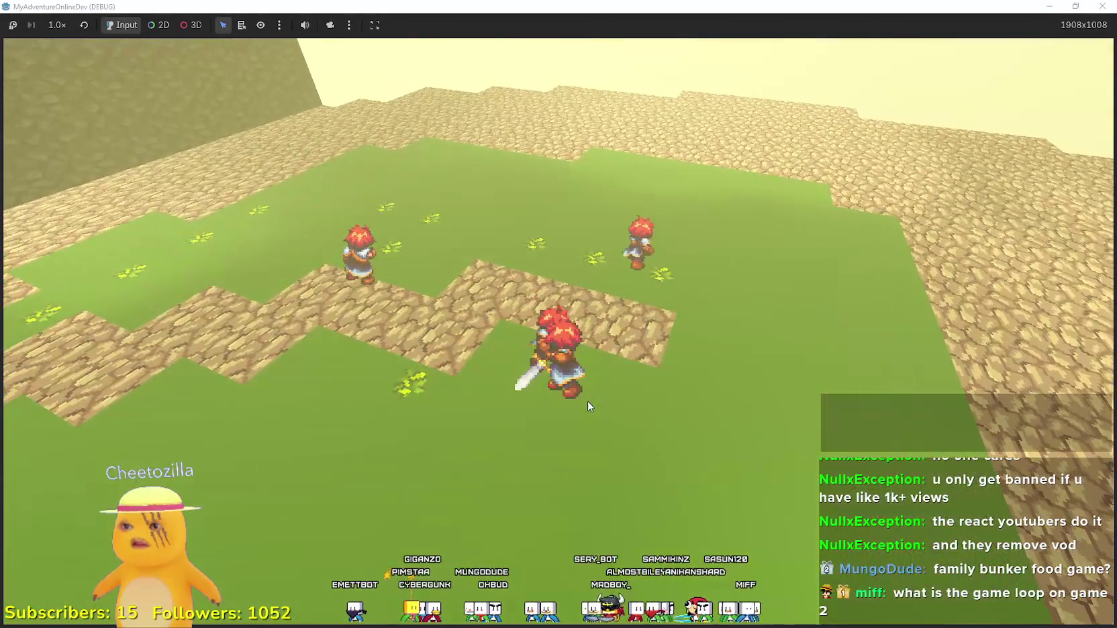
{"action": "key", "text": "w"}
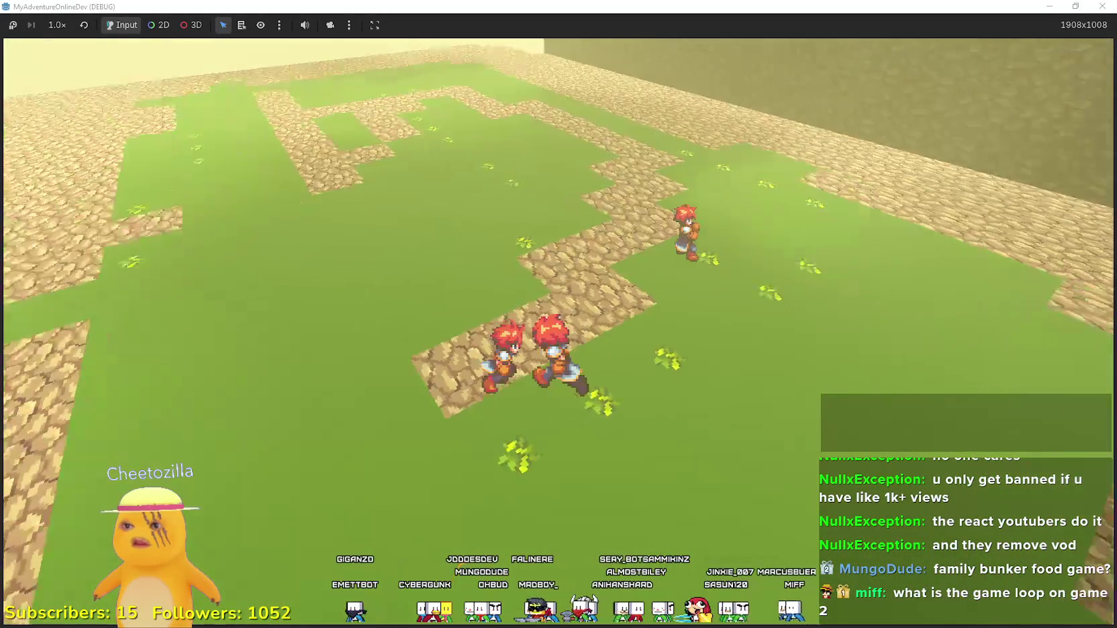
{"action": "key", "text": "w"}
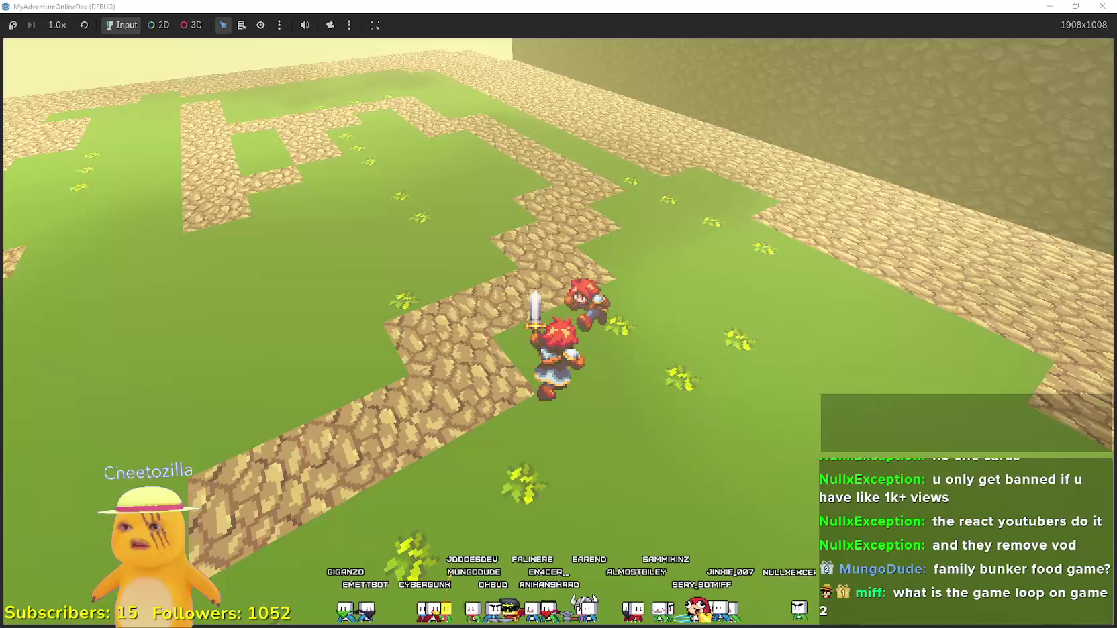
{"action": "key", "text": "w"}
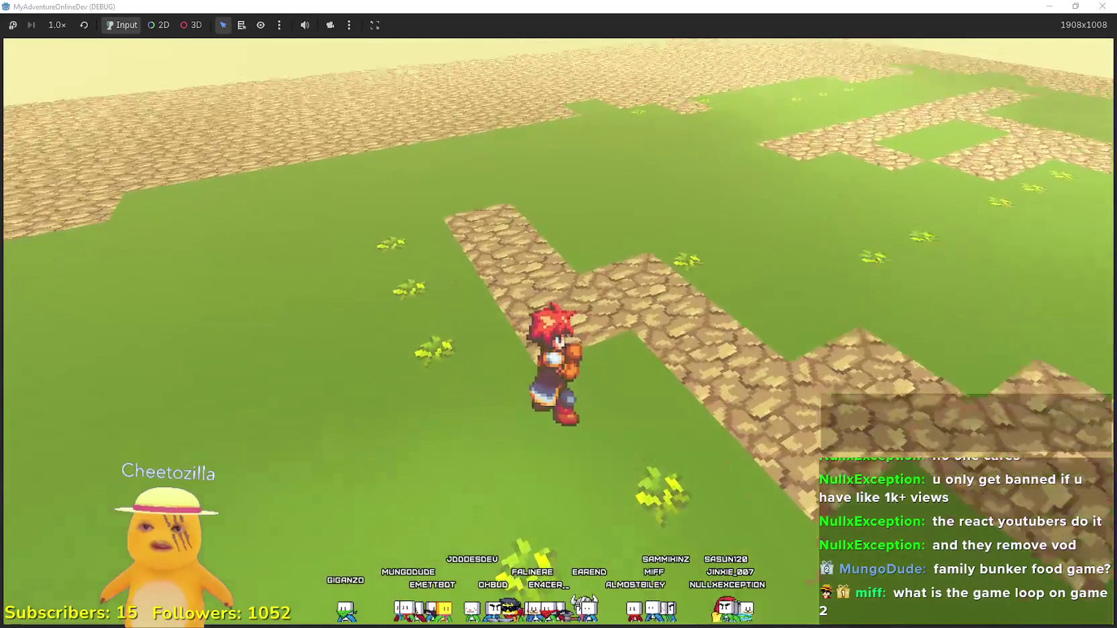
{"action": "key", "text": "w"}
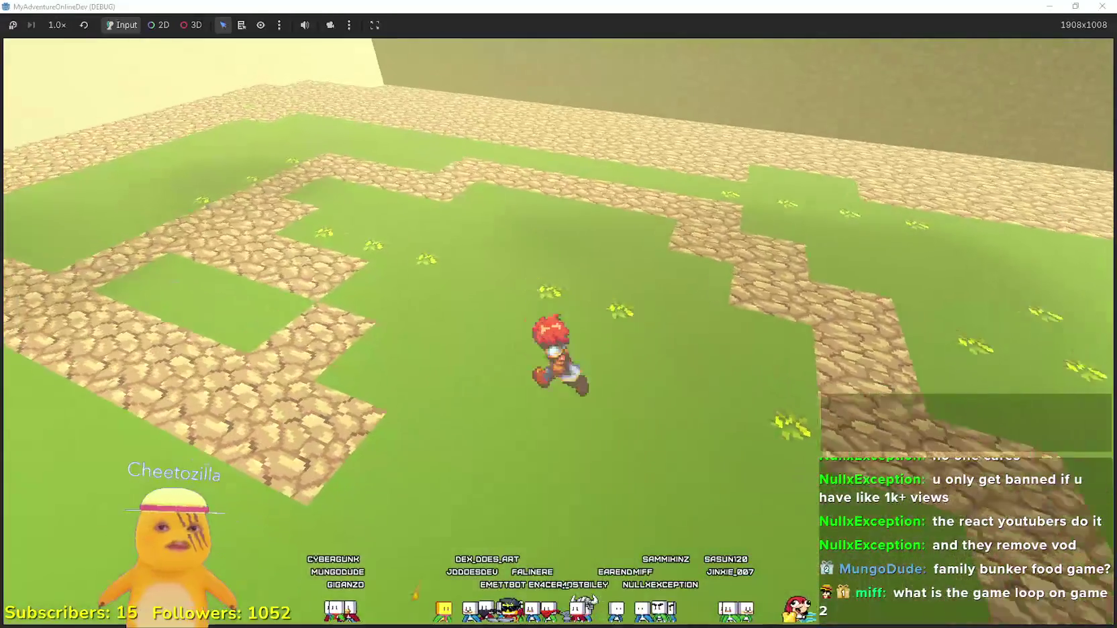
{"action": "key", "text": "w"}
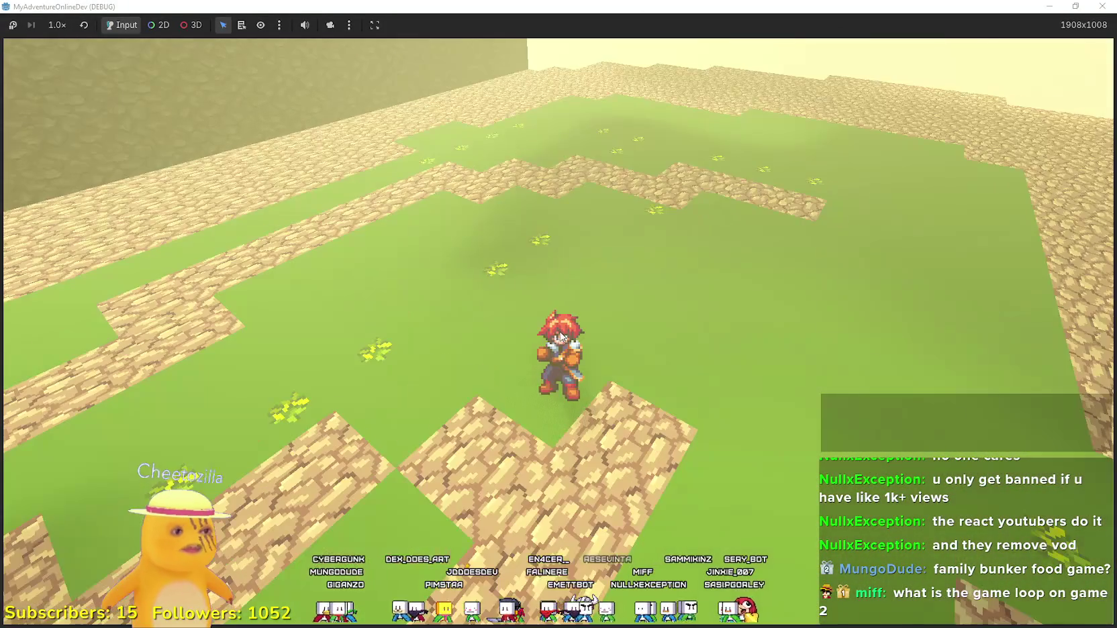
Keep running the player around the maze paths, then shrink the game window over the editor.
{"action": "key", "text": "w"}
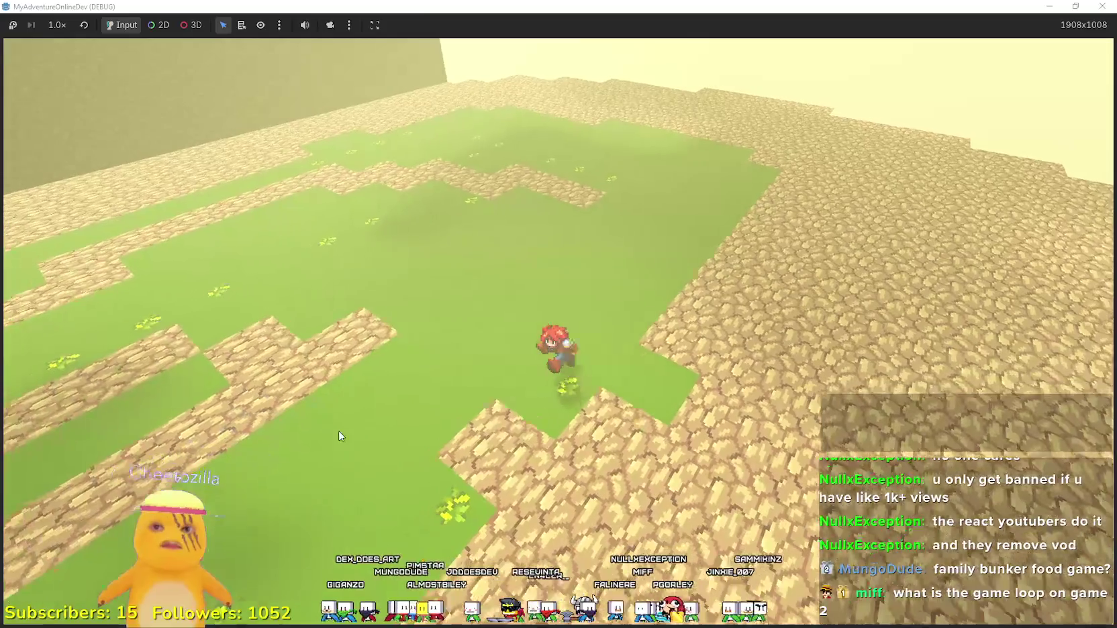
{"action": "key", "text": "w"}
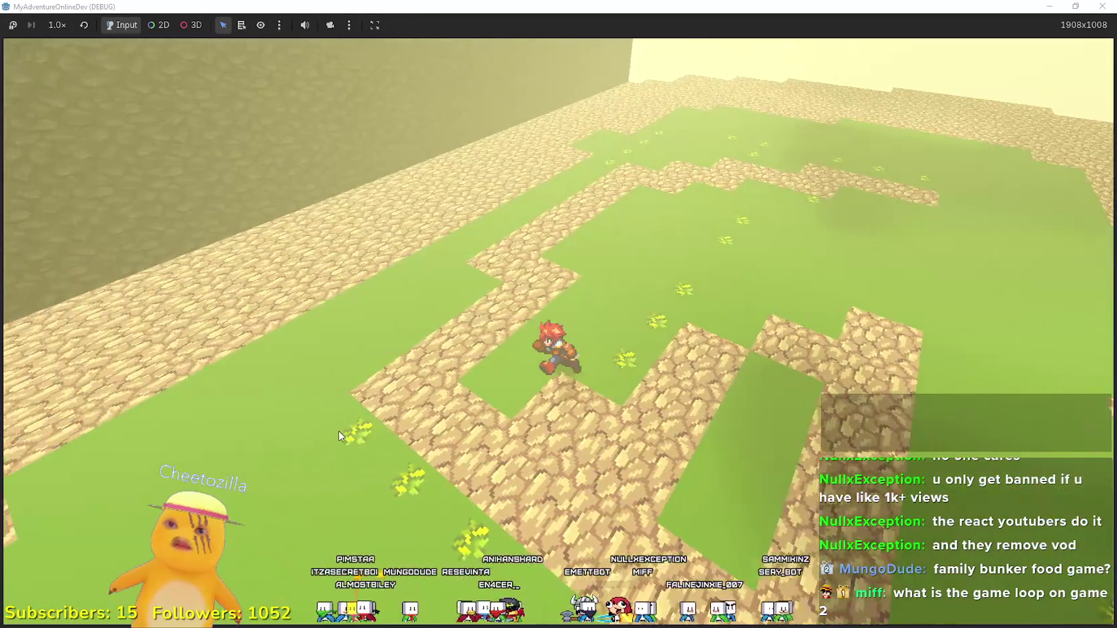
{"action": "key", "text": "w"}
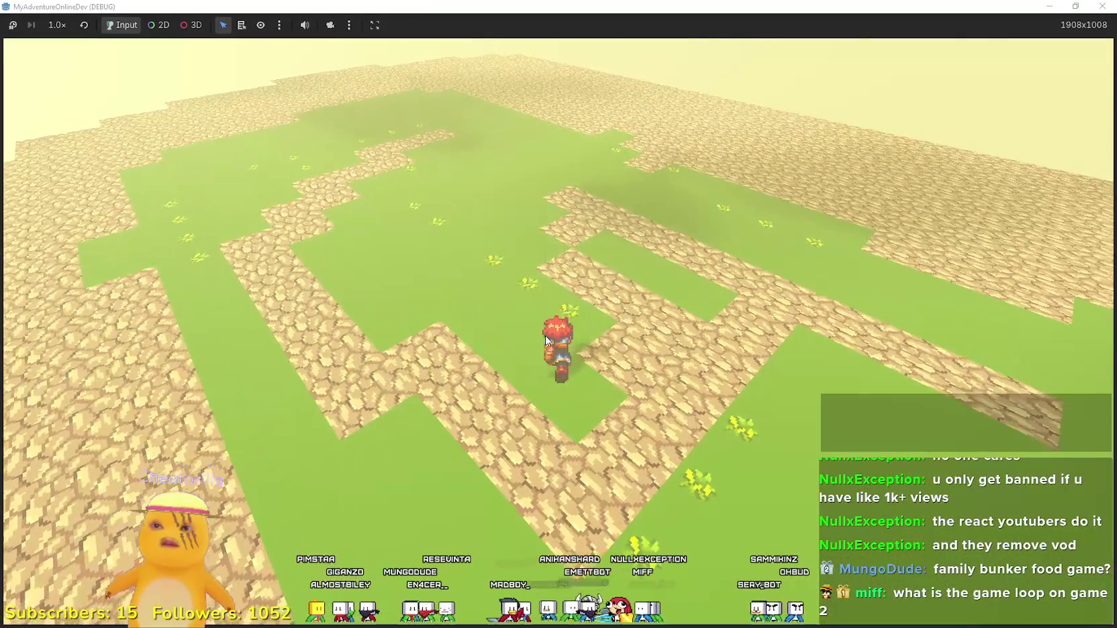
{"action": "key", "text": "w"}
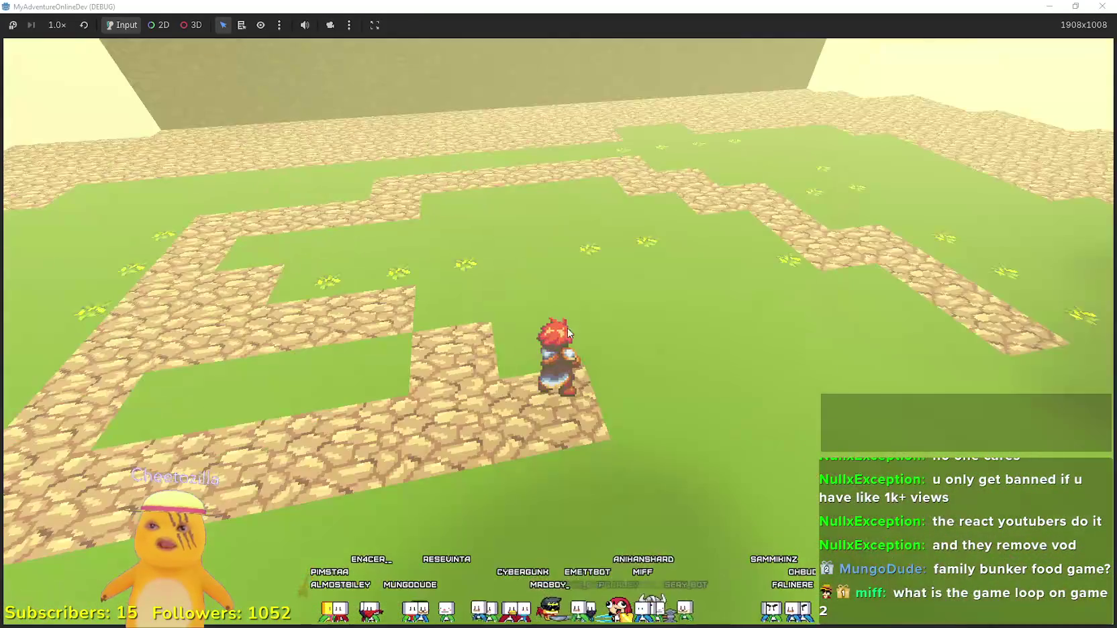
{"action": "key", "text": "w"}
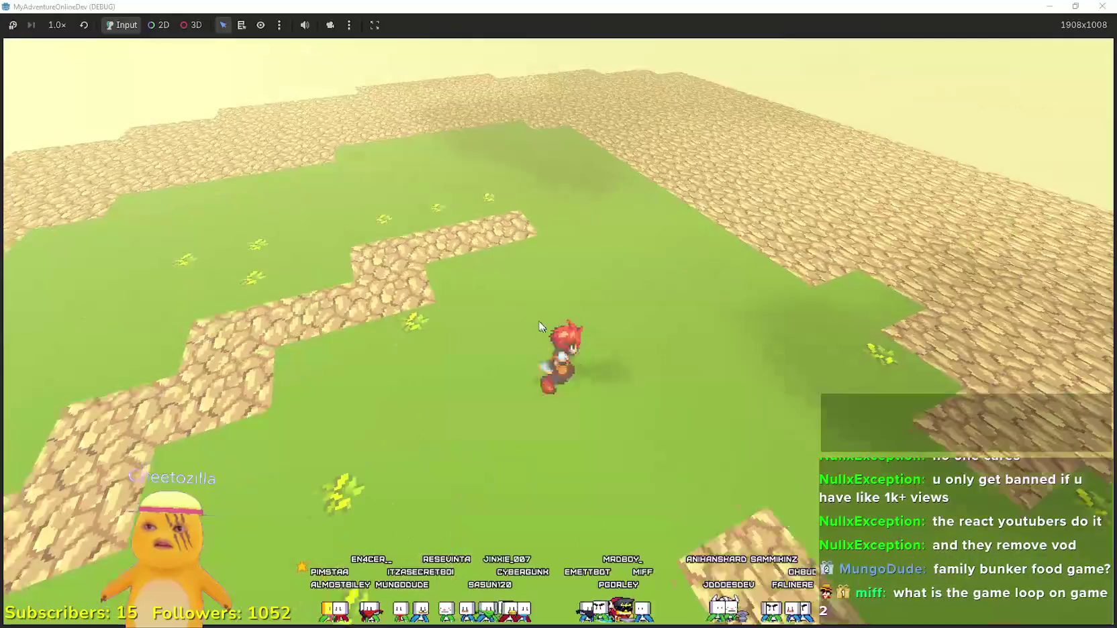
{"action": "key", "text": "w"}
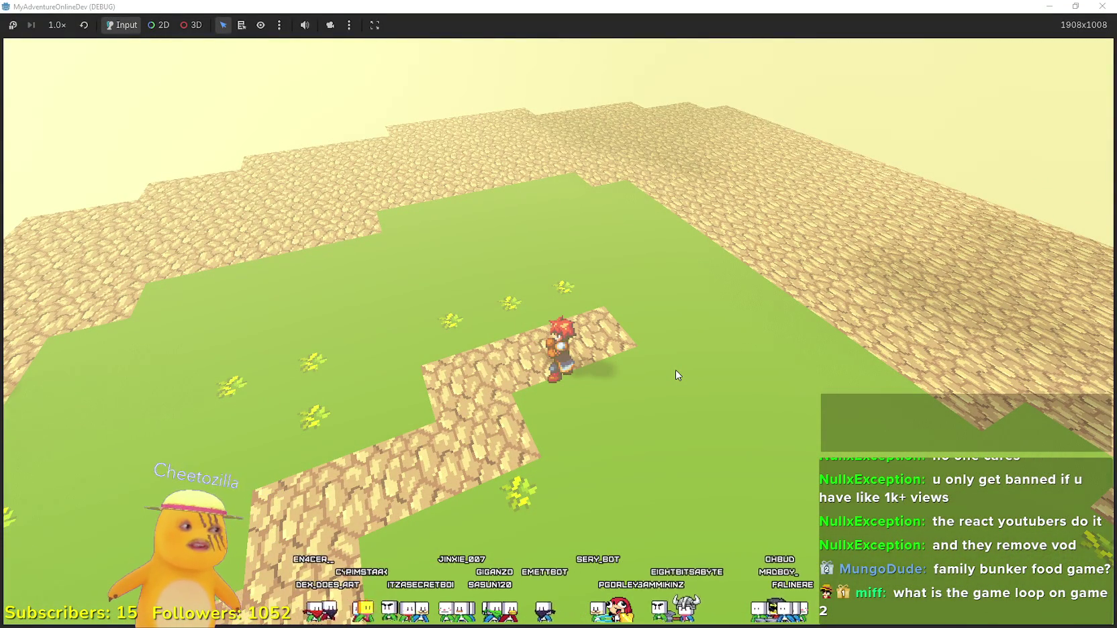
{"action": "key", "text": "w"}
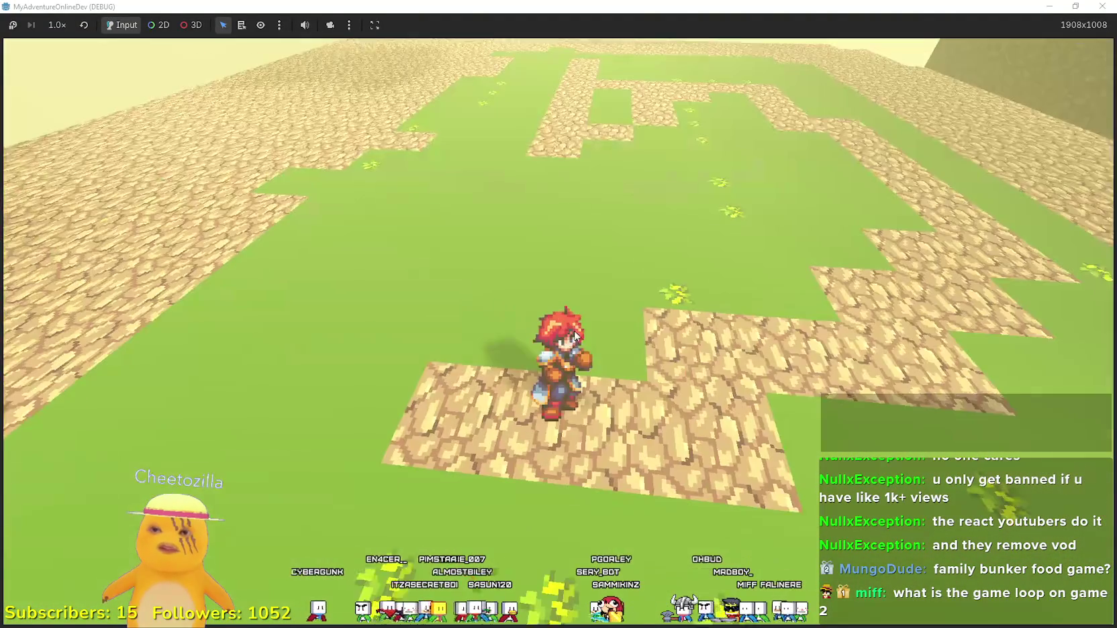
{"action": "key", "text": "w"}
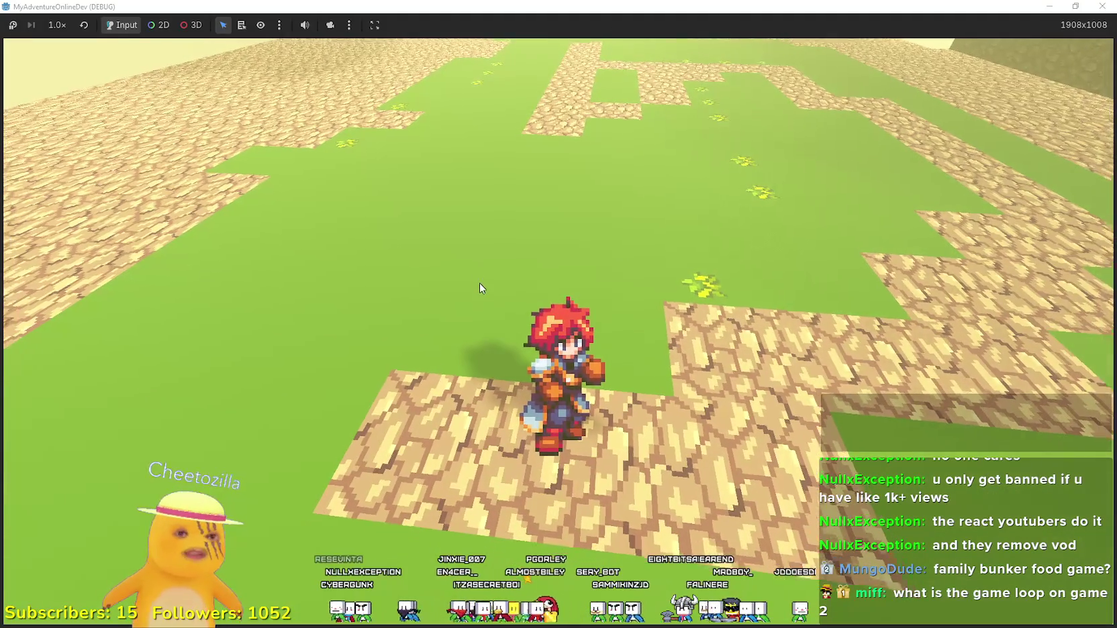
{"action": "key", "text": "w"}
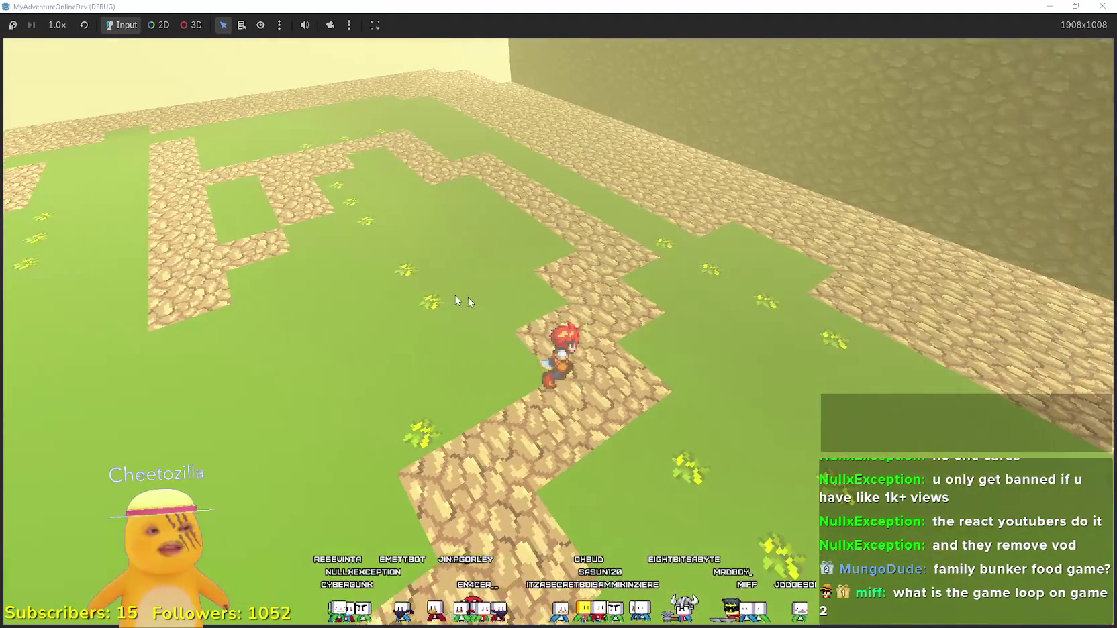
{"action": "key", "text": "w"}
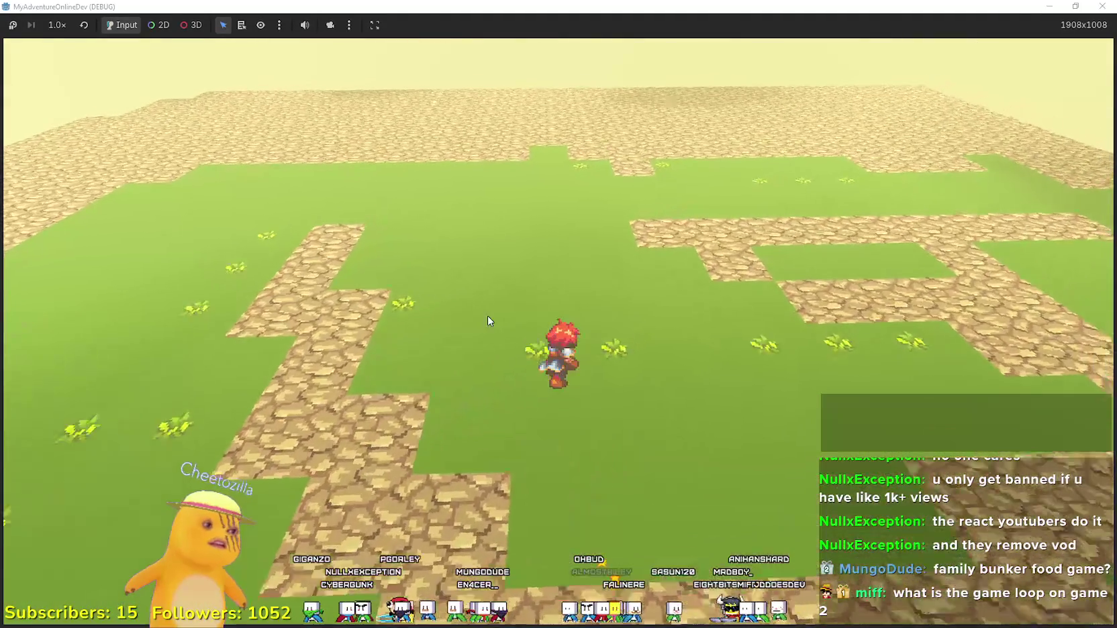
{"action": "key", "text": "super+Down"}
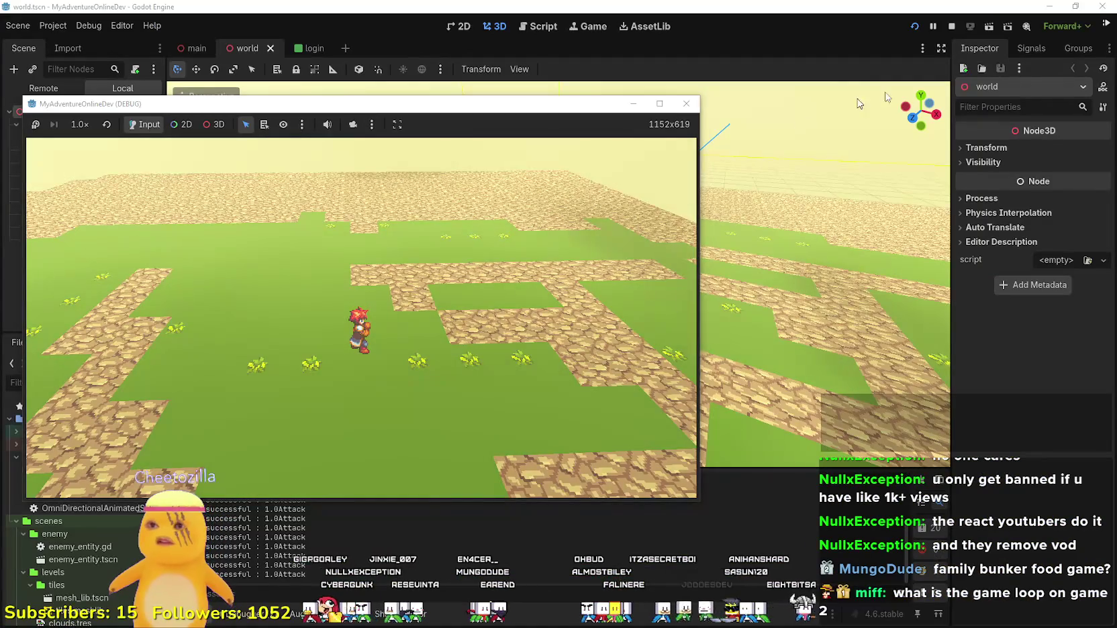
Stop the adventure game and launch A Game About a Mindless Grind with F5.
{"action": "left_click", "coordinate": [951, 27]}
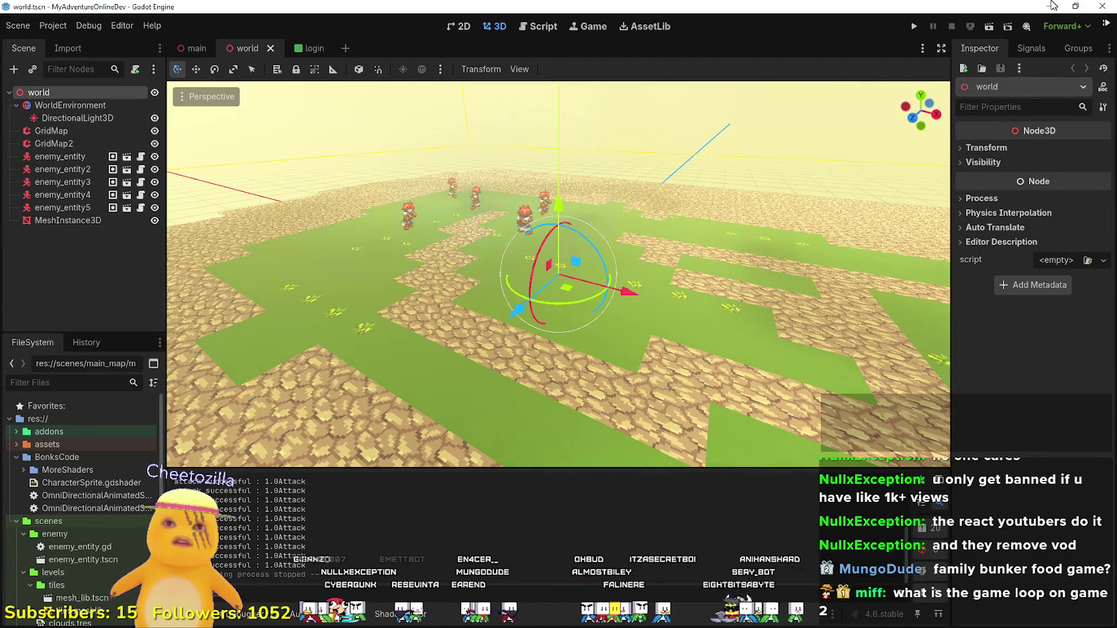
{"action": "key", "text": "F5"}
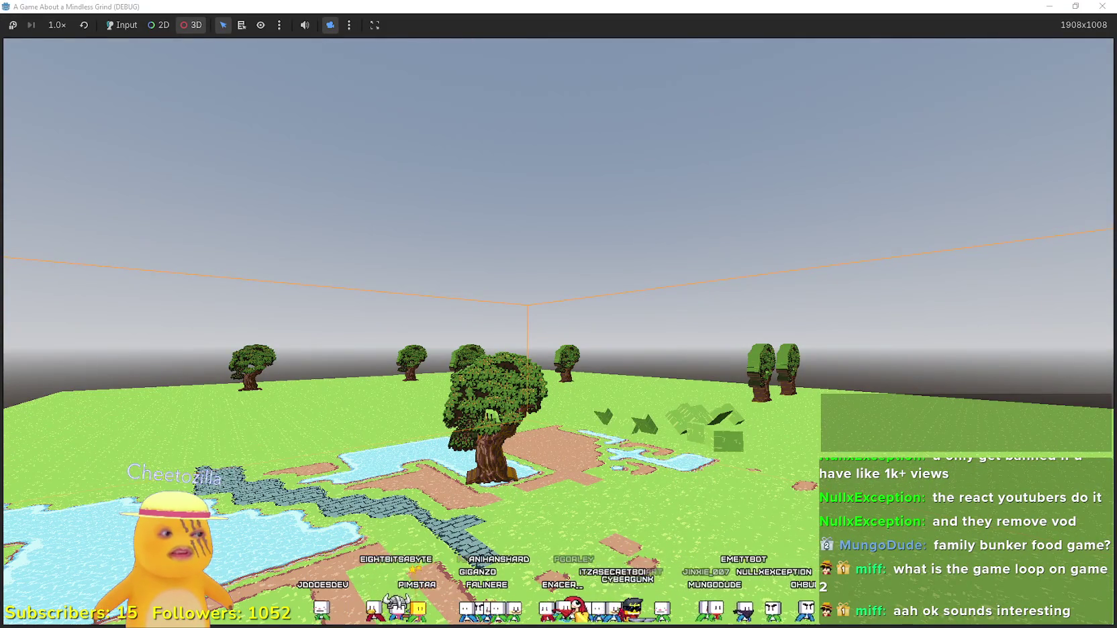
Search the Steam store for 'ball x' and open the BALL x PIT page.
{"action": "key", "text": "alt+Tab"}
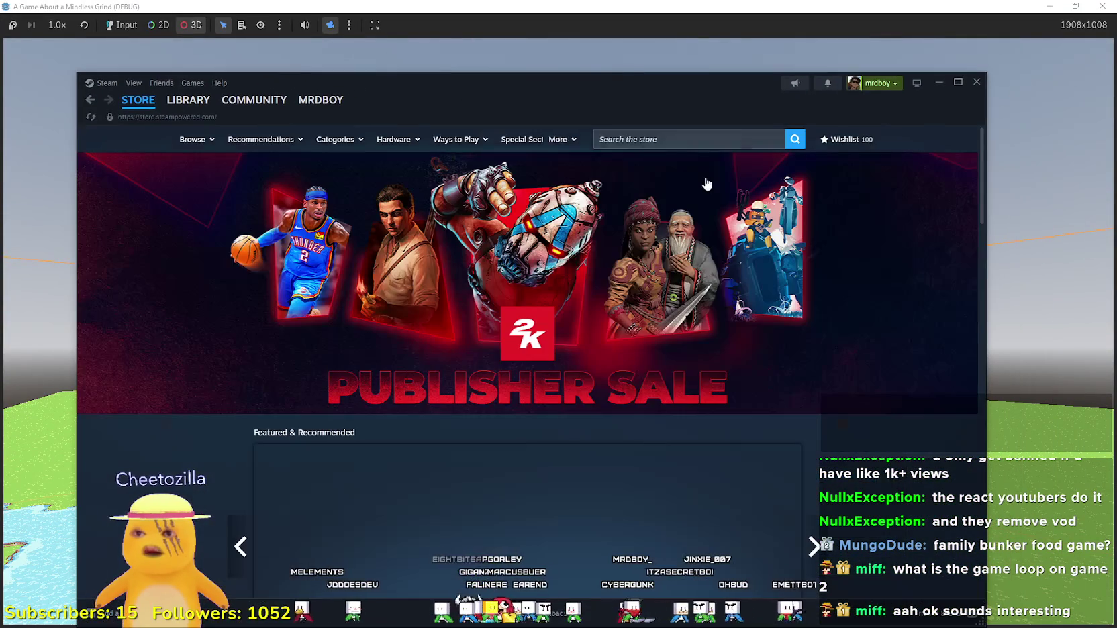
{"action": "left_click", "coordinate": [688, 139]}
{"action": "type", "text": "ball x"}
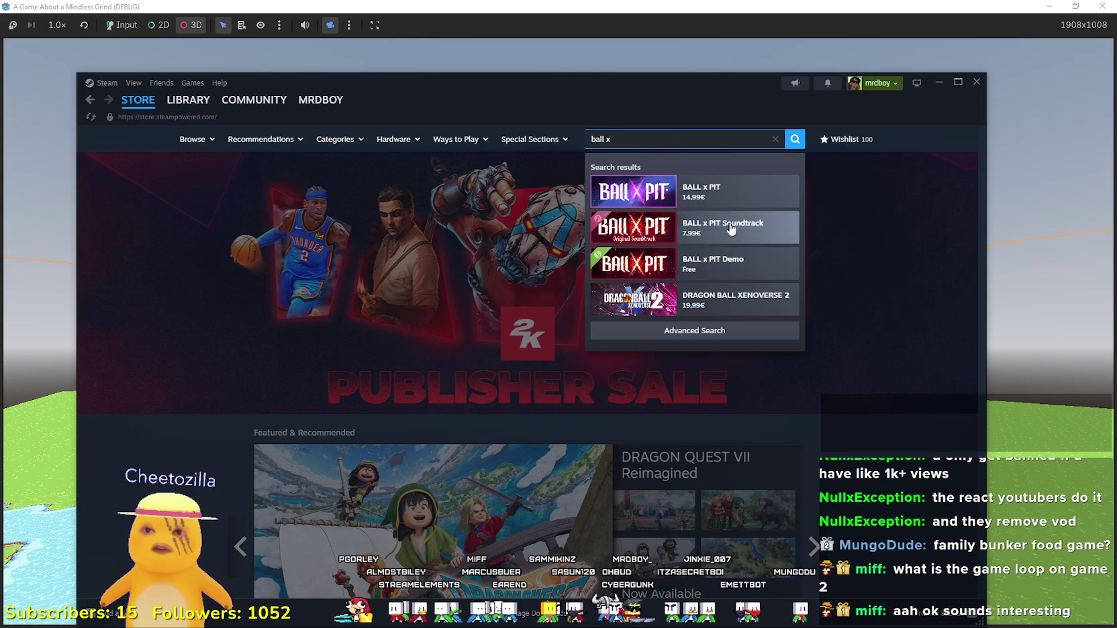
{"action": "left_click", "coordinate": [718, 192]}
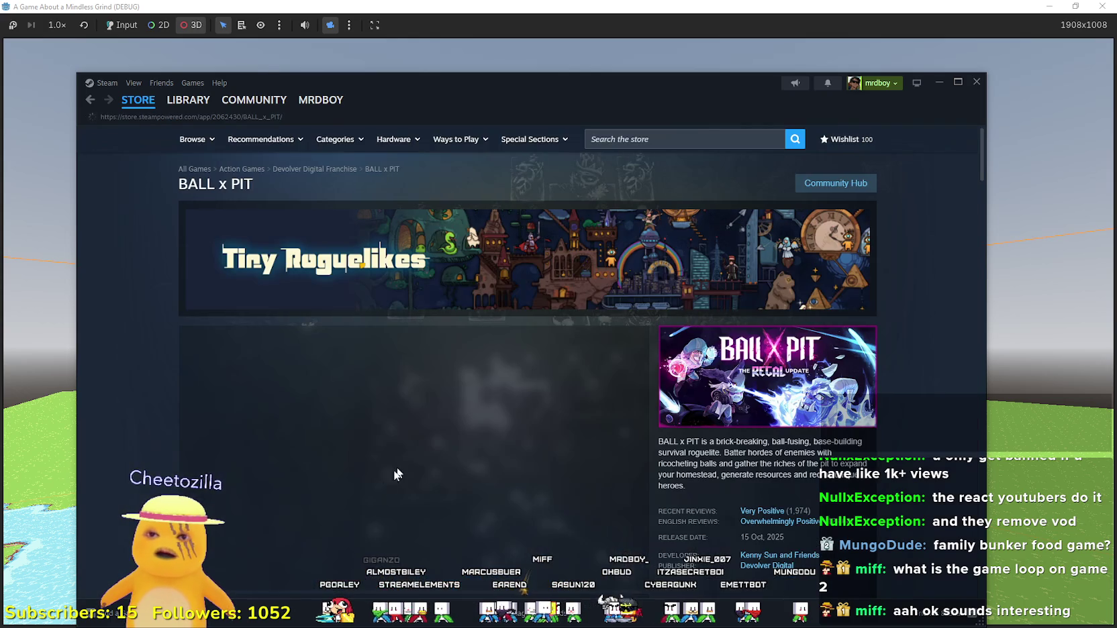
Scroll to the screenshots and step through the first thumbnails to the farm screenshot.
{"action": "scroll", "coordinate": [366, 471], "scroll_direction": "down", "scroll_amount": 3}
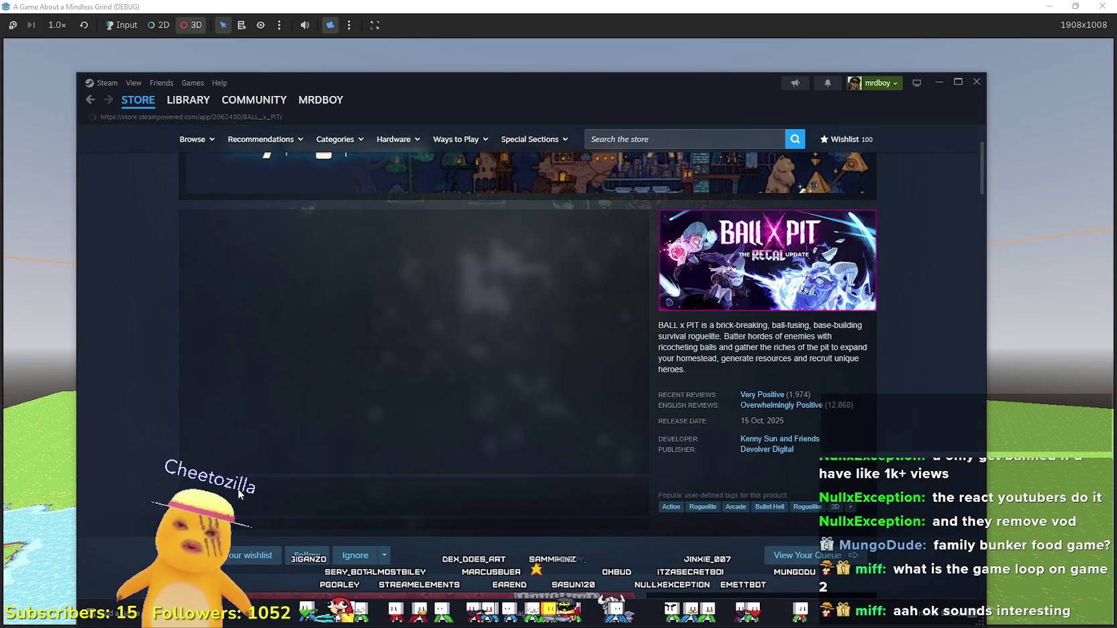
{"action": "scroll", "coordinate": [361, 491], "scroll_direction": "down", "scroll_amount": 3}
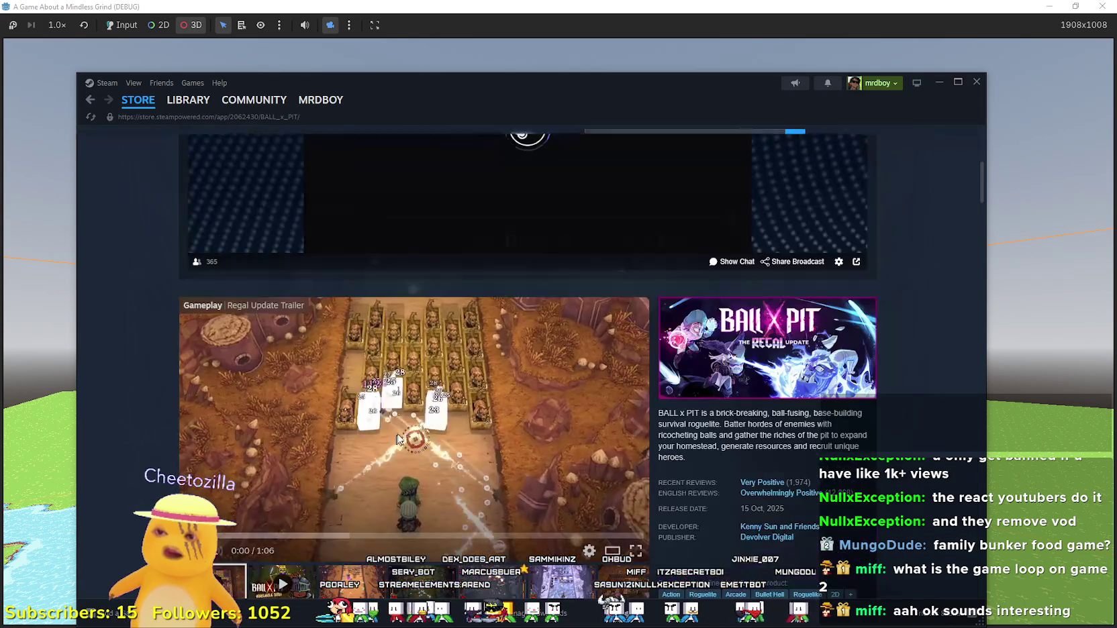
{"action": "scroll", "coordinate": [507, 423], "scroll_direction": "up", "scroll_amount": 2}
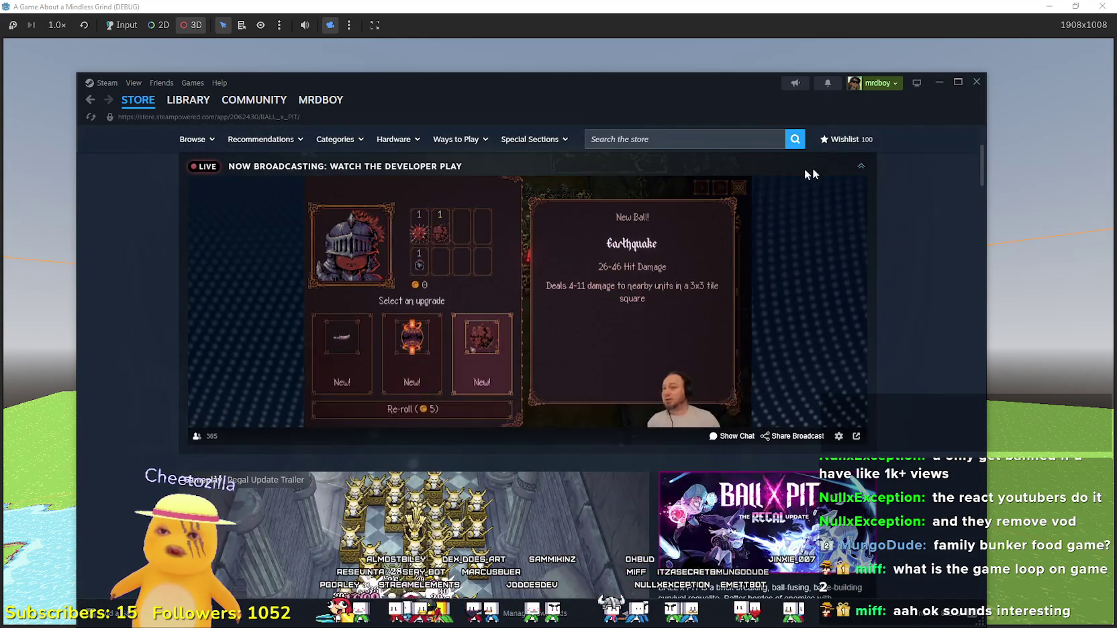
{"action": "scroll", "coordinate": [327, 421], "scroll_direction": "down", "scroll_amount": 5}
{"action": "left_click", "coordinate": [327, 422]}
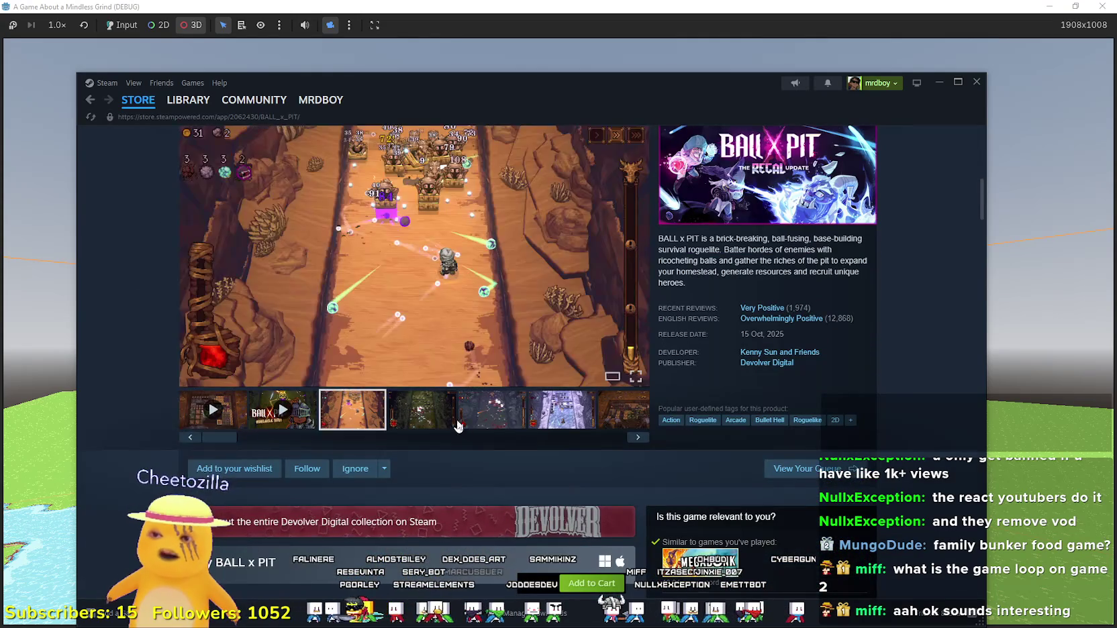
{"action": "left_click", "coordinate": [423, 411]}
{"action": "left_click", "coordinate": [493, 411]}
{"action": "left_click", "coordinate": [561, 411]}
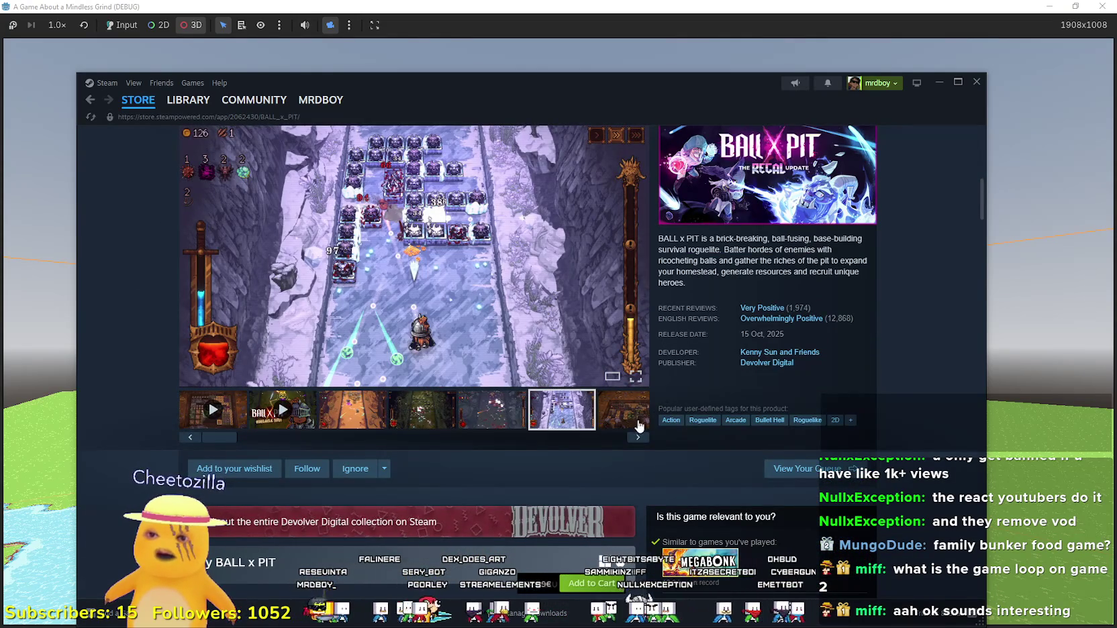
{"action": "left_click", "coordinate": [623, 410]}
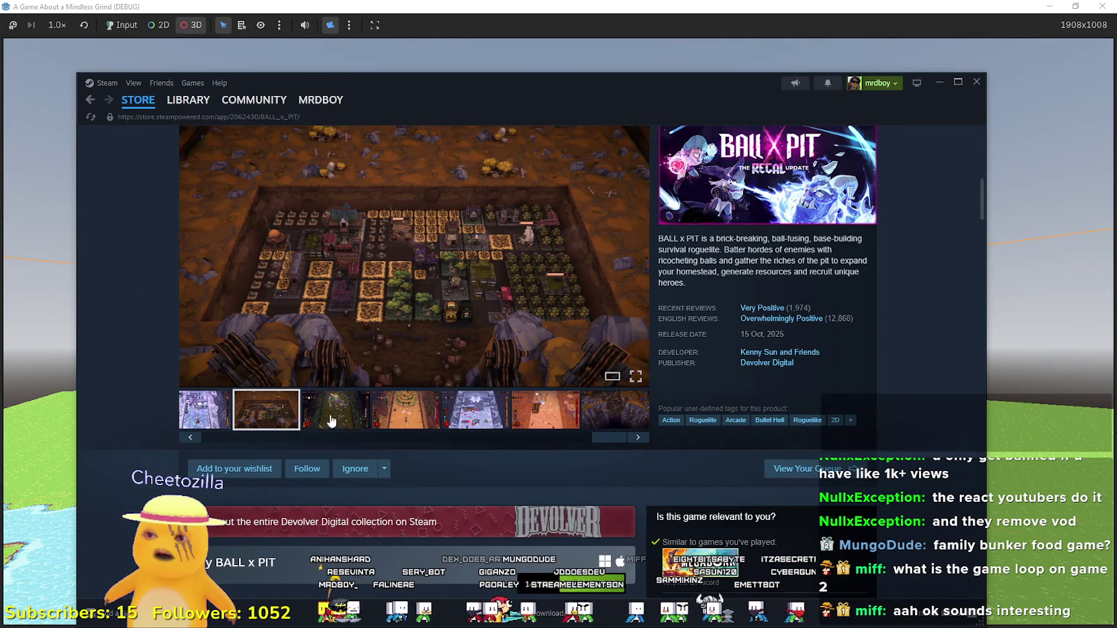
Advance through the remaining screenshots to 12 of 12 and open it enlarged.
{"action": "left_click", "coordinate": [336, 411]}
{"action": "left_click", "coordinate": [405, 410]}
{"action": "left_click", "coordinate": [475, 411]}
{"action": "left_click", "coordinate": [601, 413]}
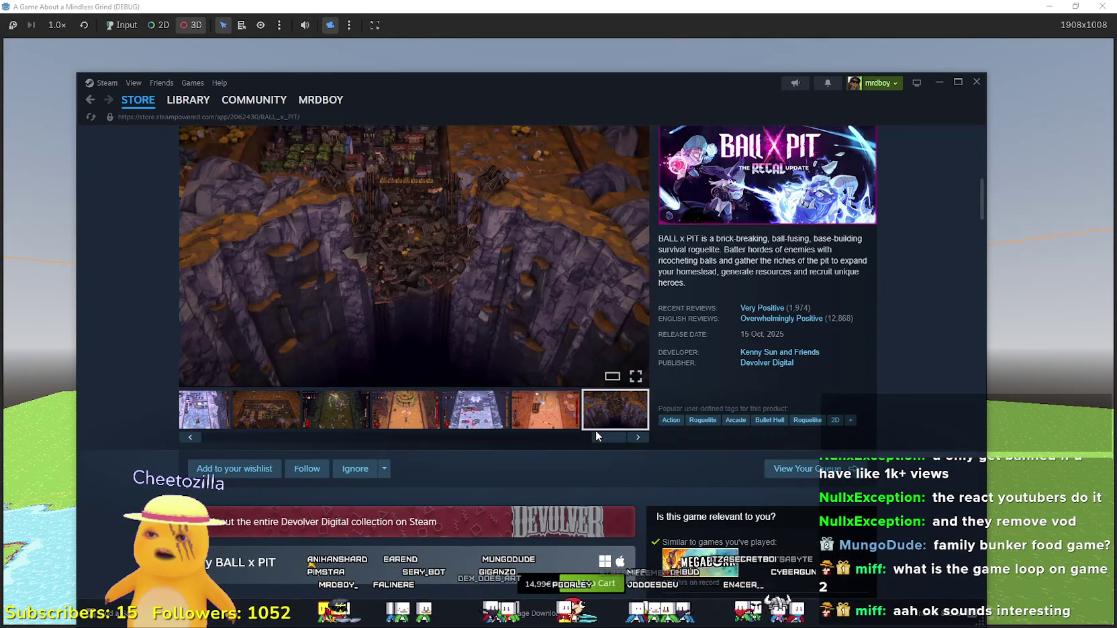
{"action": "left_click", "coordinate": [584, 315]}
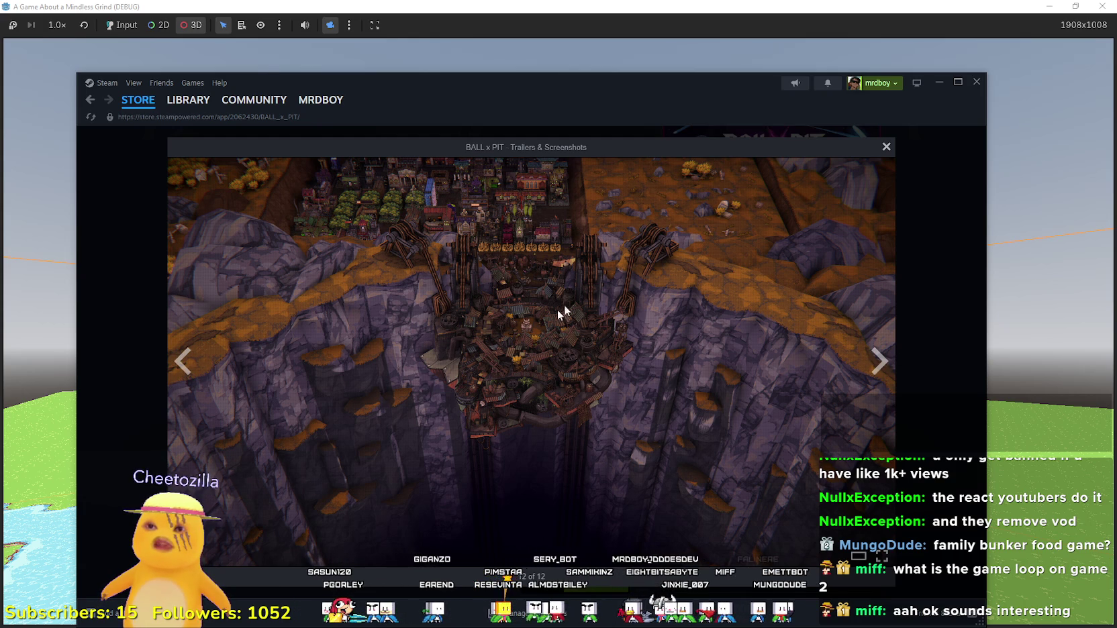
Close the enlarged screenshot, show a gameplay shot, and scroll down the store page.
{"action": "left_click", "coordinate": [888, 144]}
{"action": "left_click", "coordinate": [532, 413]}
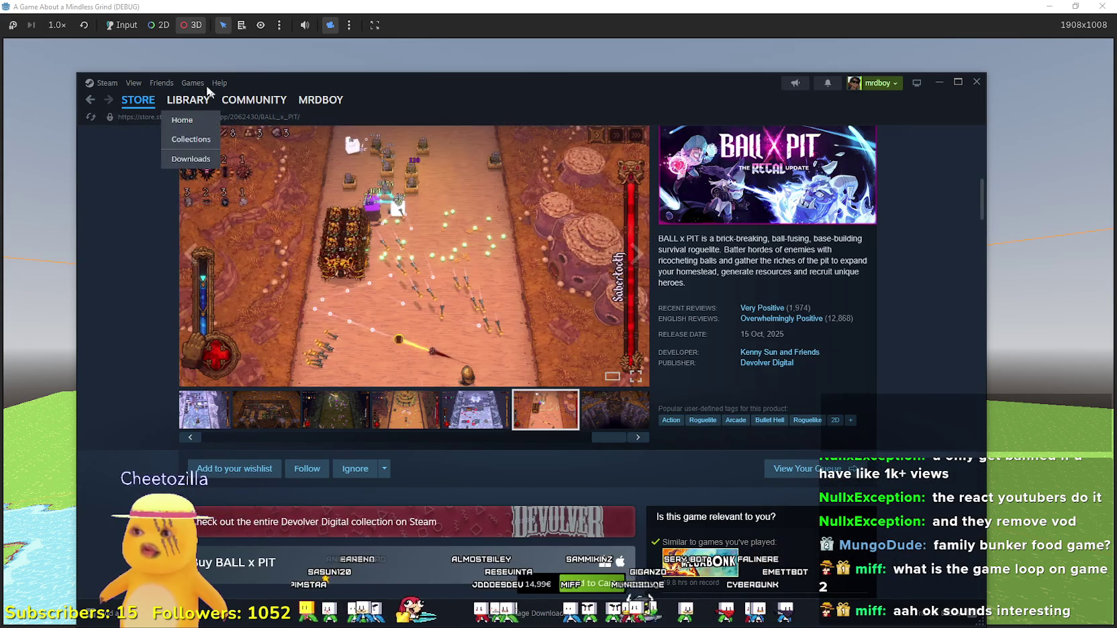
{"action": "scroll", "coordinate": [387, 550], "scroll_direction": "down", "scroll_amount": 10}
{"action": "scroll", "coordinate": [398, 504], "scroll_direction": "down", "scroll_amount": 15}
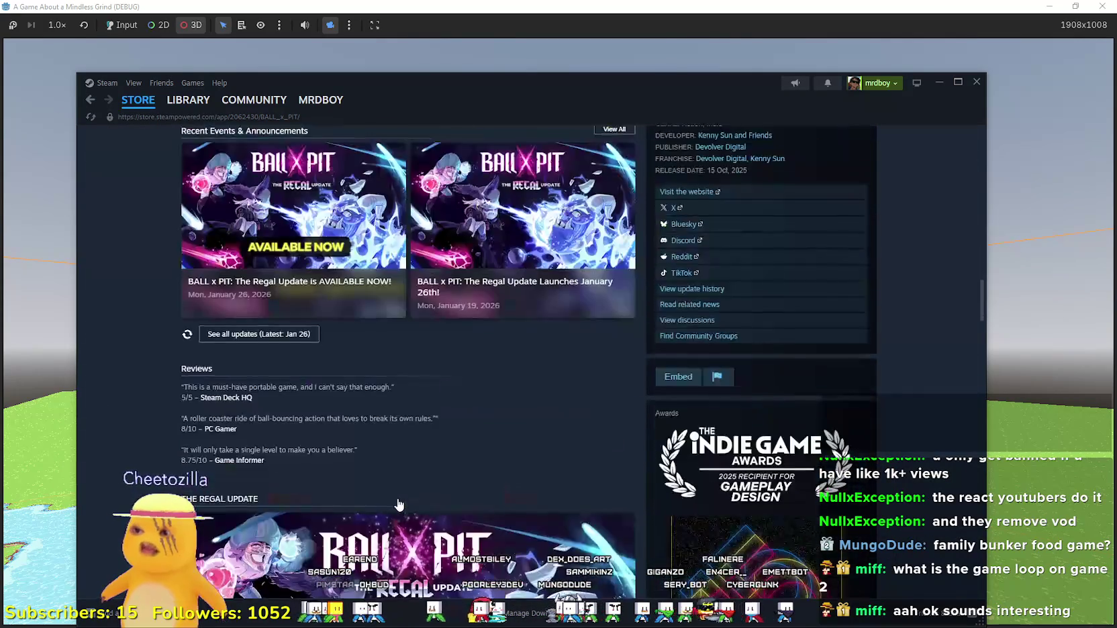
Scroll to the About This Game section, then bring the Mindless Grind window back in front.
{"action": "scroll", "coordinate": [428, 361], "scroll_direction": "up", "scroll_amount": 5}
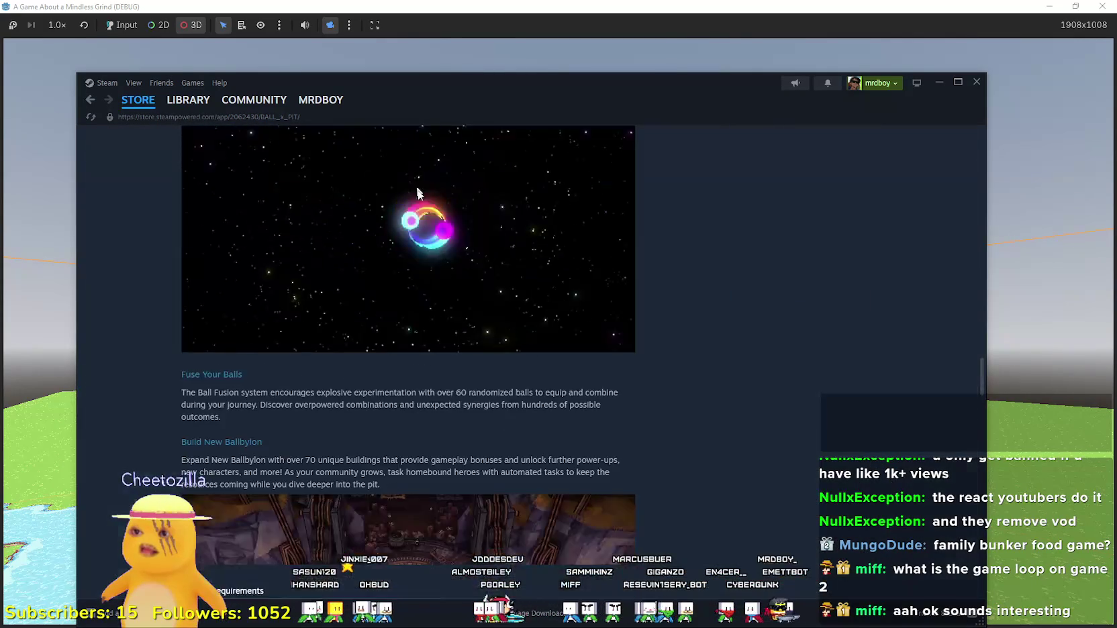
{"action": "scroll", "coordinate": [415, 373], "scroll_direction": "down", "scroll_amount": 4}
{"action": "scroll", "coordinate": [415, 378], "scroll_direction": "up", "scroll_amount": 8}
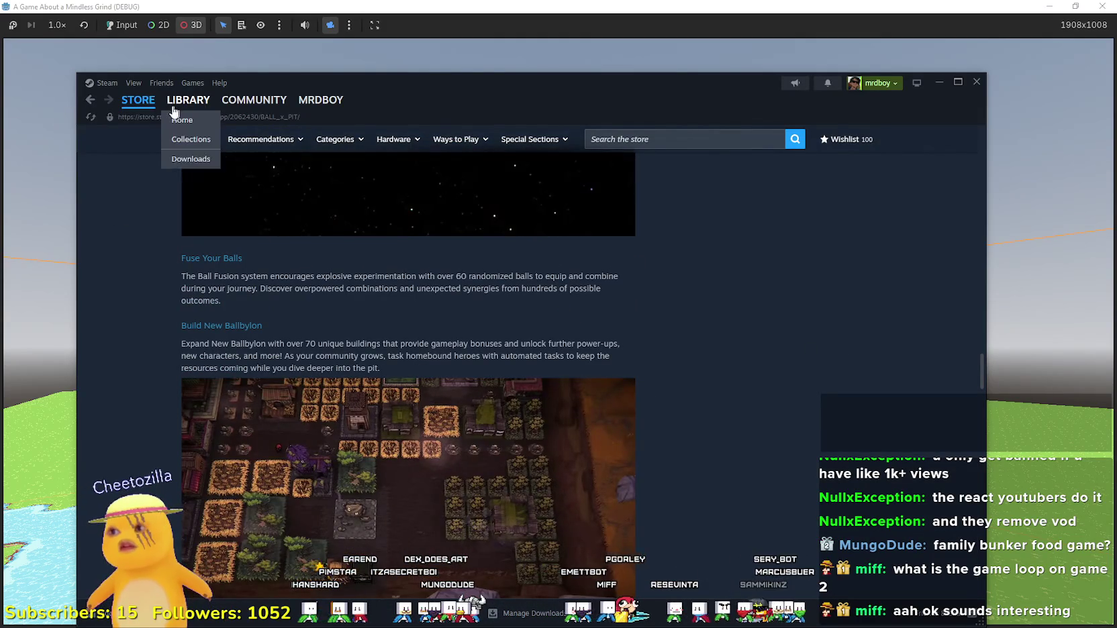
{"action": "mouse_move", "coordinate": [8, 241]}
{"action": "left_mouse_down"}
{"action": "mouse_move", "coordinate": [59, 261]}
{"action": "mouse_move", "coordinate": [34, 297]}
{"action": "left_mouse_up"}
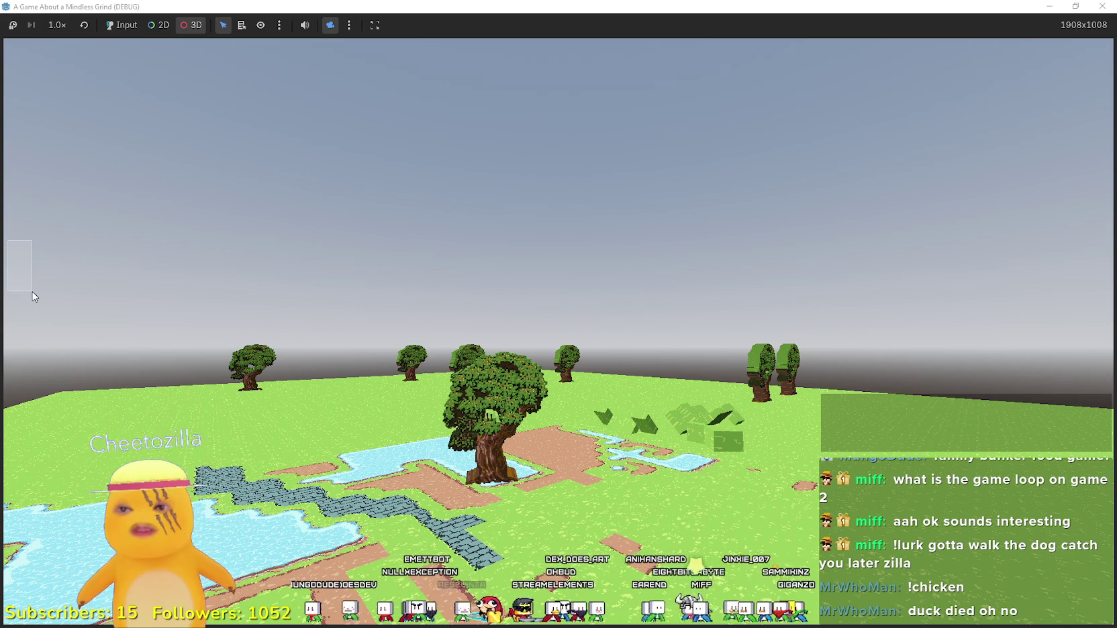
Reposition the Mindless Grind game window, shrink it over the editor, and close the running game.
{"action": "mouse_move", "coordinate": [34, 297]}
{"action": "left_mouse_down"}
{"action": "mouse_move", "coordinate": [13, 288]}
{"action": "mouse_move", "coordinate": [459, 617]}
{"action": "left_mouse_up"}
{"action": "mouse_move", "coordinate": [566, 436]}
{"action": "left_mouse_down"}
{"action": "mouse_move", "coordinate": [570, 396]}
{"action": "mouse_move", "coordinate": [443, 405]}
{"action": "mouse_move", "coordinate": [469, 129]}
{"action": "mouse_move", "coordinate": [417, 280]}
{"action": "left_mouse_up"}
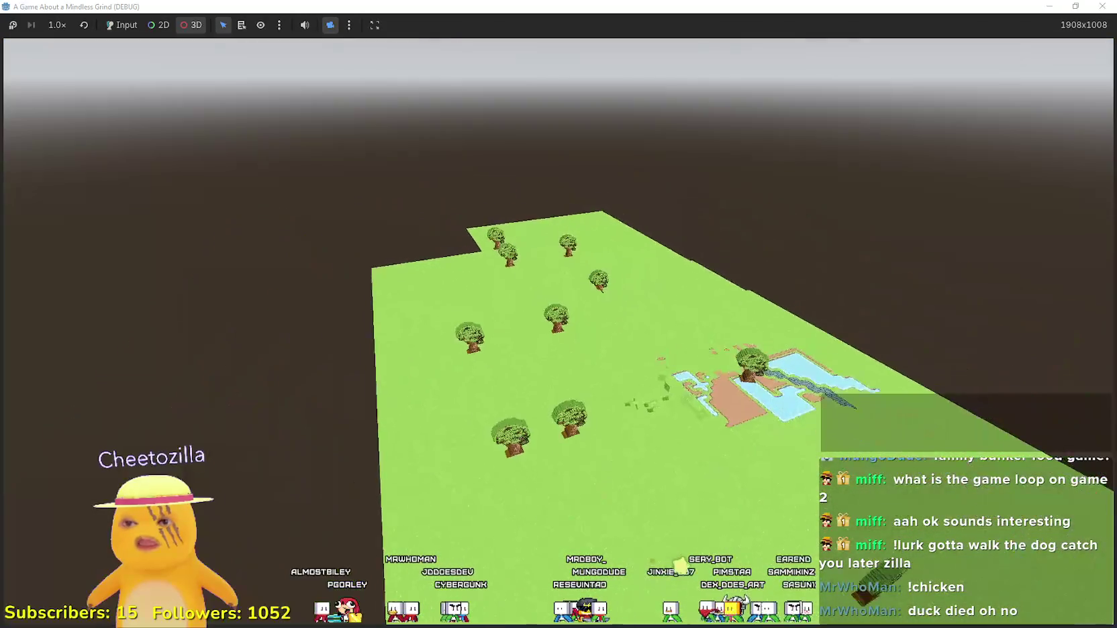
{"action": "key", "text": "super+Down"}
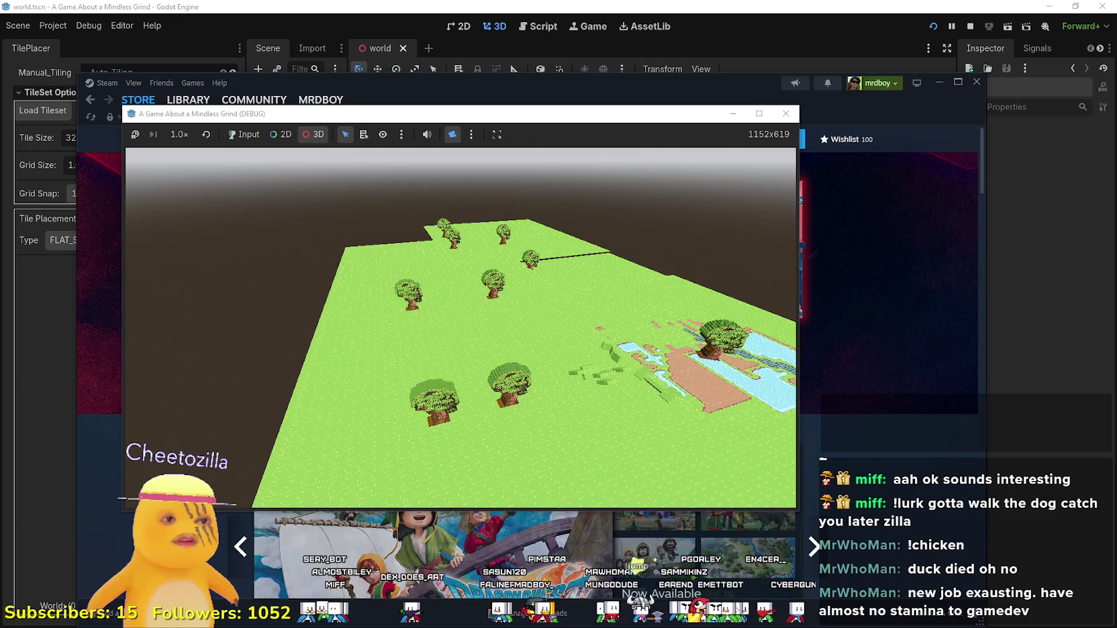
{"action": "key", "text": "F5"}
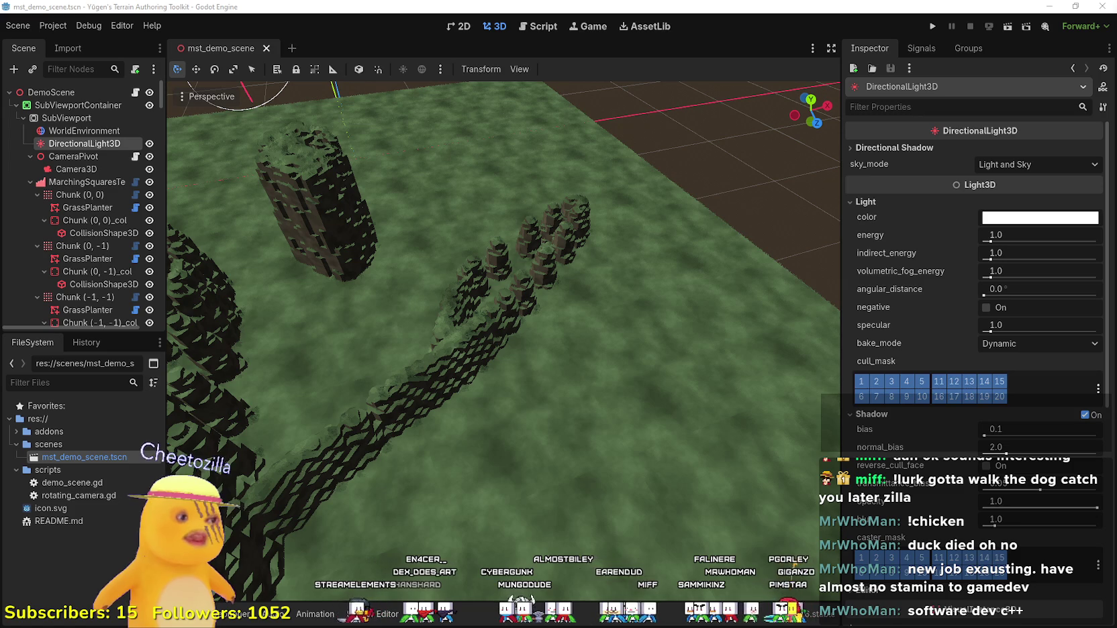
Orbit to a low side view of the marching-squares walls and run the terrain demo.
{"action": "left_click_drag", "start_coordinate": [602, 384], "coordinate": [174, 474]}
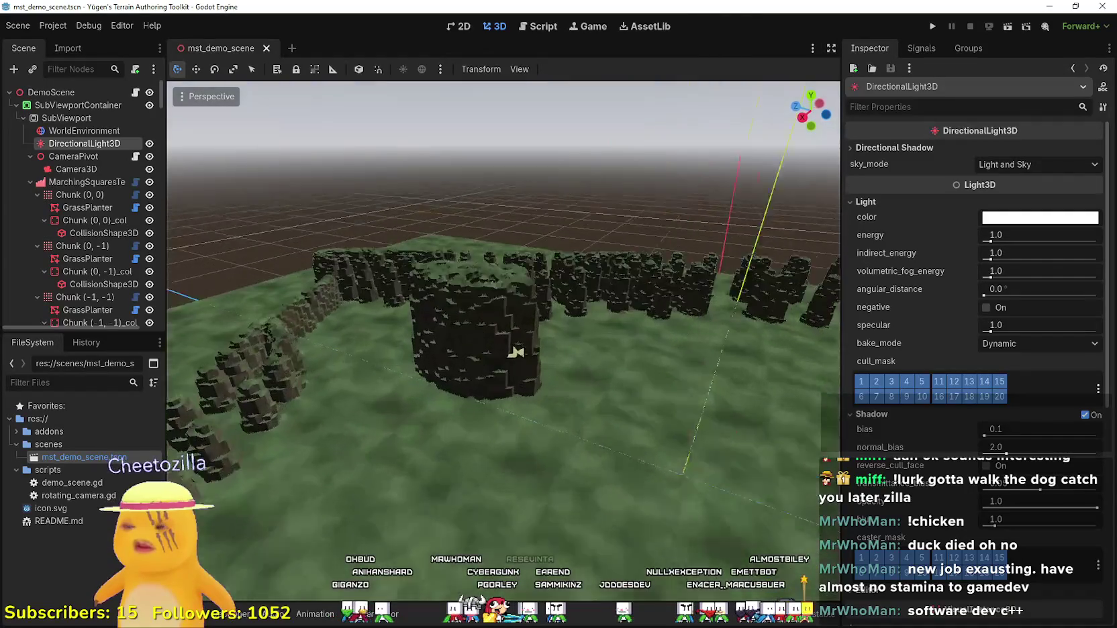
{"action": "left_click", "coordinate": [933, 27]}
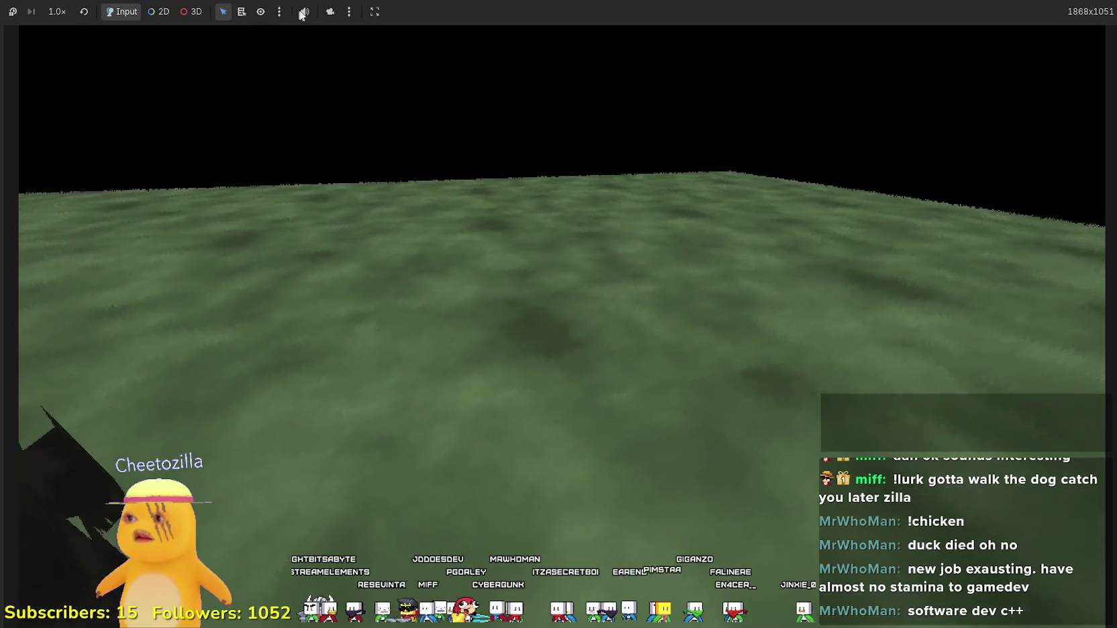
Toggle the game's audio mute, enable camera override, and switch picking between 2D and 3D.
{"action": "left_click", "coordinate": [306, 11]}
{"action": "left_click", "coordinate": [305, 12]}
{"action": "left_click", "coordinate": [330, 11]}
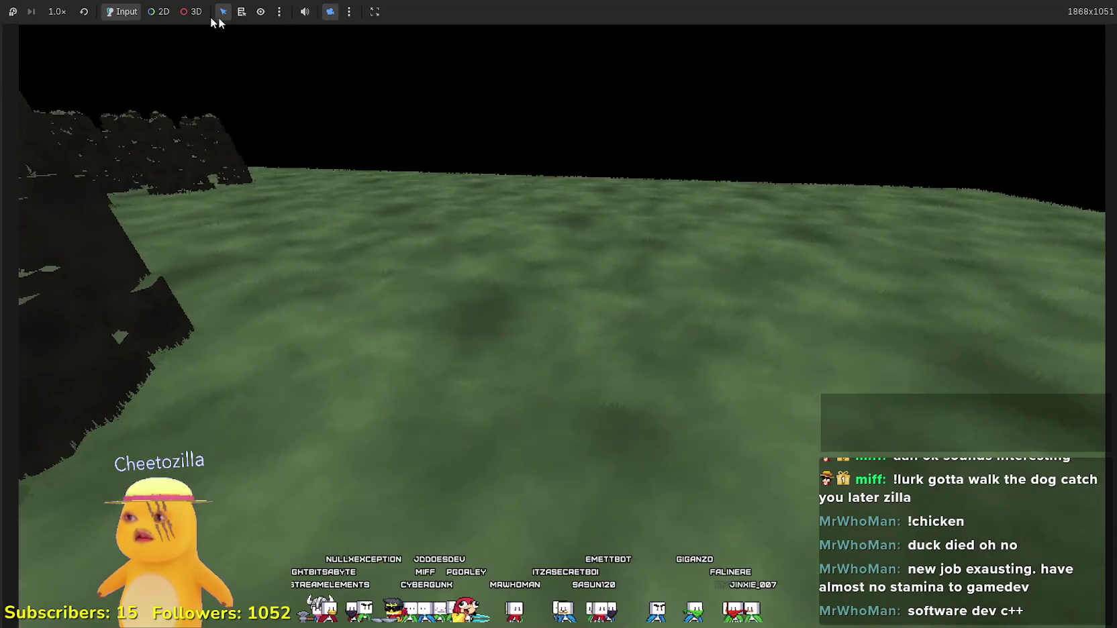
{"action": "left_click", "coordinate": [161, 12]}
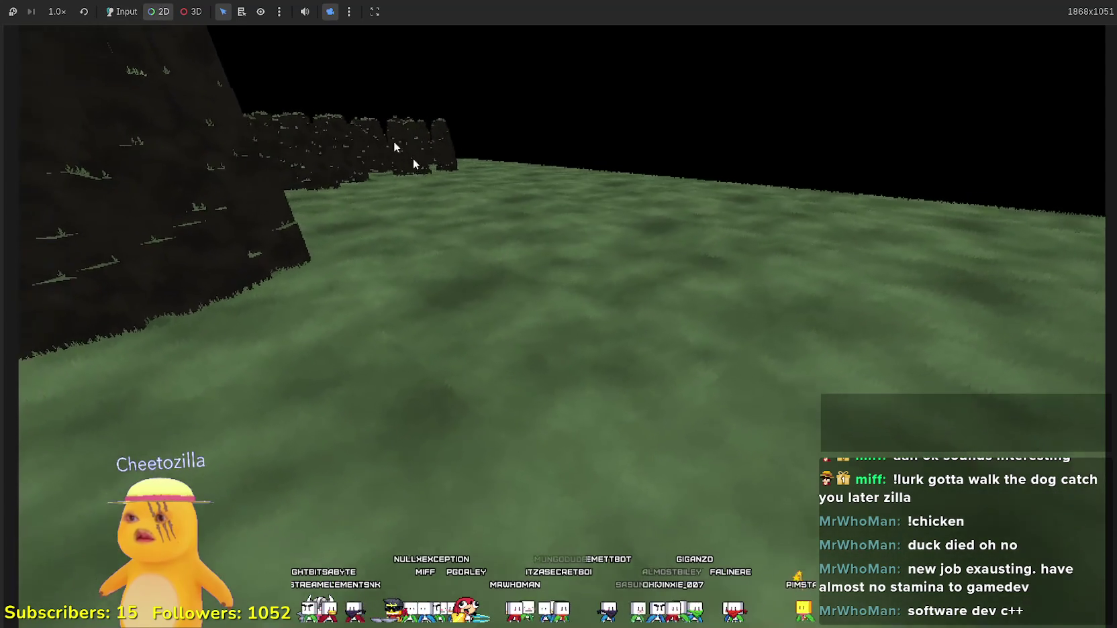
{"action": "left_click", "coordinate": [191, 12]}
Fly the game camera toward the cliff and trees, go fullscreen, then return to the editor.
{"action": "mouse_move", "coordinate": [419, 119]}
{"action": "left_mouse_down"}
{"action": "mouse_move", "coordinate": [461, 272]}
{"action": "mouse_move", "coordinate": [434, 299]}
{"action": "mouse_move", "coordinate": [569, 321]}
{"action": "mouse_move", "coordinate": [279, 74]}
{"action": "mouse_move", "coordinate": [252, 23]}
{"action": "mouse_move", "coordinate": [243, 28]}
{"action": "mouse_move", "coordinate": [291, 304]}
{"action": "left_mouse_up"}
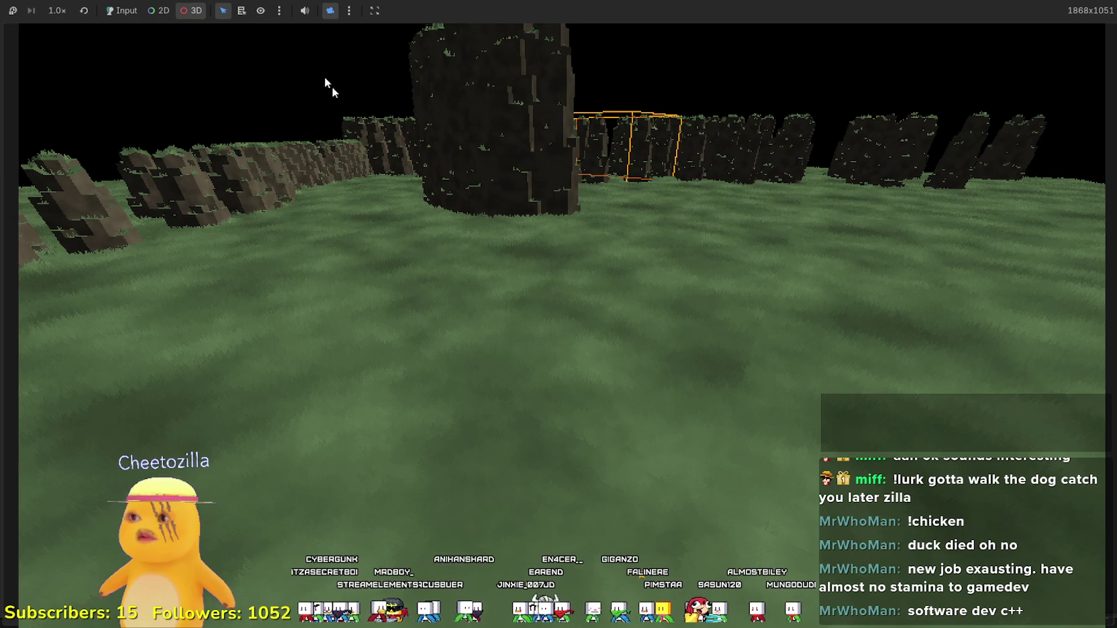
{"action": "left_click", "coordinate": [499, 297]}
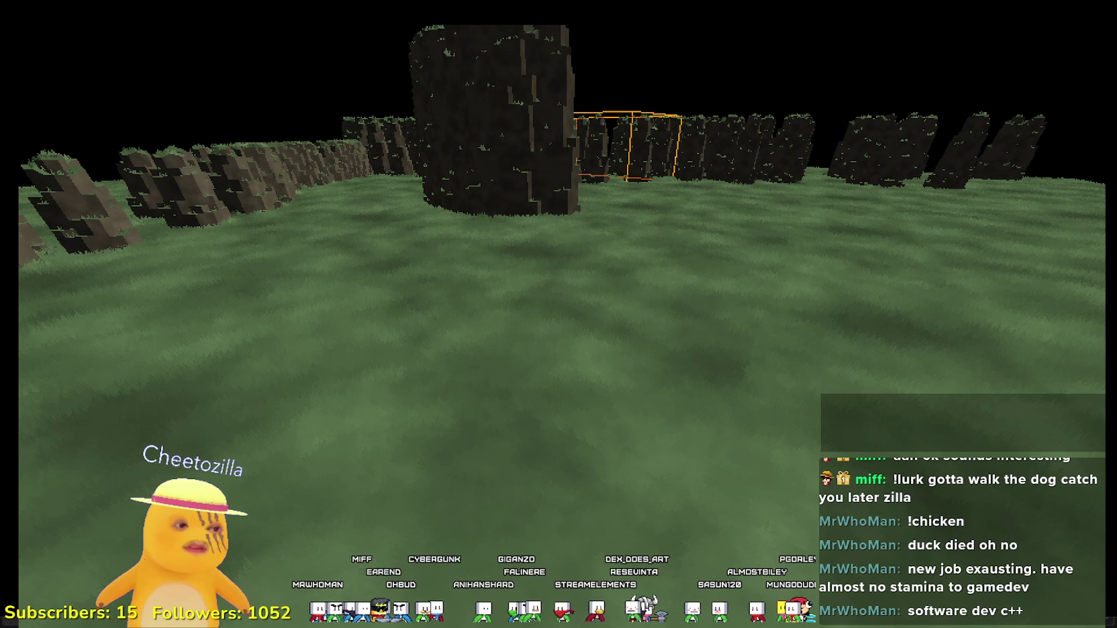
{"action": "key", "text": "alt+Tab"}
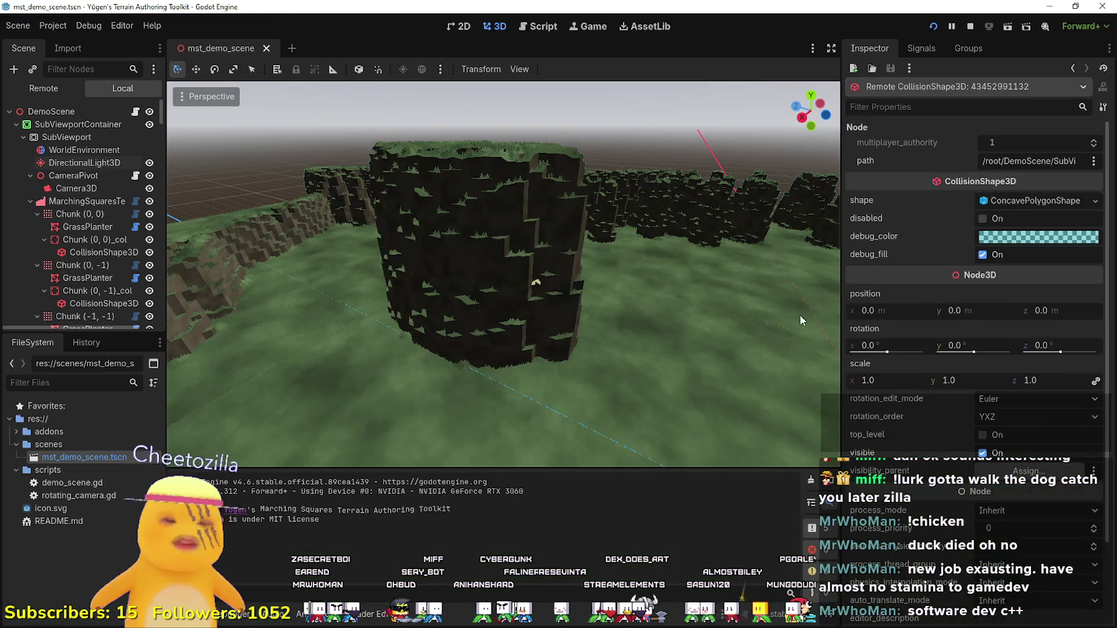
Select the Camera3D node in the remote tree and open the pivot's rotating_camera.gd script.
{"action": "scroll", "coordinate": [592, 308], "scroll_direction": "down", "scroll_amount": 3}
{"action": "scroll", "coordinate": [515, 261], "scroll_direction": "down", "scroll_amount": 2}
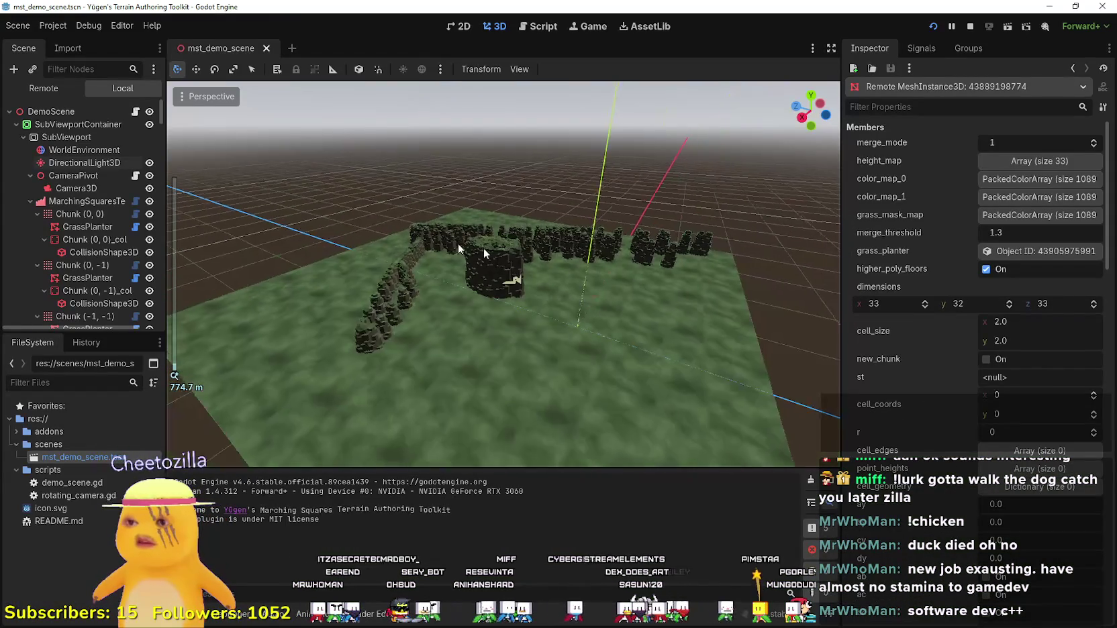
{"action": "scroll", "coordinate": [87, 137], "scroll_direction": "down", "scroll_amount": 2}
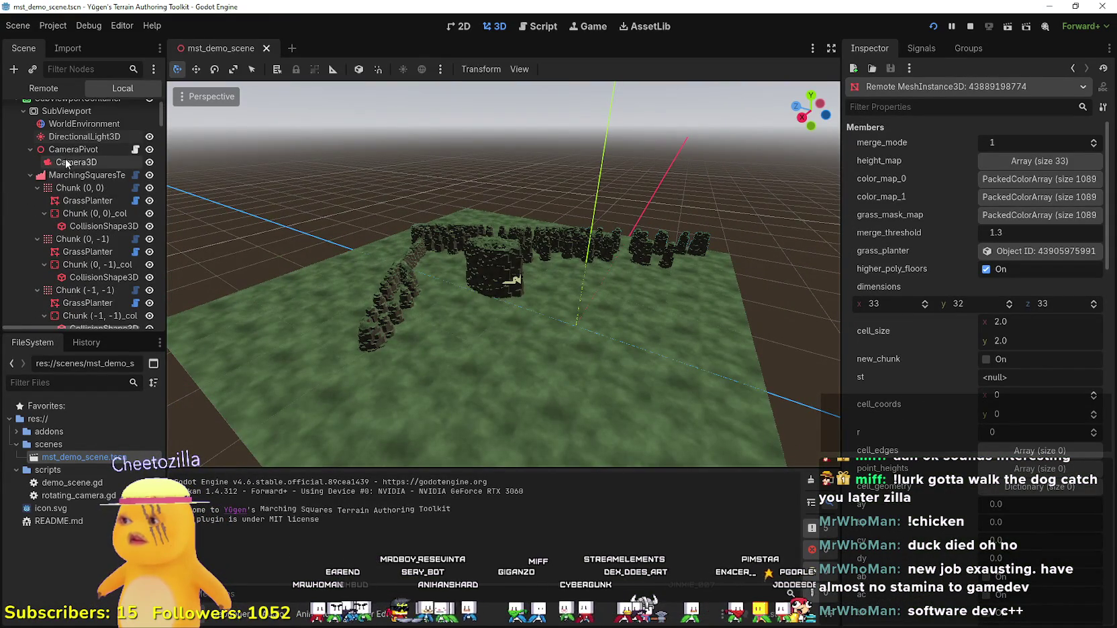
{"action": "left_click", "coordinate": [67, 163]}
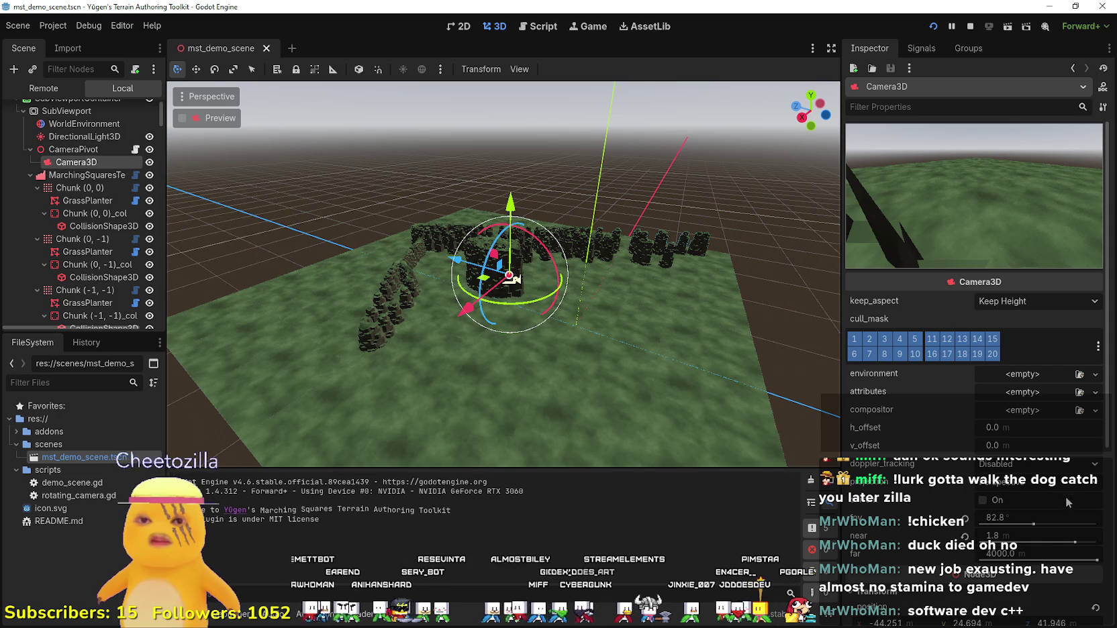
{"action": "left_click", "coordinate": [136, 150]}
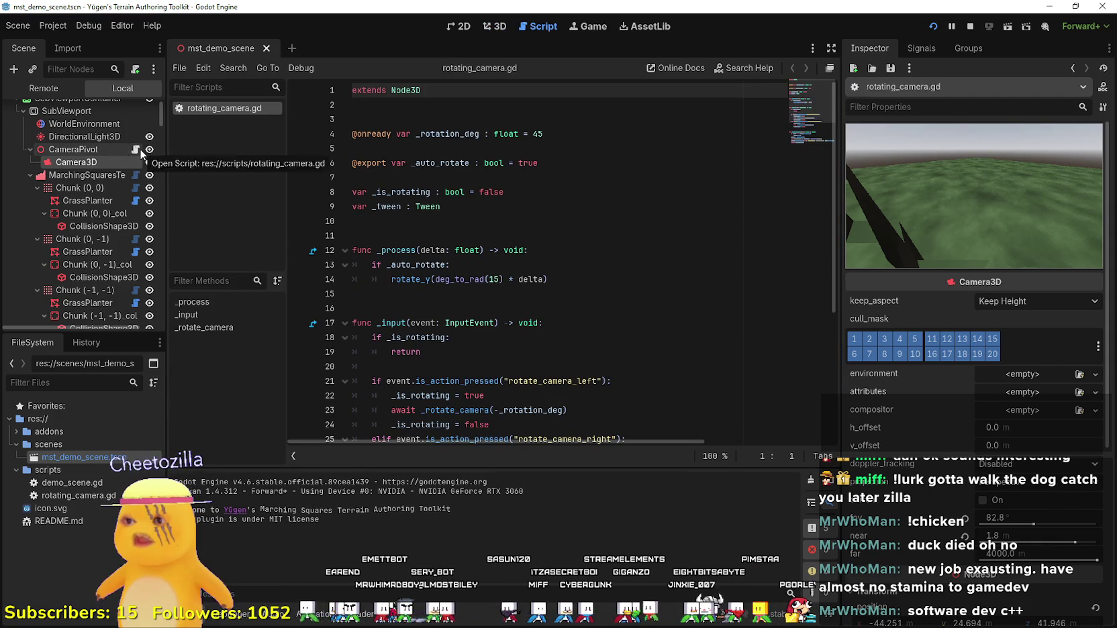
Review the _input function's rotate-left and rotate-right handling lines.
{"action": "scroll", "coordinate": [582, 282], "scroll_direction": "down", "scroll_amount": 4}
{"action": "left_click", "coordinate": [582, 294]}
{"action": "scroll", "coordinate": [582, 279], "scroll_direction": "up", "scroll_amount": 3}
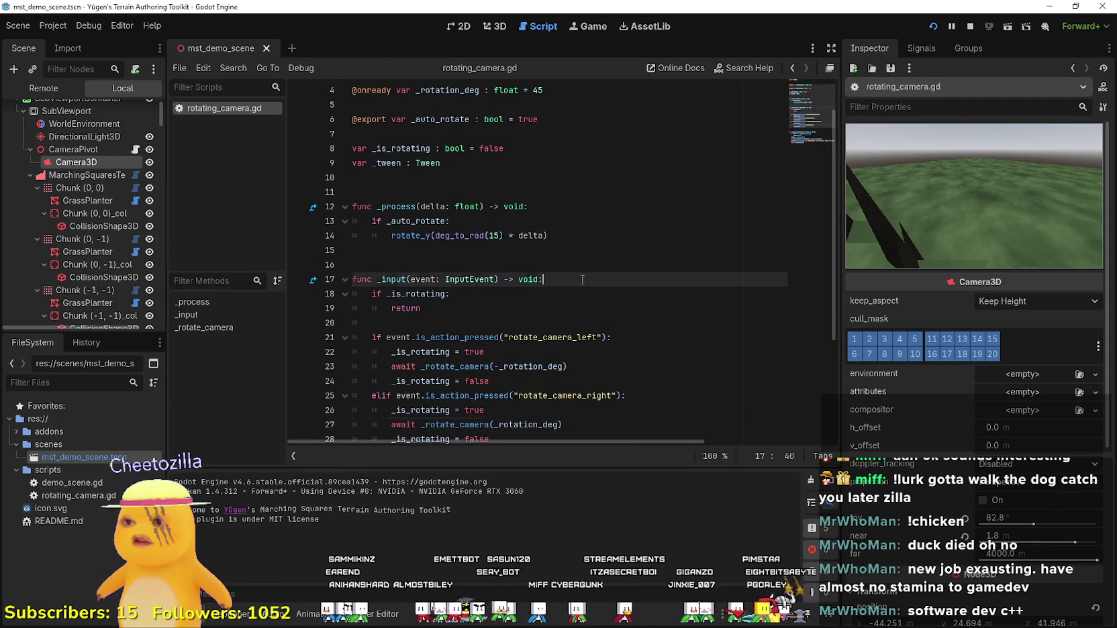
{"action": "left_click", "coordinate": [582, 279]}
{"action": "scroll", "coordinate": [582, 279], "scroll_direction": "down", "scroll_amount": 2}
{"action": "left_click", "coordinate": [585, 280]}
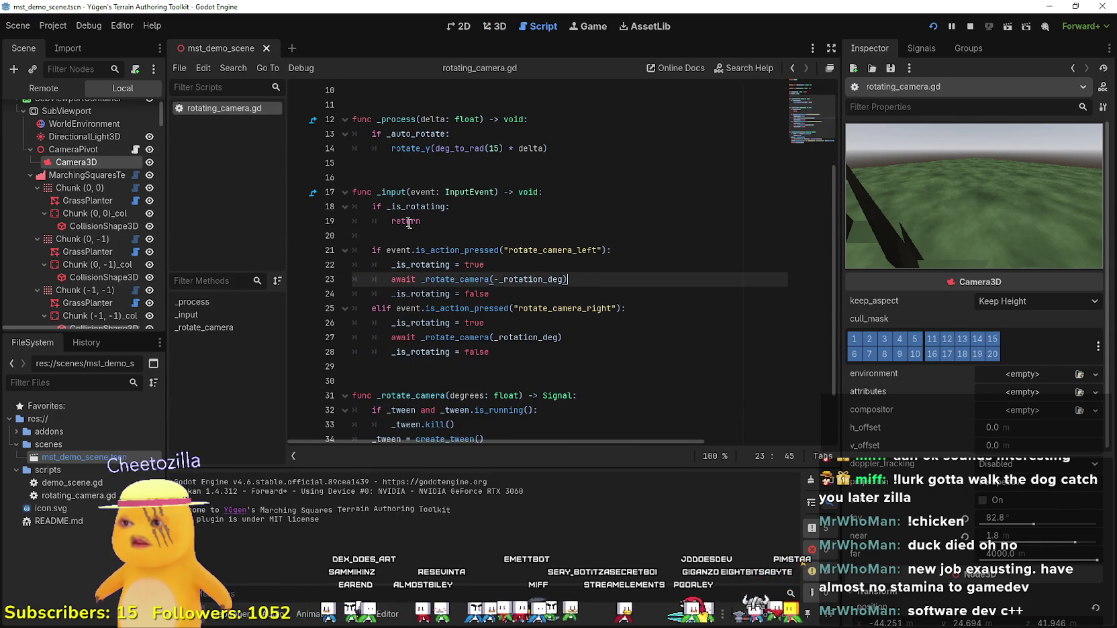
{"action": "left_click", "coordinate": [425, 236]}
{"action": "left_click", "coordinate": [591, 314]}
{"action": "left_click", "coordinate": [508, 369]}
{"action": "left_click", "coordinate": [563, 351]}
Select the _input function, lines 17–28, and the _rotate_camera function name.
{"action": "left_click", "coordinate": [335, 199], "text": "shift"}
{"action": "scroll", "coordinate": [549, 302], "scroll_direction": "down", "scroll_amount": 2}
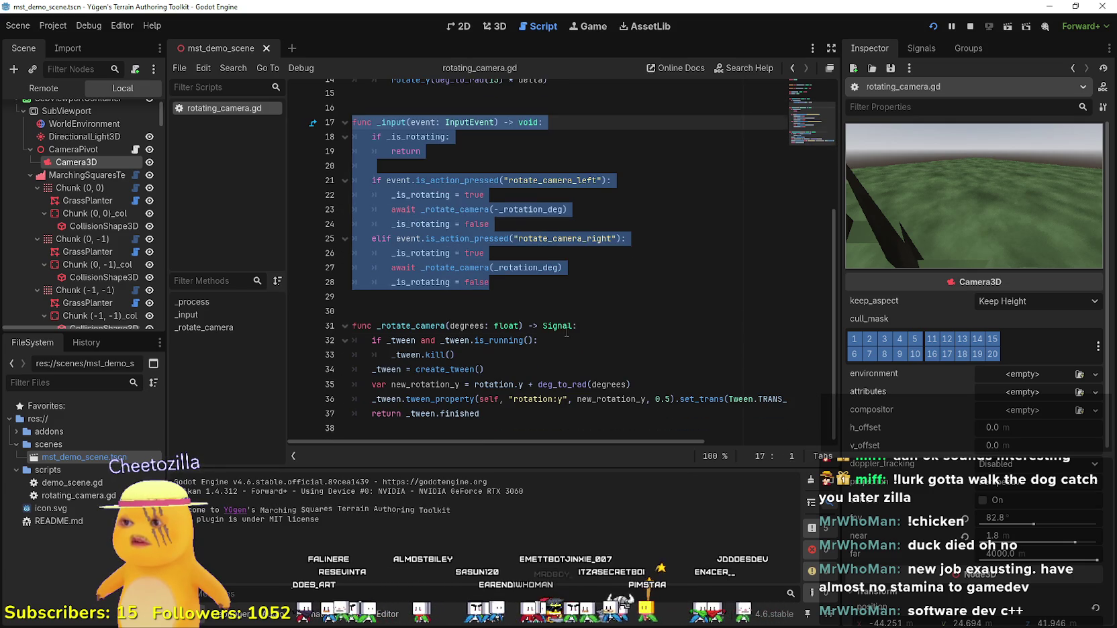
{"action": "left_click", "coordinate": [566, 329]}
{"action": "double_click", "coordinate": [409, 324]}
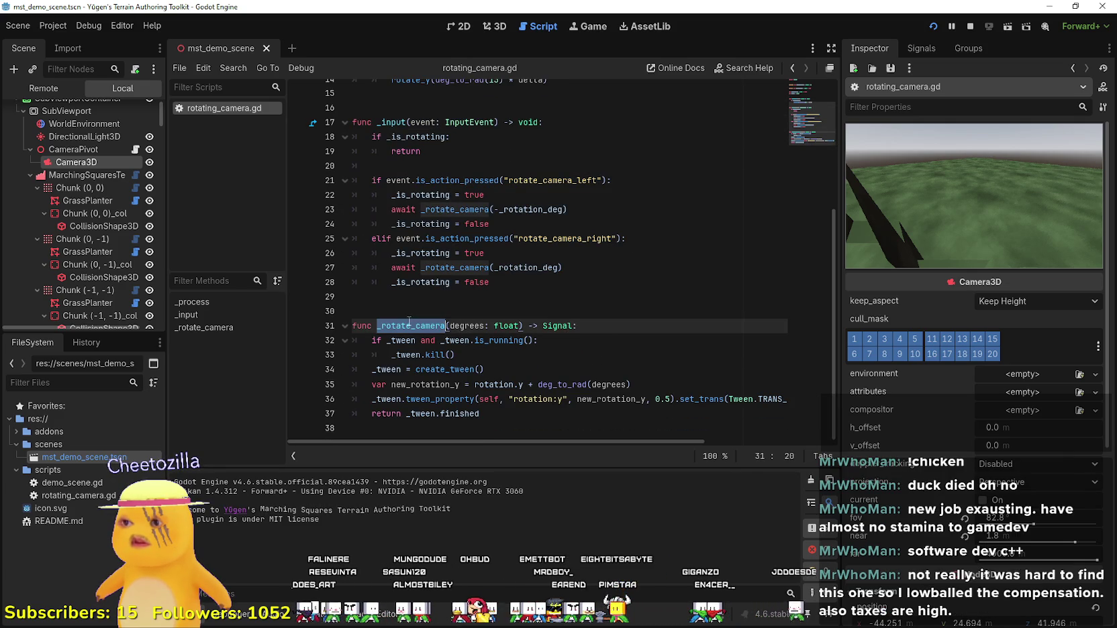
{"action": "scroll", "coordinate": [597, 300], "scroll_direction": "up", "scroll_amount": 5}
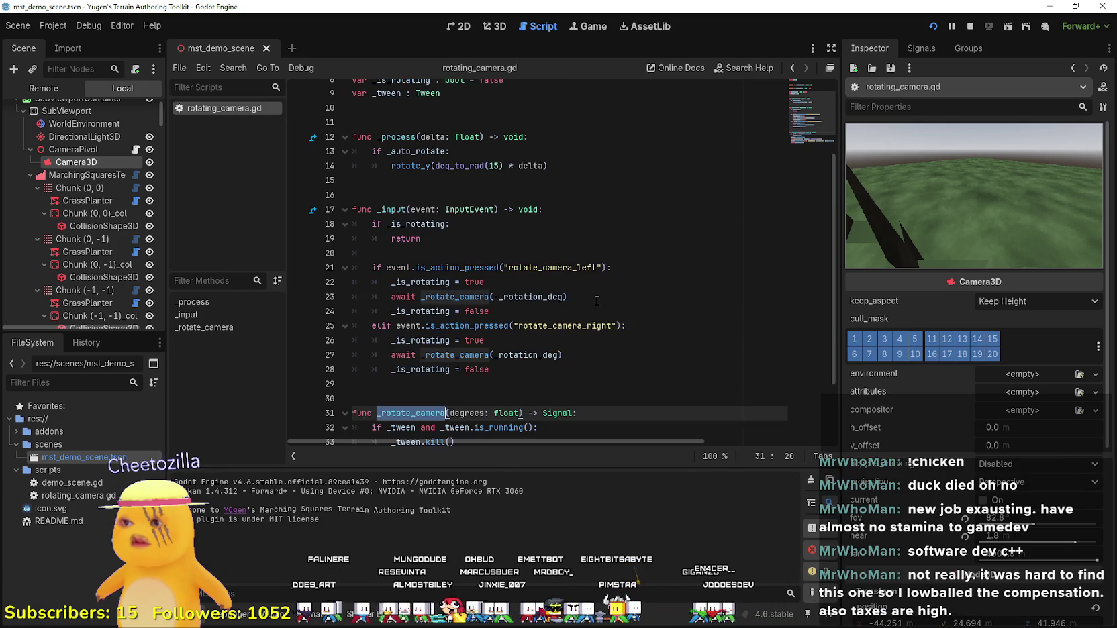
Comment out the _process function on lines 12–14 with Ctrl+K and stop the game.
{"action": "left_click_drag", "start_coordinate": [619, 265], "coordinate": [354, 224]}
{"action": "key", "text": "ctrl+k"}
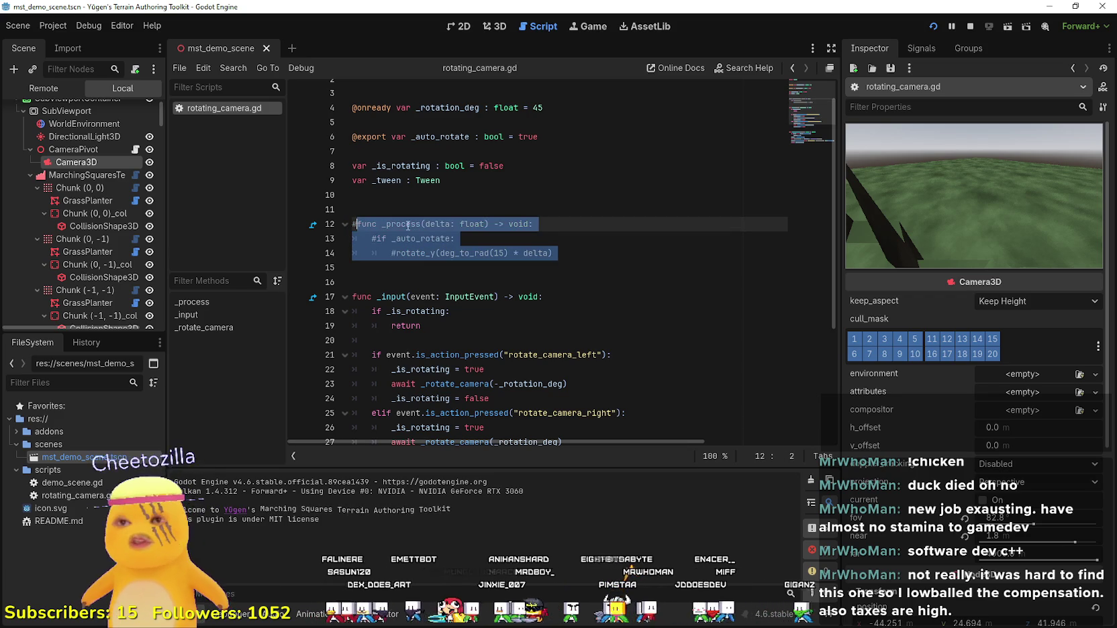
{"action": "left_click", "coordinate": [966, 29]}
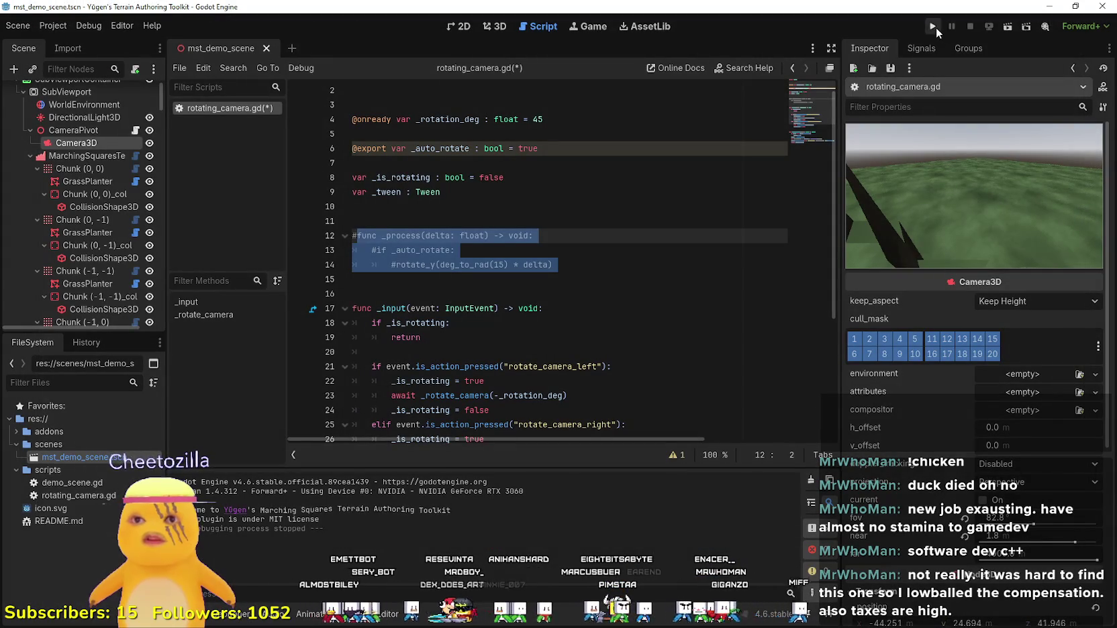
Rerun the project, set the embedded game to Stretch to Fit, and override the game camera.
{"action": "left_click", "coordinate": [936, 27]}
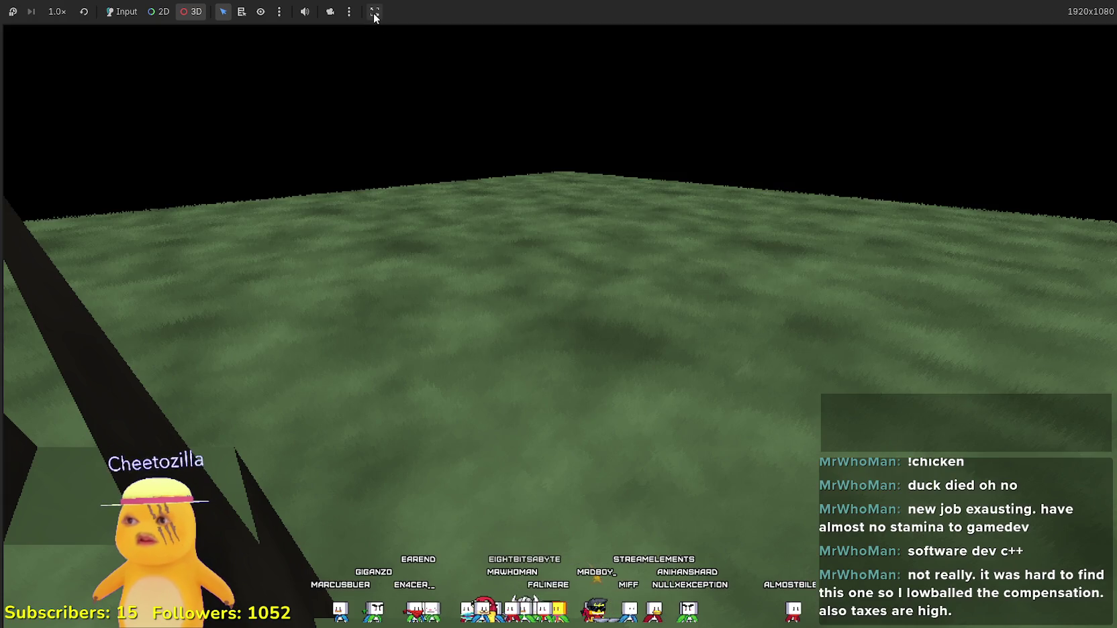
{"action": "left_click", "coordinate": [375, 12]}
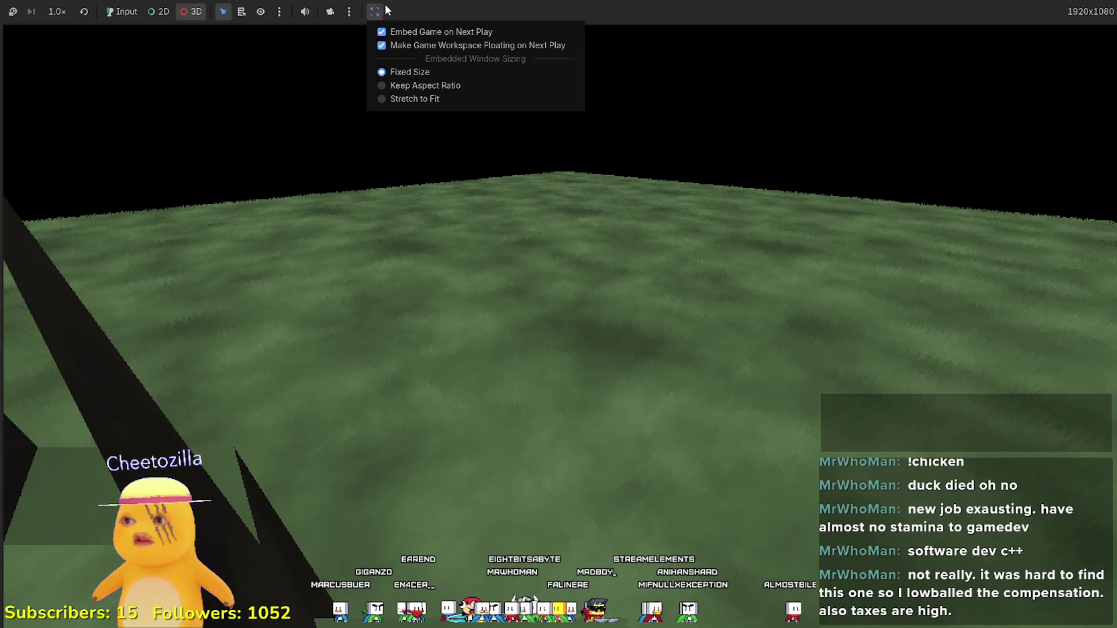
{"action": "left_click", "coordinate": [438, 96]}
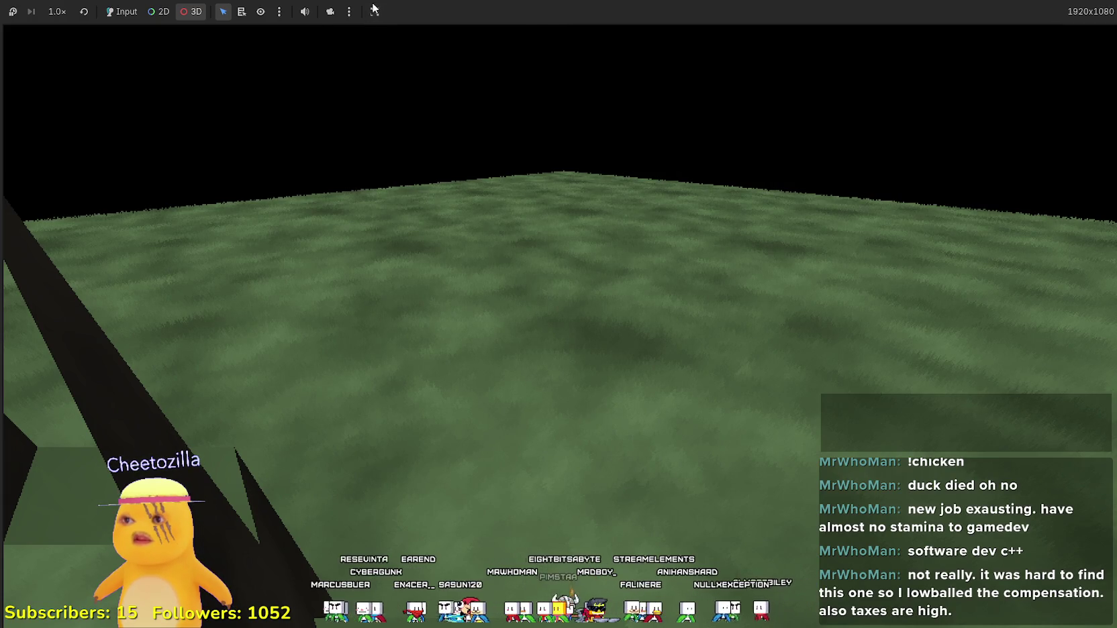
{"action": "left_click", "coordinate": [330, 11]}
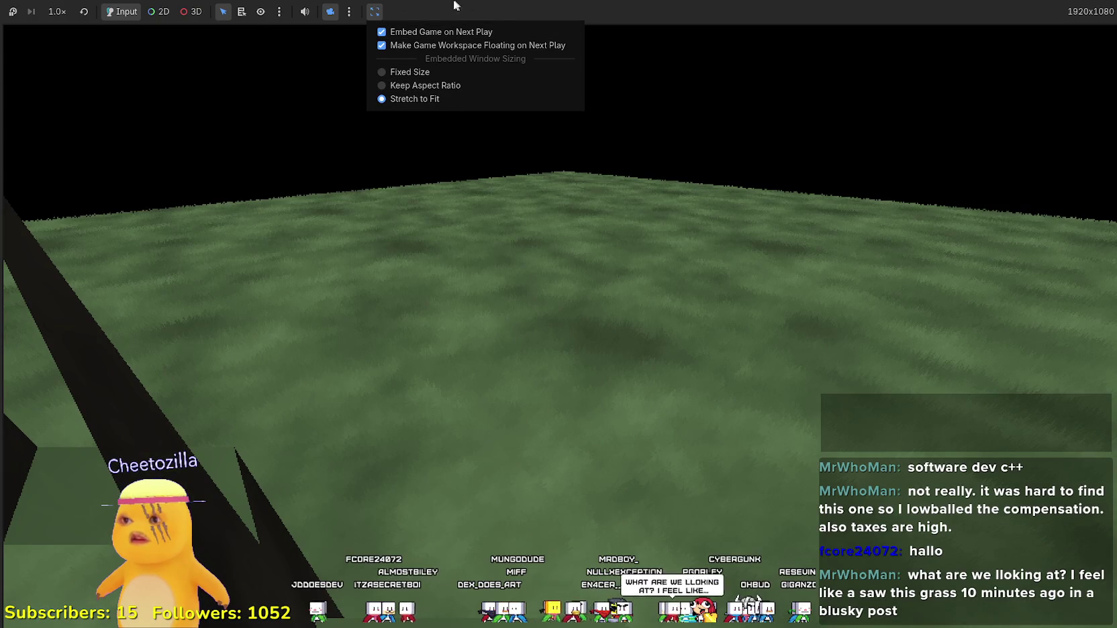
Close the embedding options and switch in-game picking from 2D to 3D.
{"action": "left_click", "coordinate": [169, 17]}
{"action": "left_click", "coordinate": [170, 14]}
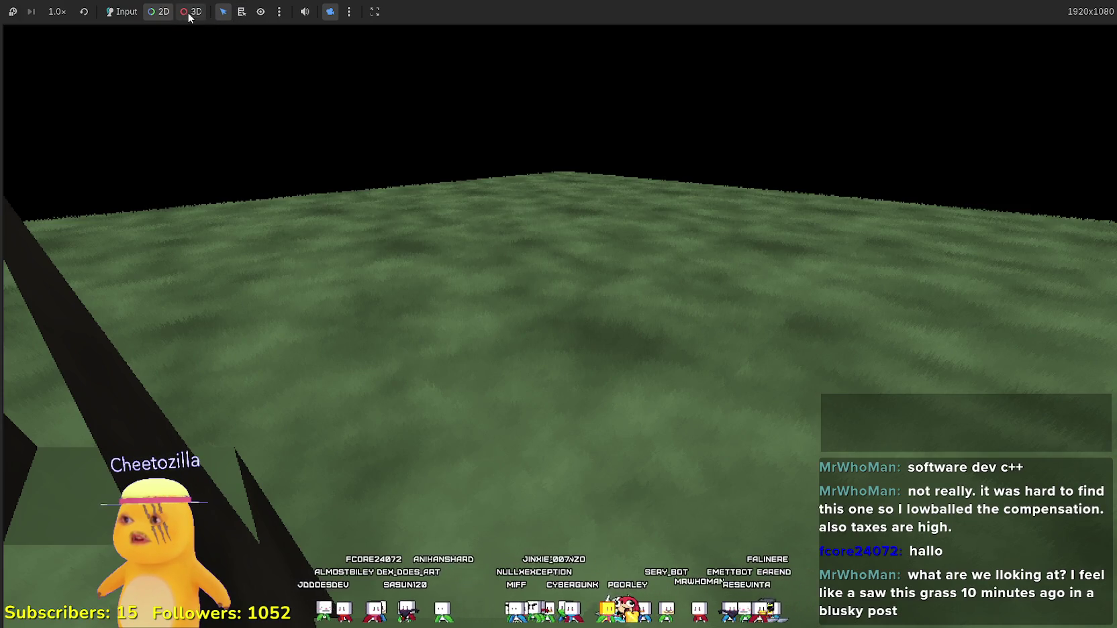
{"action": "left_click", "coordinate": [188, 12]}
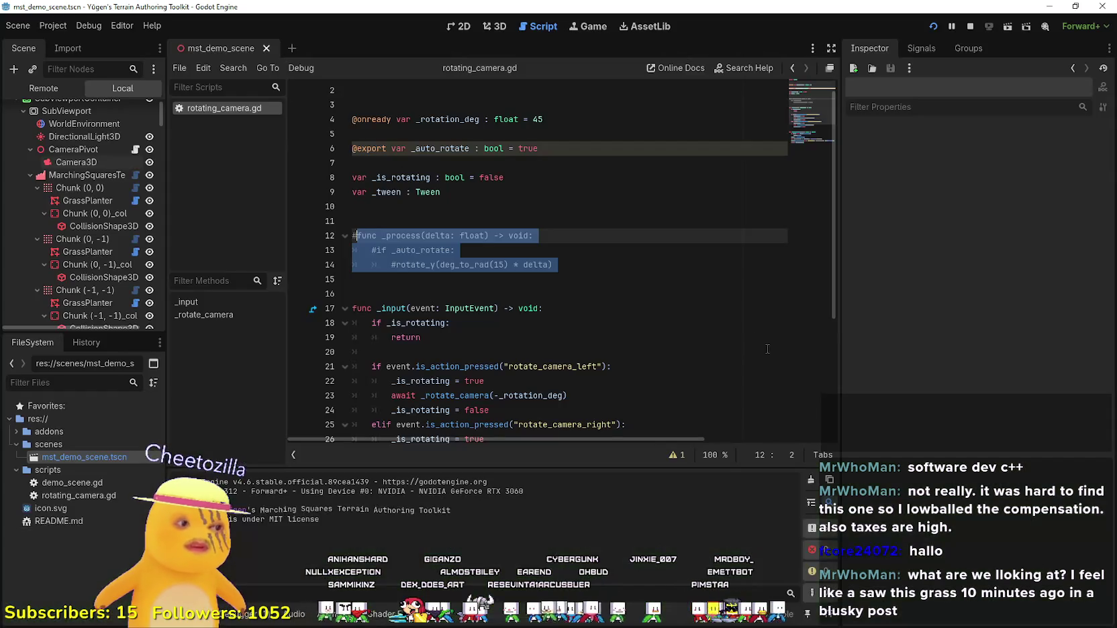
Inspect the Camera3D node, leaving keep_aspect at Keep Height.
{"action": "left_click", "coordinate": [591, 278]}
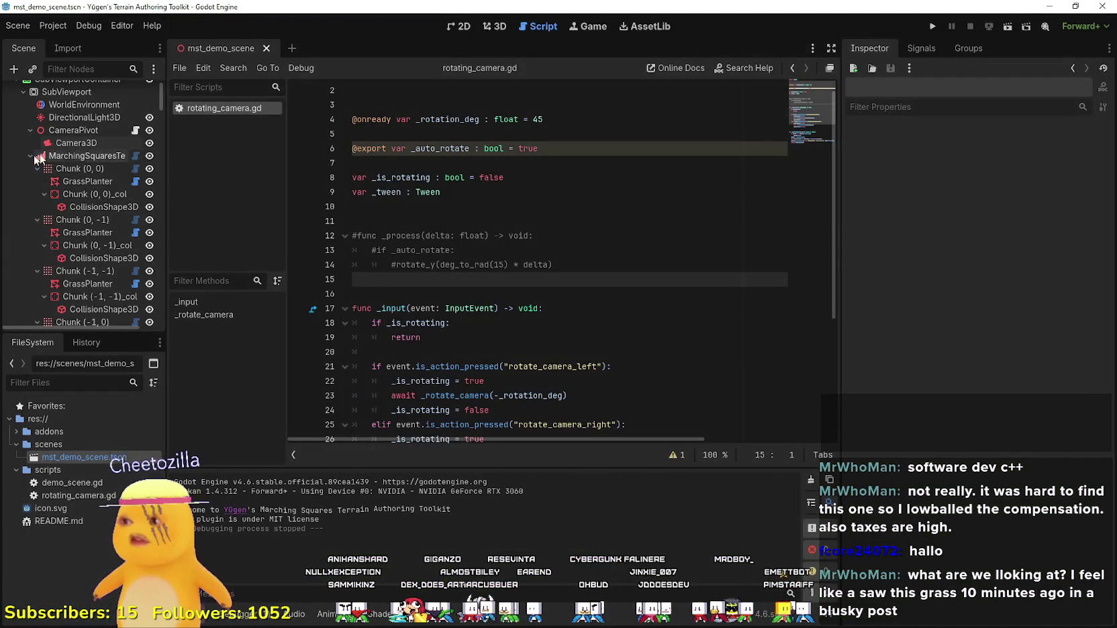
{"action": "left_click", "coordinate": [76, 143]}
{"action": "left_click", "coordinate": [1015, 313]}
{"action": "left_click", "coordinate": [997, 304]}
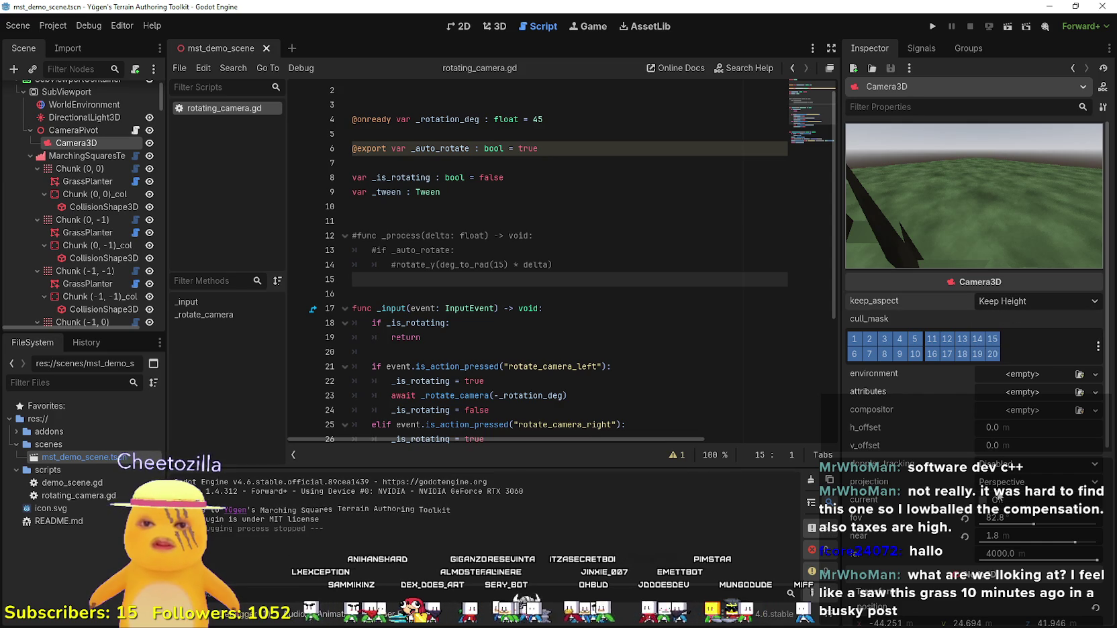
{"action": "scroll", "coordinate": [1010, 473], "scroll_direction": "down", "scroll_amount": 4}
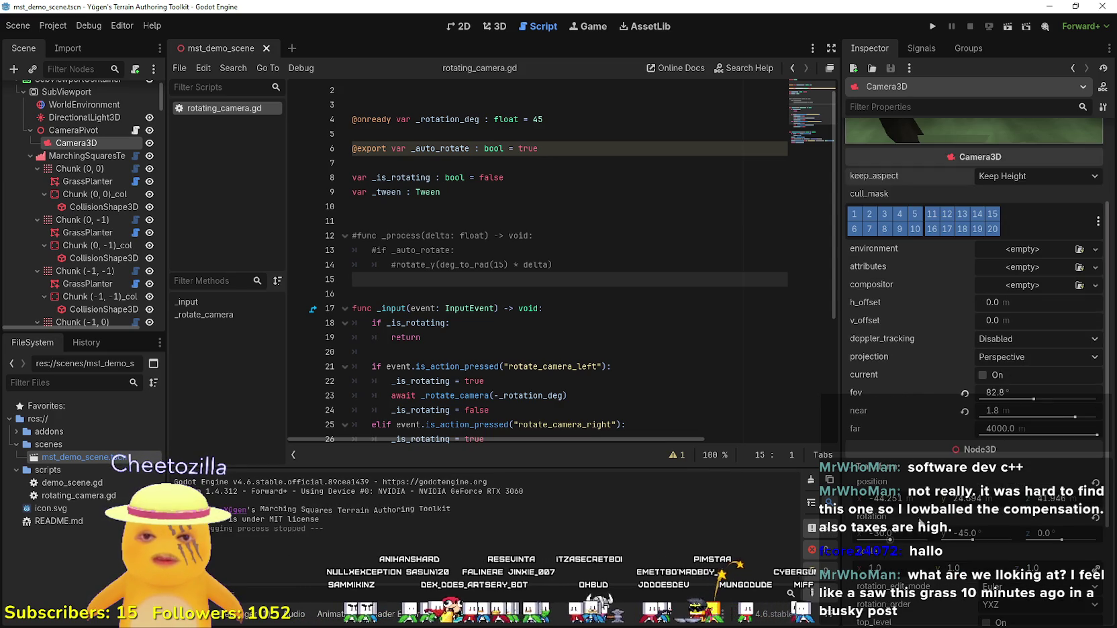
{"action": "scroll", "coordinate": [966, 525], "scroll_direction": "down", "scroll_amount": 5}
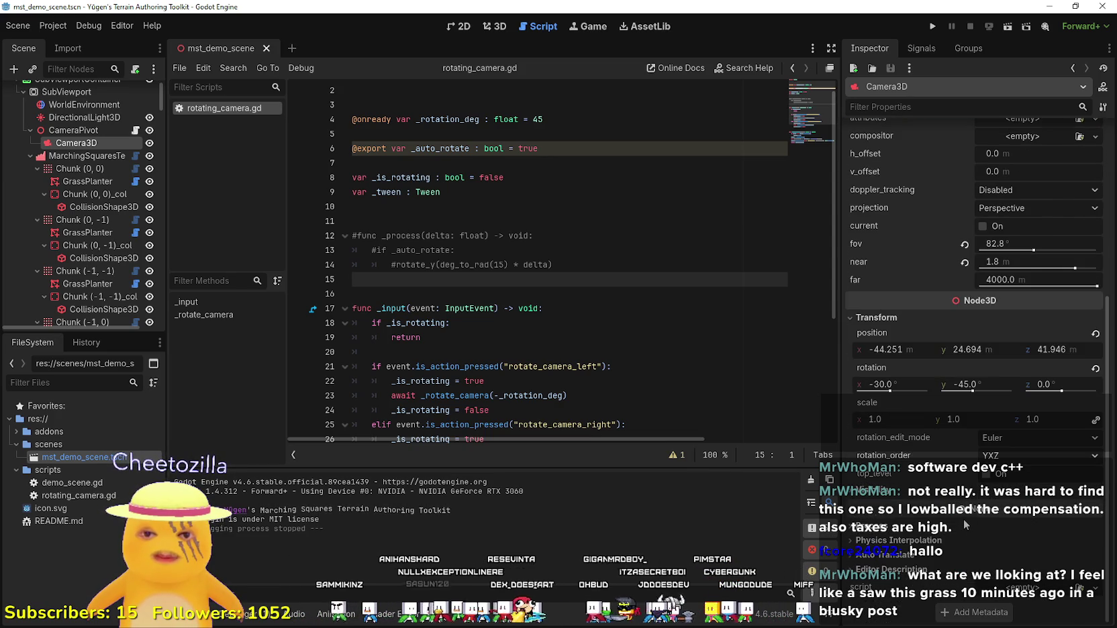
{"action": "scroll", "coordinate": [966, 525], "scroll_direction": "up", "scroll_amount": 4}
{"action": "scroll", "coordinate": [484, 232], "scroll_direction": "down", "scroll_amount": 2}
Comment out the _input function (lines 17–28) in rotating_camera.gd and run the project.
{"action": "left_click", "coordinate": [484, 232]}
{"action": "mouse_move", "coordinate": [497, 382]}
{"action": "left_mouse_down"}
{"action": "mouse_move", "coordinate": [470, 366]}
{"action": "mouse_move", "coordinate": [349, 226]}
{"action": "left_mouse_up"}
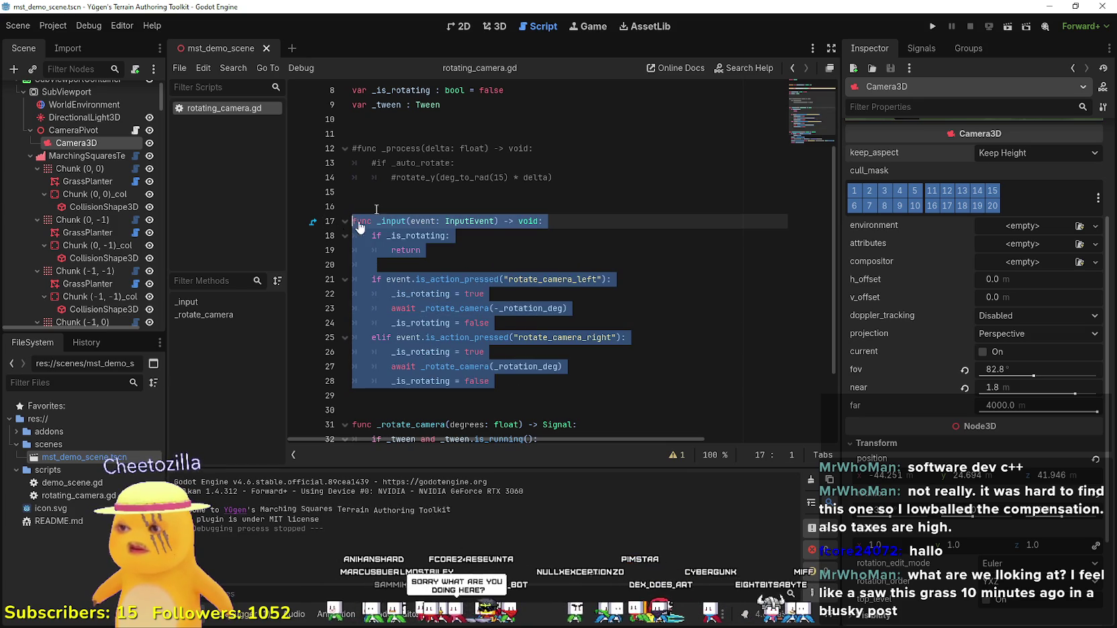
{"action": "key", "text": "ctrl+k"}
{"action": "scroll", "coordinate": [485, 366], "scroll_direction": "down", "scroll_amount": 3}
{"action": "left_click_drag", "start_coordinate": [485, 411], "coordinate": [351, 316]}
{"action": "key", "text": "F5"}
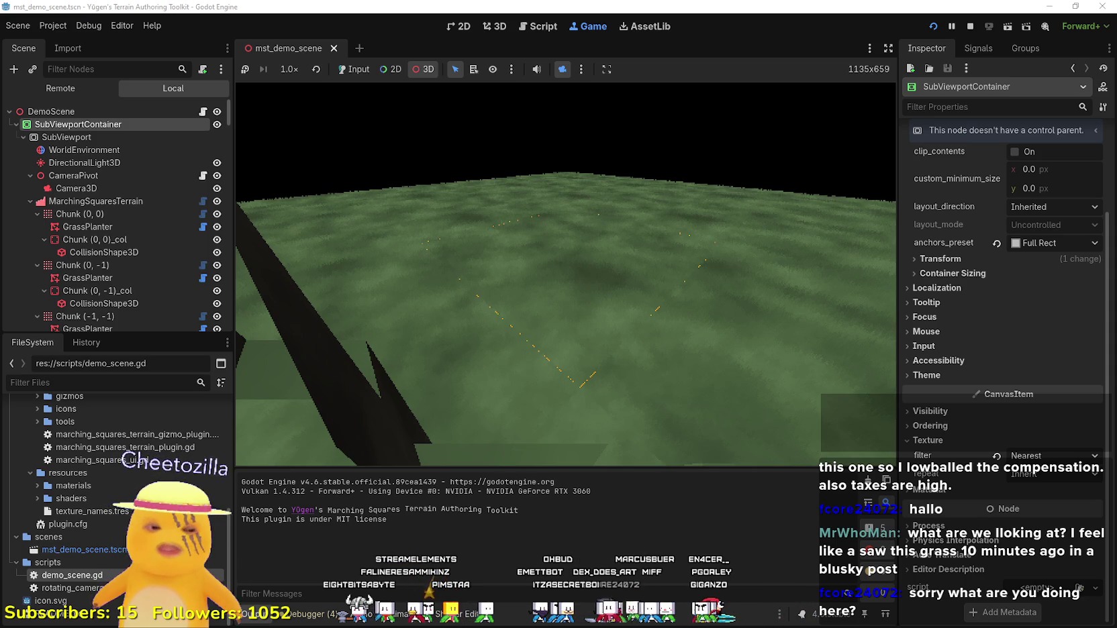
Switch the game view to 3D picking and pick the terrain mesh and its collision shape.
{"action": "left_click", "coordinate": [421, 71]}
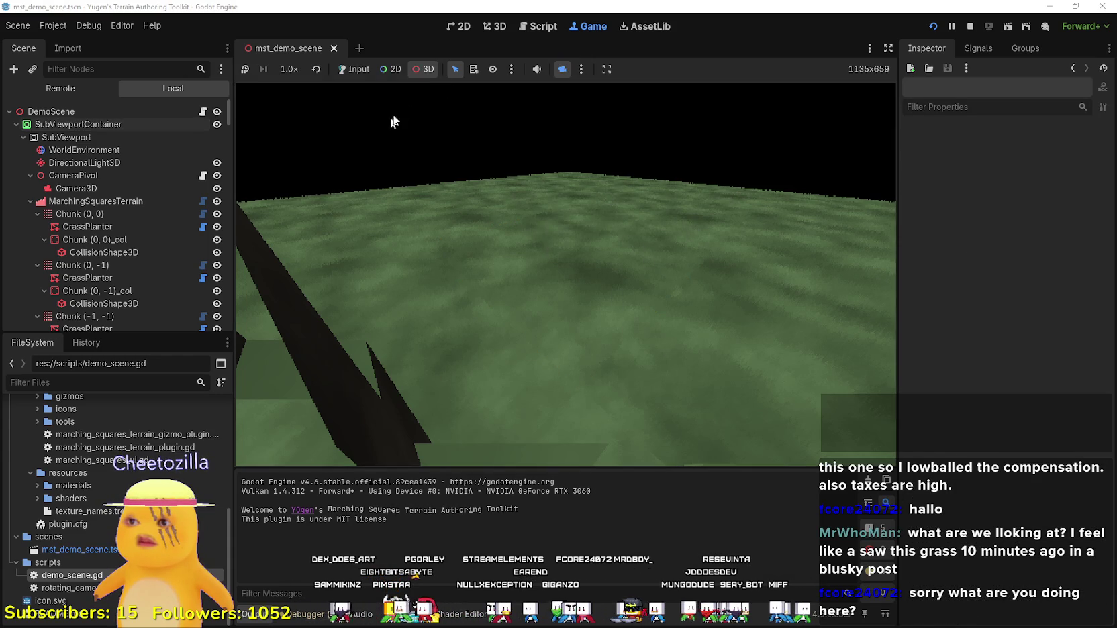
{"action": "left_click", "coordinate": [537, 69]}
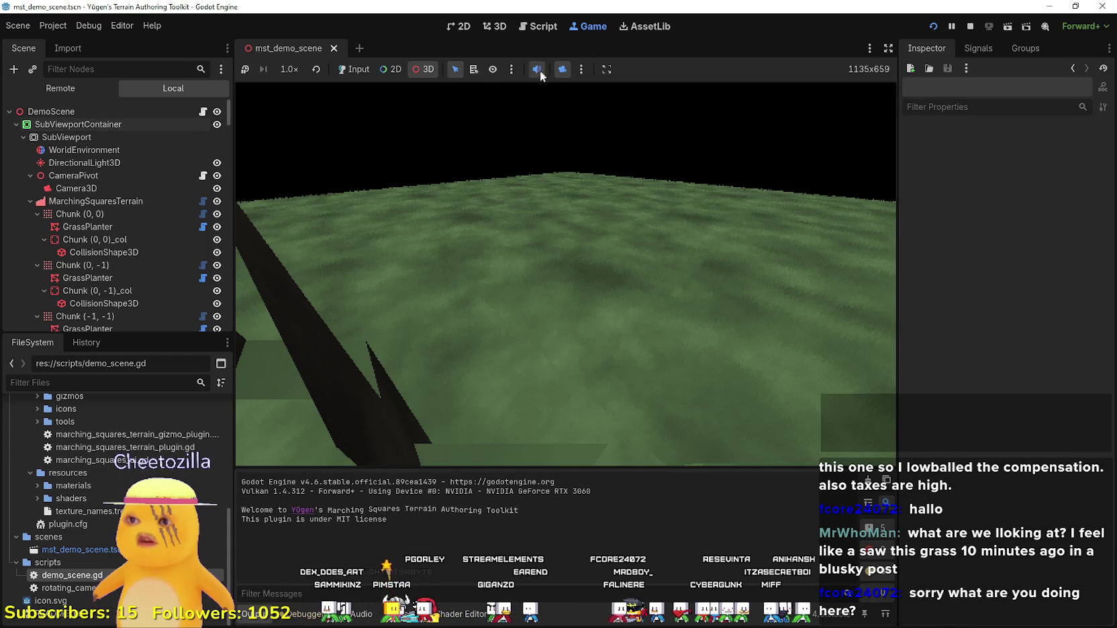
{"action": "left_click", "coordinate": [537, 70]}
{"action": "left_click_drag", "start_coordinate": [764, 346], "coordinate": [598, 192]}
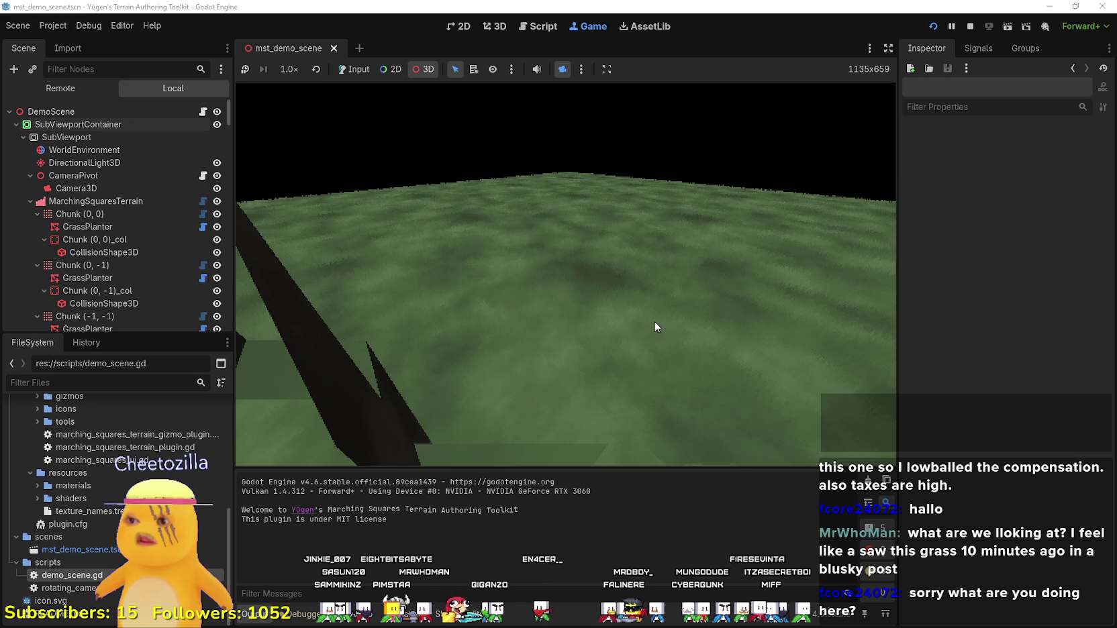
{"action": "left_click_drag", "start_coordinate": [557, 276], "coordinate": [443, 318]}
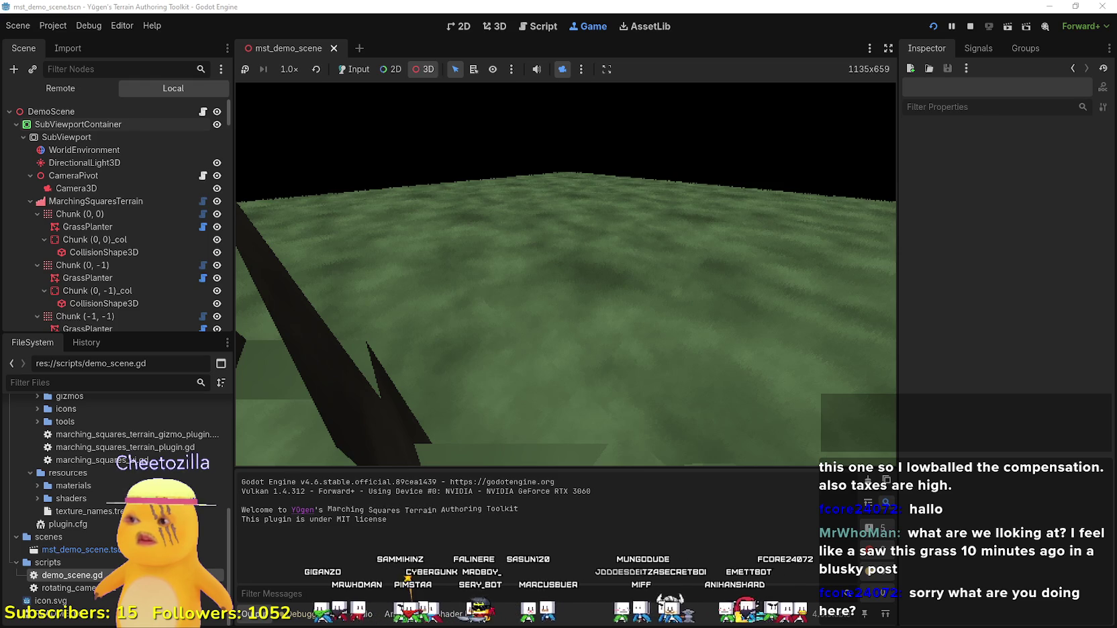
{"action": "left_click", "coordinate": [568, 279]}
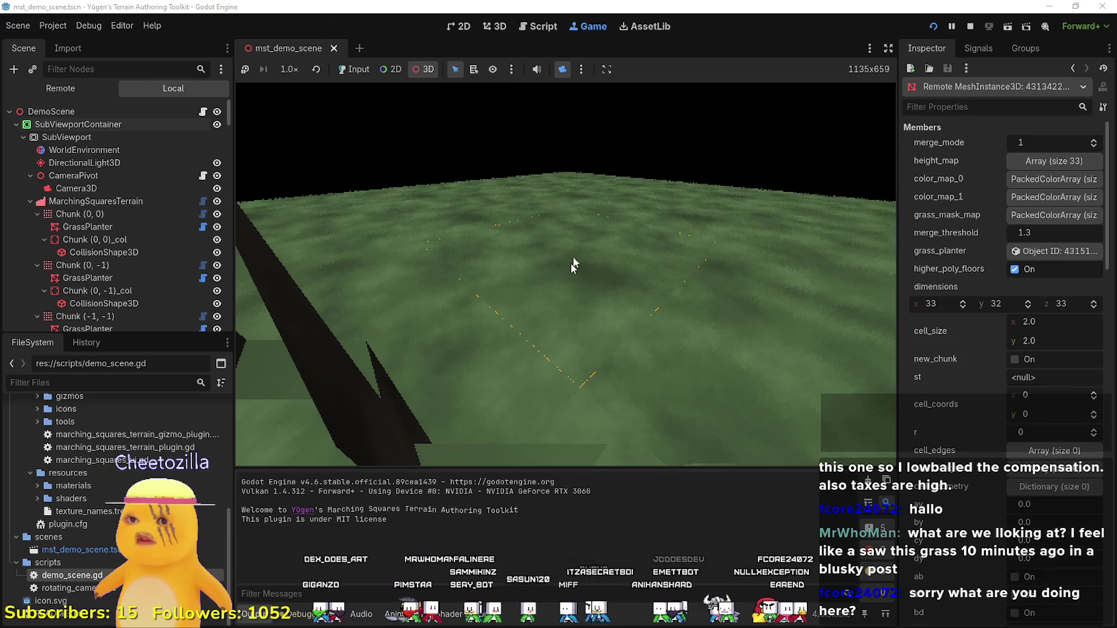
{"action": "left_click", "coordinate": [745, 215]}
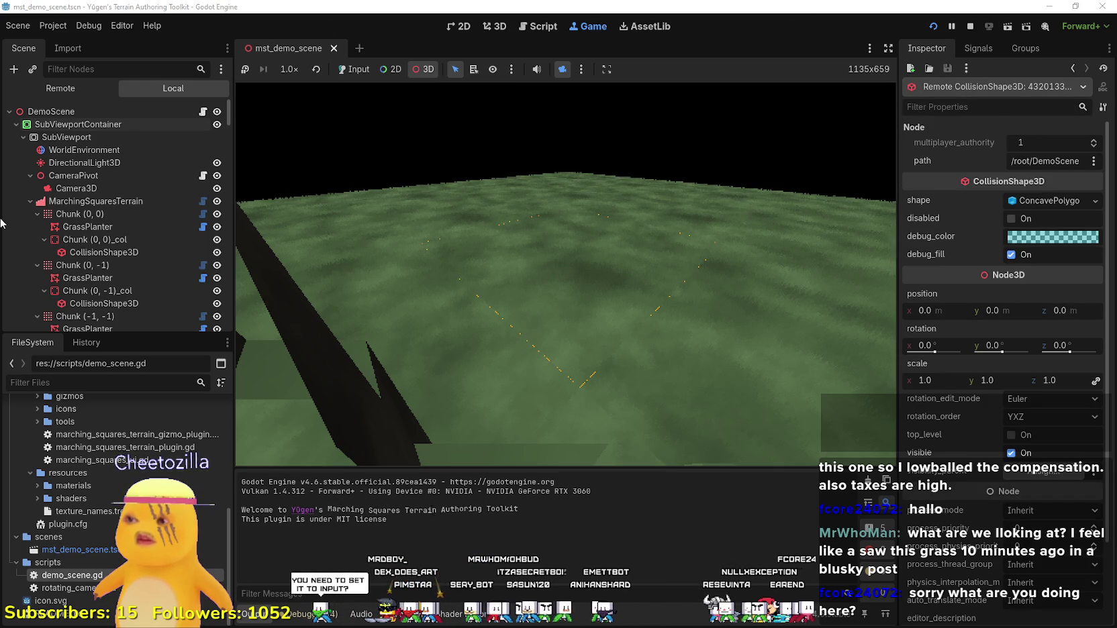
Inspect WorldEnvironment, DirectionalLight3D, SubViewport, MarchingSquaresTerrain and Camera3D, then pick the collision shape again.
{"action": "left_click", "coordinate": [81, 150]}
{"action": "left_click", "coordinate": [84, 163]}
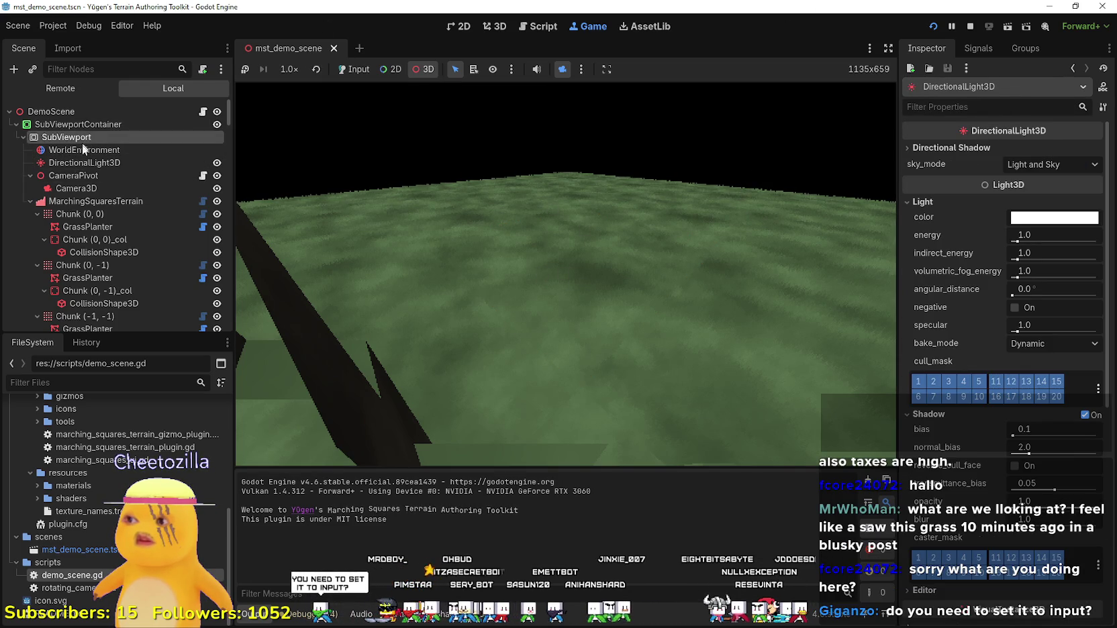
{"action": "left_click", "coordinate": [67, 137]}
{"action": "left_click", "coordinate": [94, 202]}
{"action": "left_click", "coordinate": [76, 188]}
{"action": "left_click", "coordinate": [624, 297]}
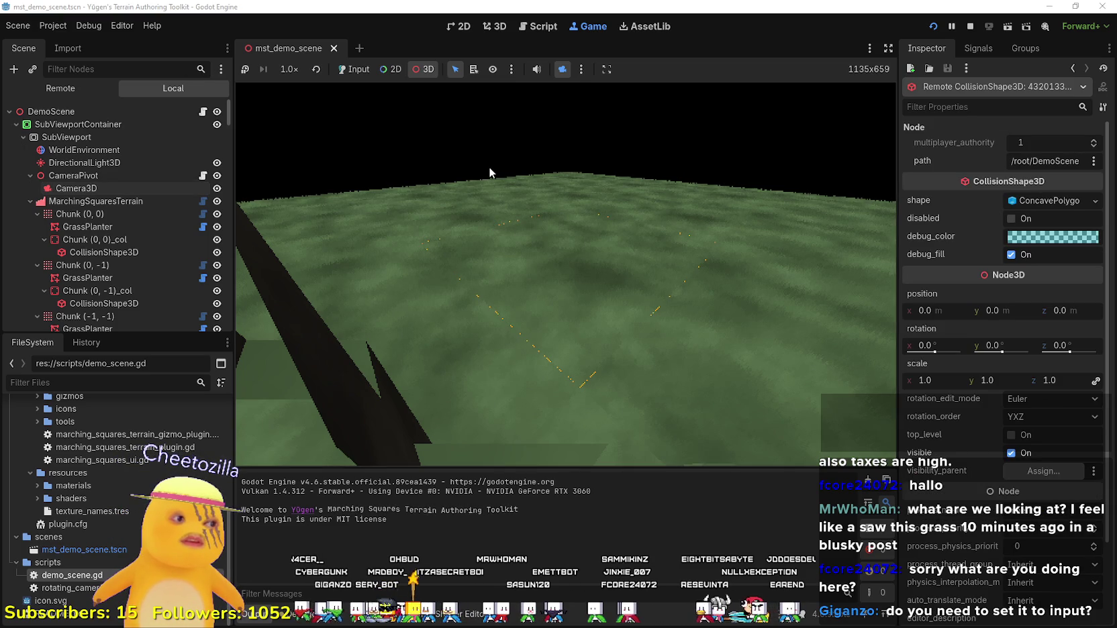
Return input to the game, re-enable 3D picking, clear the picked shape and stop the game.
{"action": "left_click", "coordinate": [353, 70]}
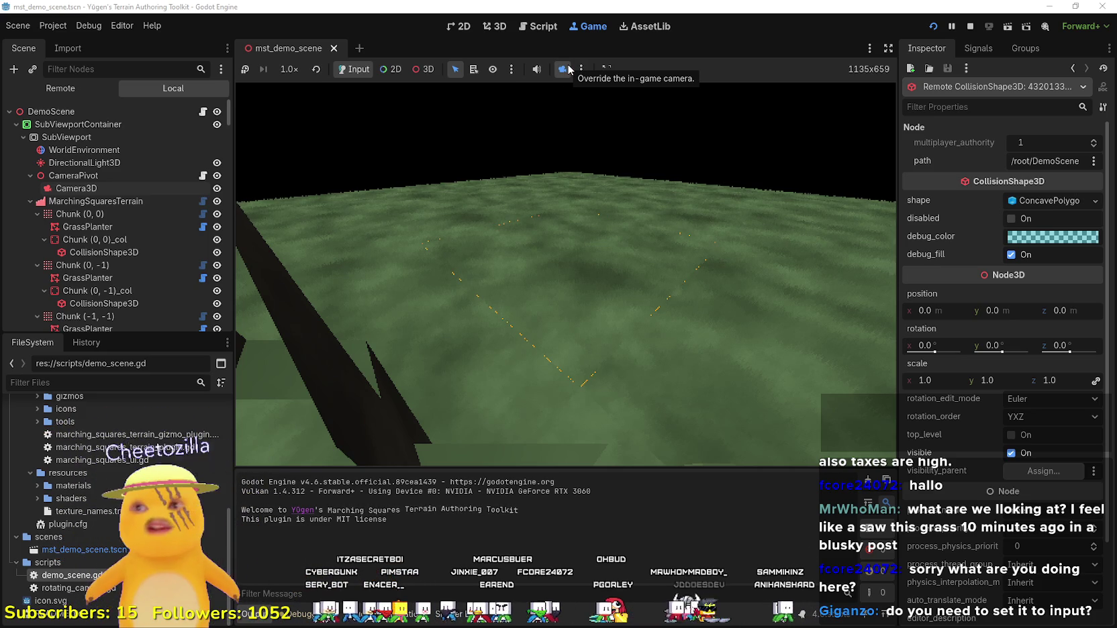
{"action": "left_click", "coordinate": [423, 69]}
{"action": "left_click", "coordinate": [454, 69]}
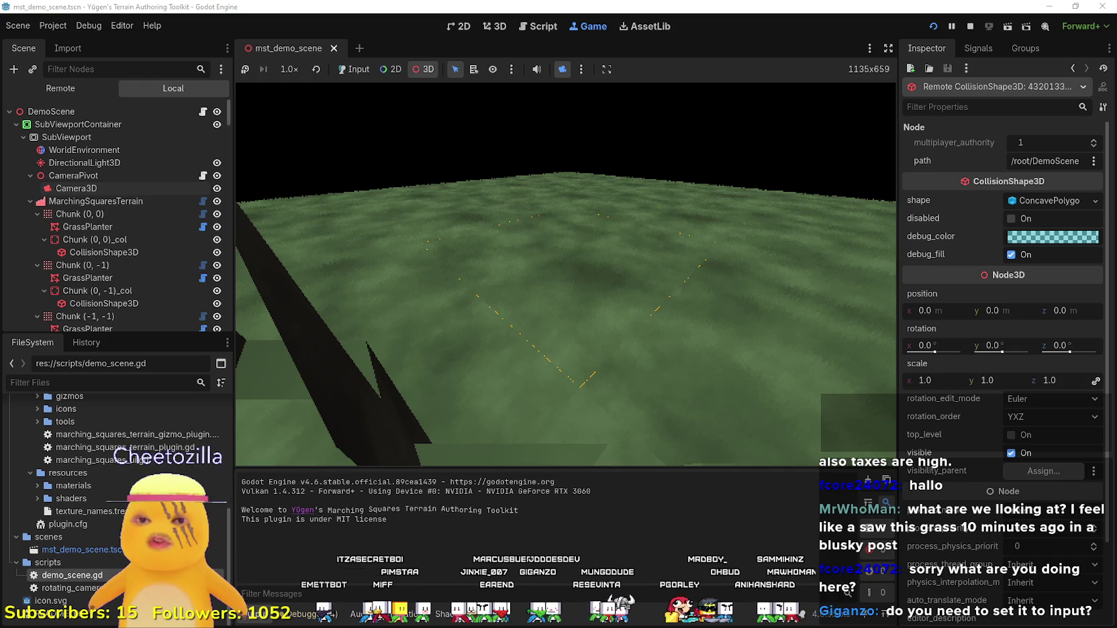
{"action": "left_click", "coordinate": [671, 379]}
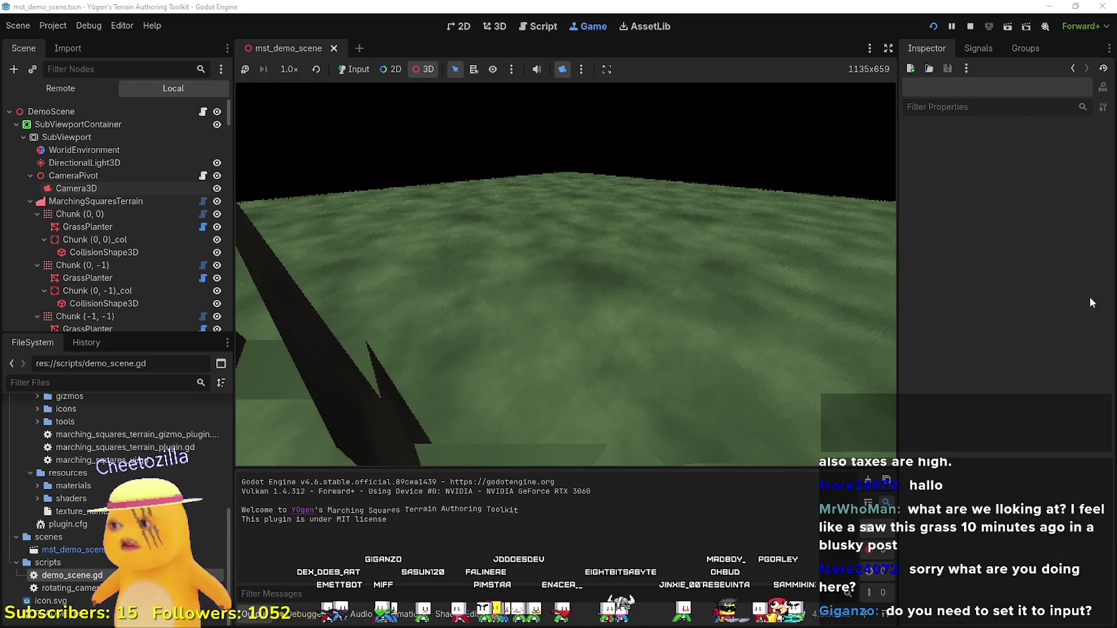
{"action": "left_click", "coordinate": [971, 28]}
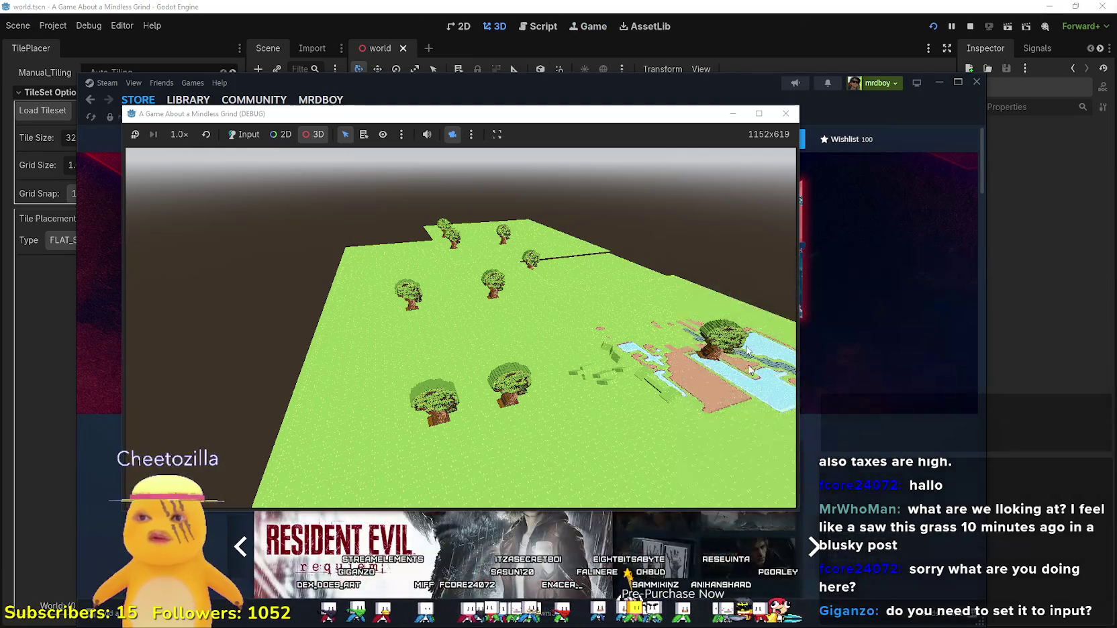
Move the Mindless Grind debug window up, pick its ground mesh and take over its camera.
{"action": "left_click_drag", "start_coordinate": [669, 114], "coordinate": [841, 32]}
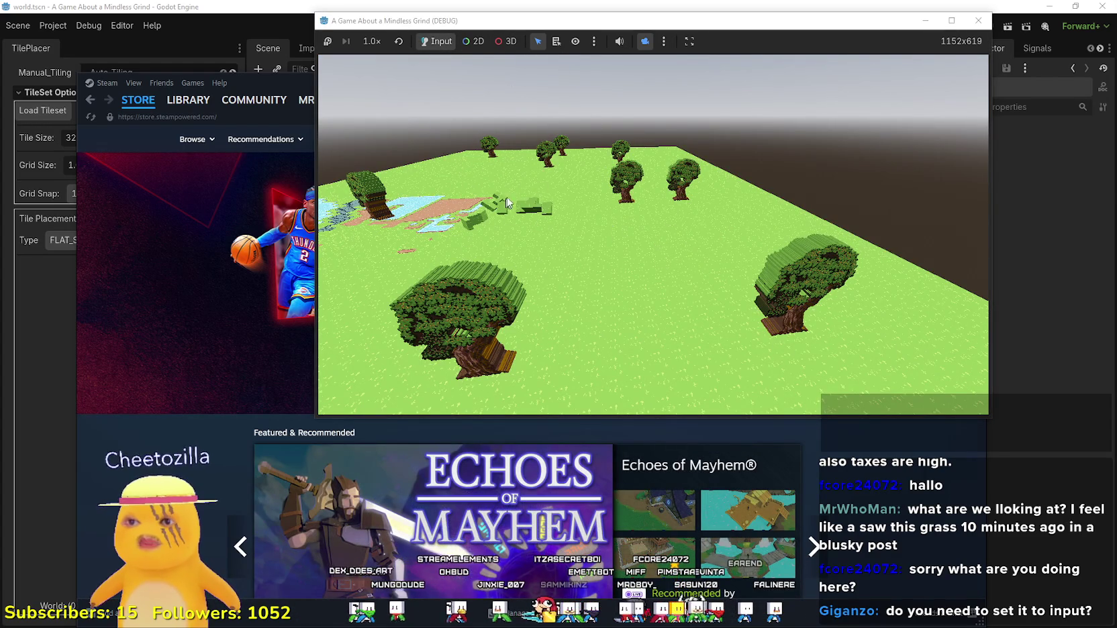
{"action": "left_click", "coordinate": [506, 44]}
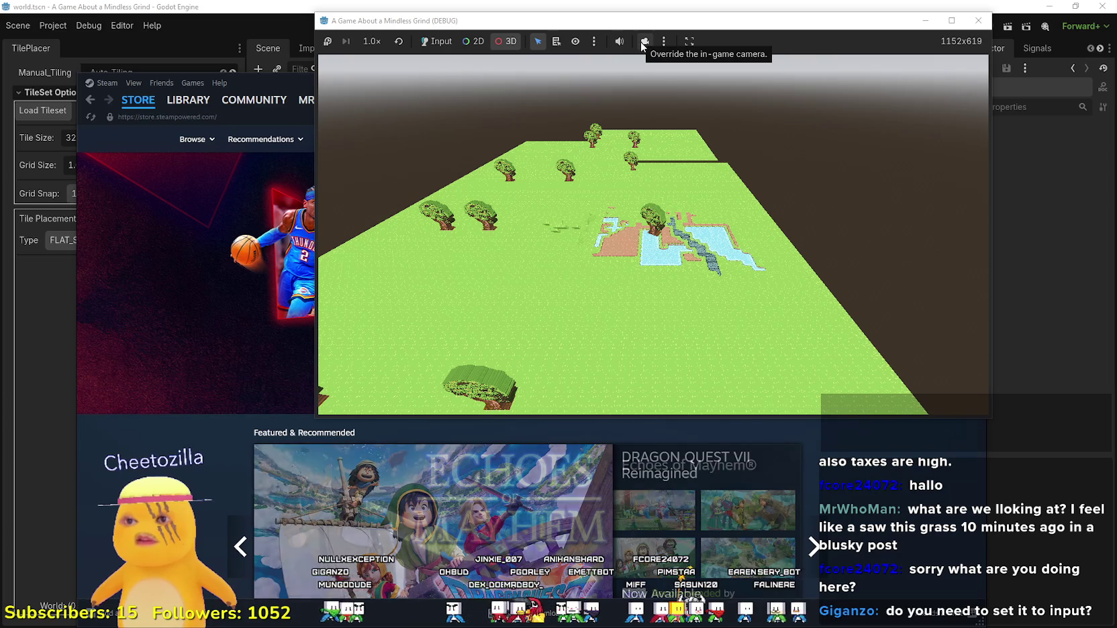
{"action": "left_click", "coordinate": [658, 67]}
{"action": "left_click", "coordinate": [644, 40]}
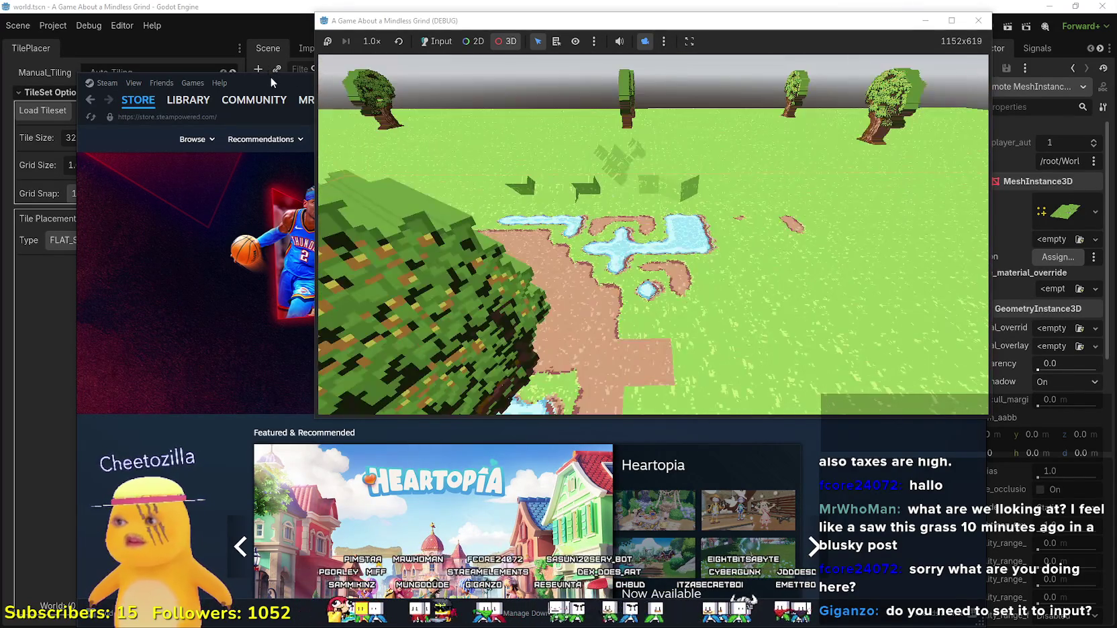
Minimize Steam, close the Mindless Grind window and switch to the terrain demo editor.
{"action": "left_click", "coordinate": [273, 82]}
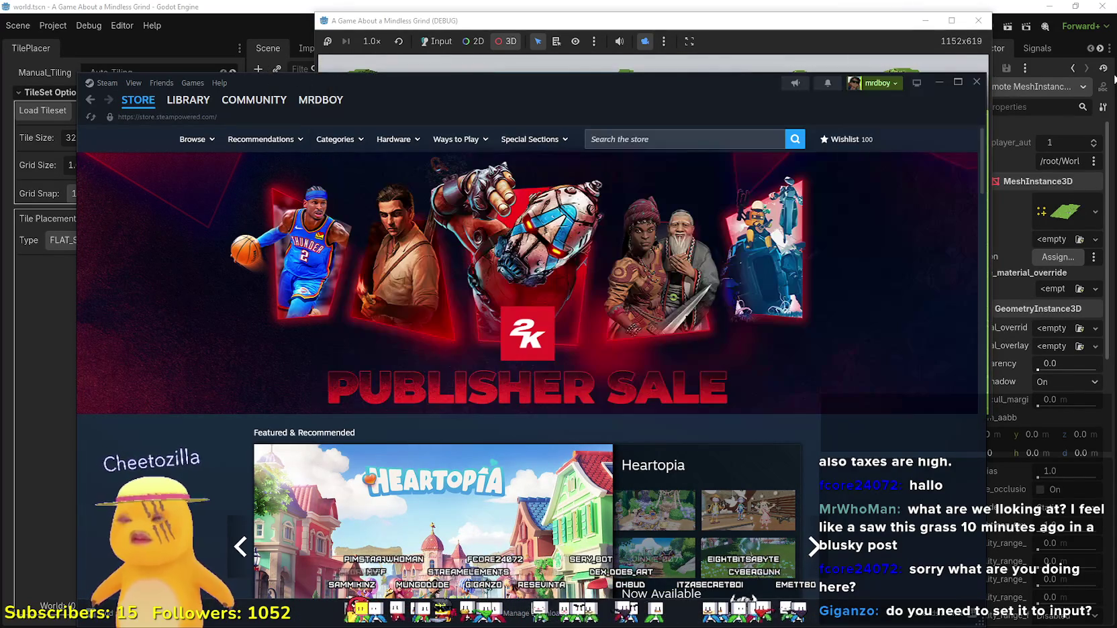
{"action": "left_click", "coordinate": [939, 81]}
{"action": "left_click", "coordinate": [926, 20]}
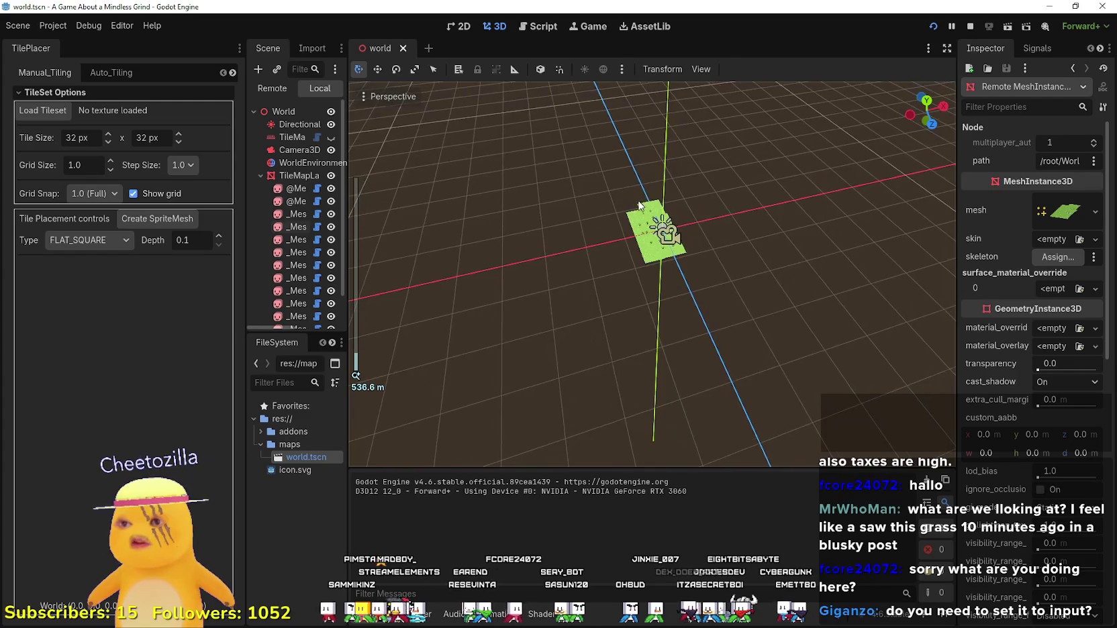
{"action": "left_click", "coordinate": [1047, 8]}
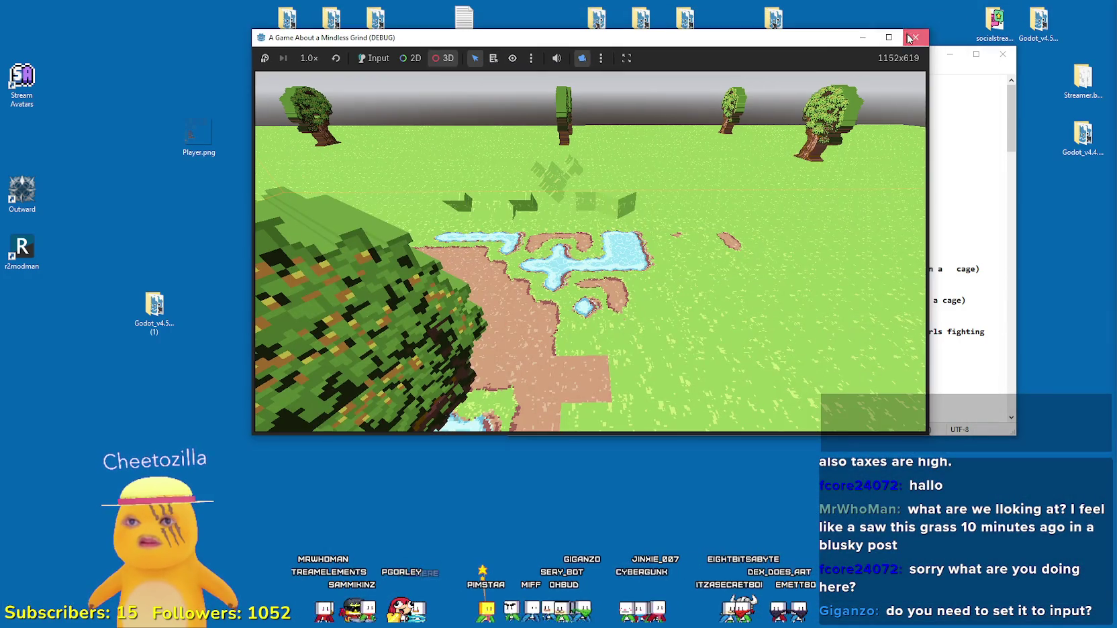
{"action": "left_click", "coordinate": [926, 20]}
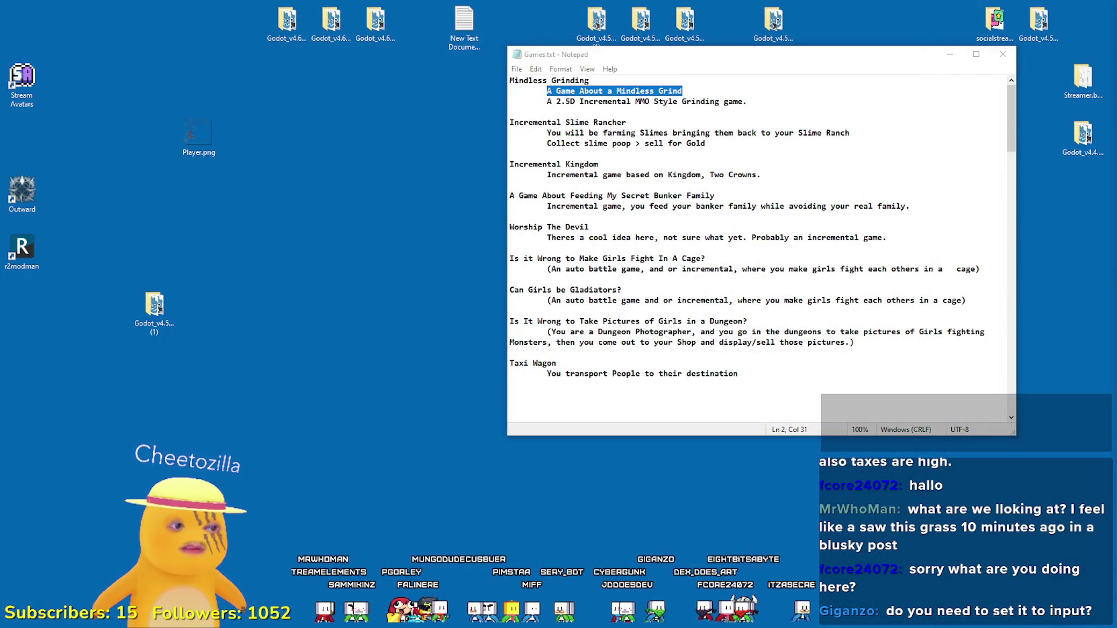
{"action": "key", "text": "alt+Tab"}
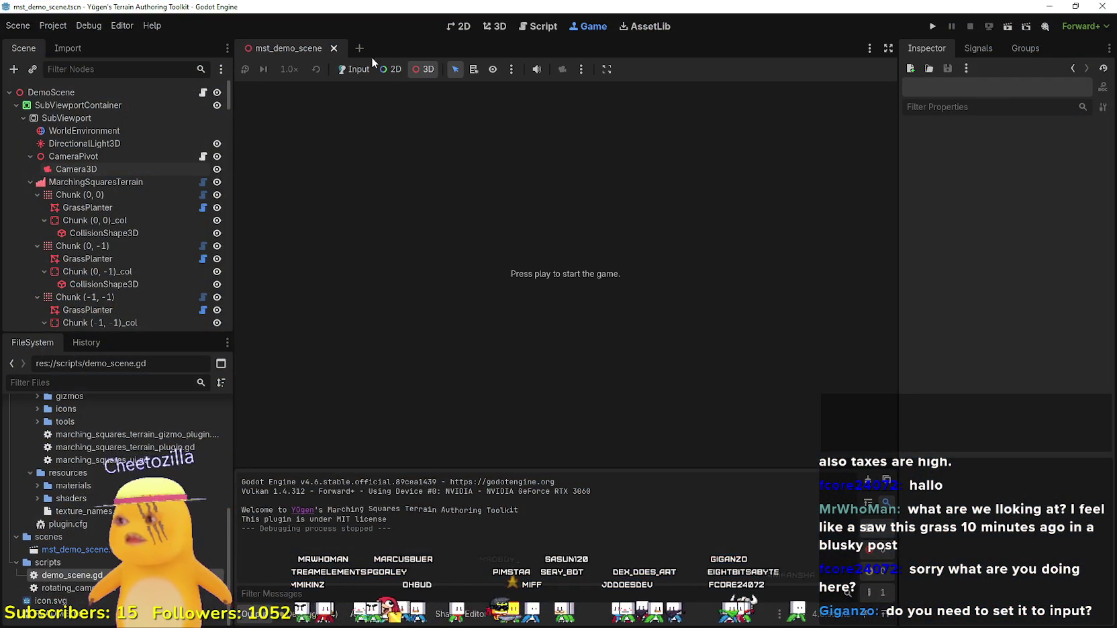
Drag Camera3D out of the SubViewport to sit directly under DemoScene.
{"action": "left_click", "coordinate": [141, 157]}
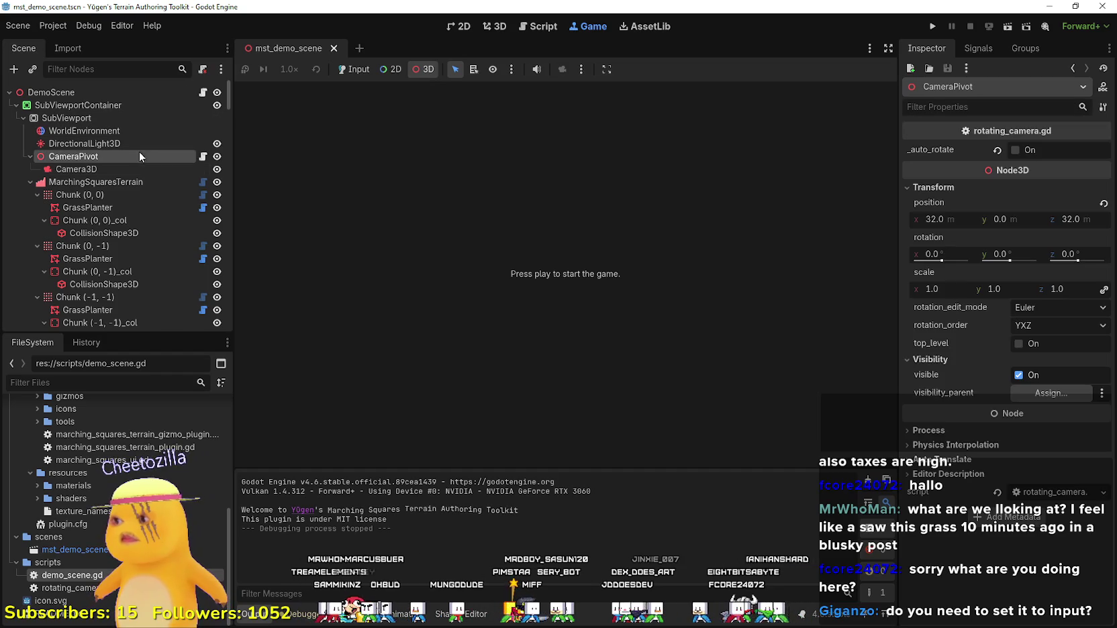
{"action": "left_click", "coordinate": [494, 30]}
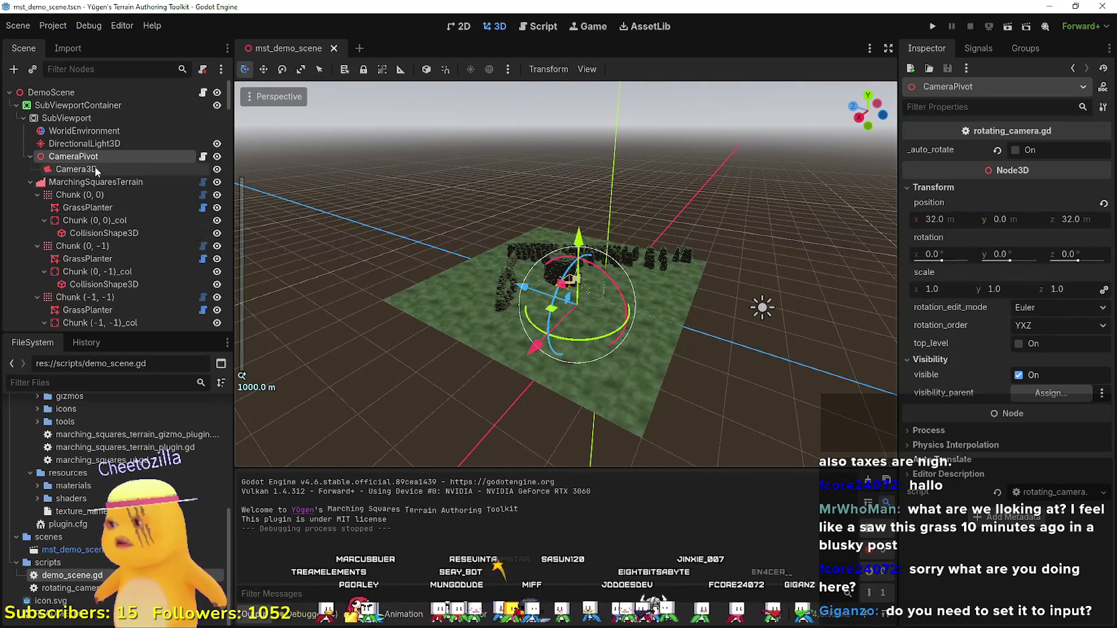
{"action": "left_click", "coordinate": [91, 169]}
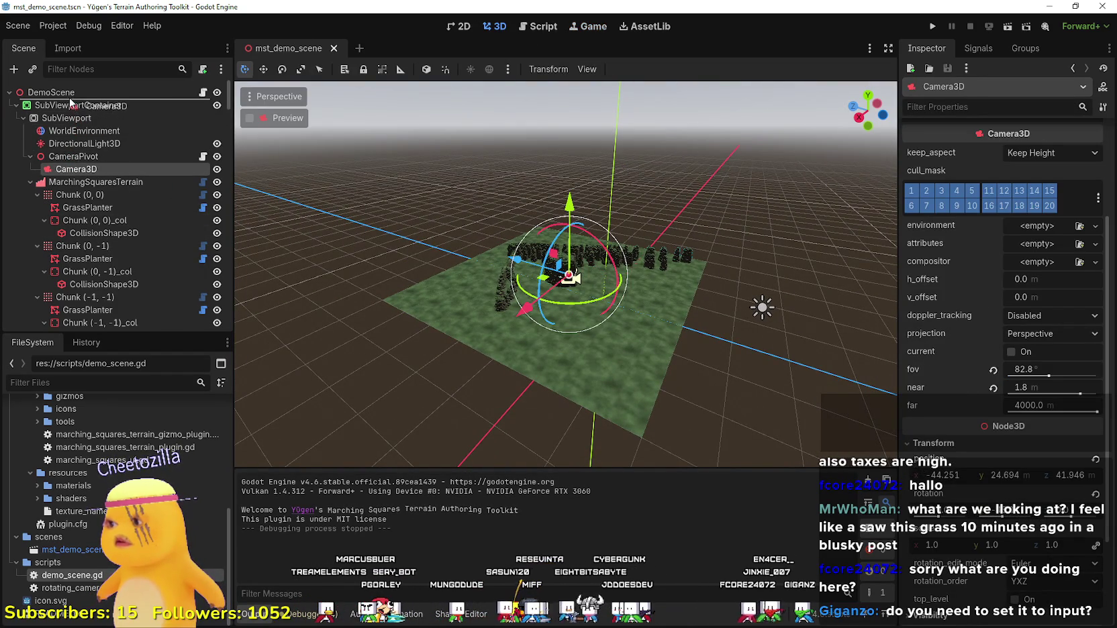
{"action": "left_click_drag", "start_coordinate": [71, 101], "coordinate": [71, 100]}
Check the SubViewportContainer, WorldEnvironment, DirectionalLight3D and Camera3D nodes in the Inspector.
{"action": "left_click", "coordinate": [74, 117]}
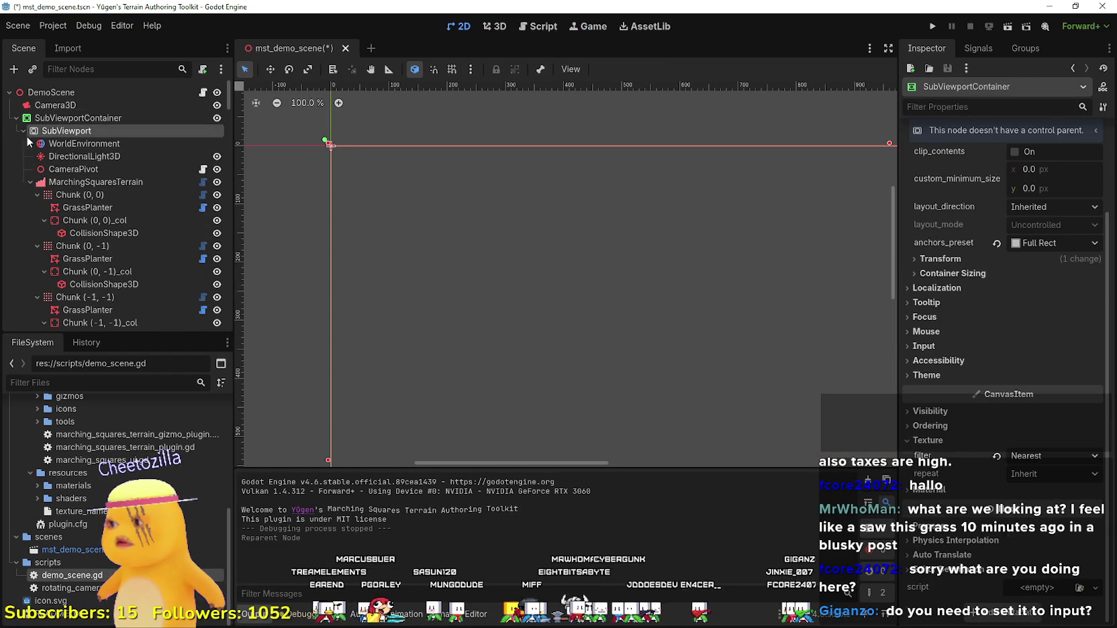
{"action": "left_click", "coordinate": [41, 143]}
{"action": "left_click", "coordinate": [60, 156]}
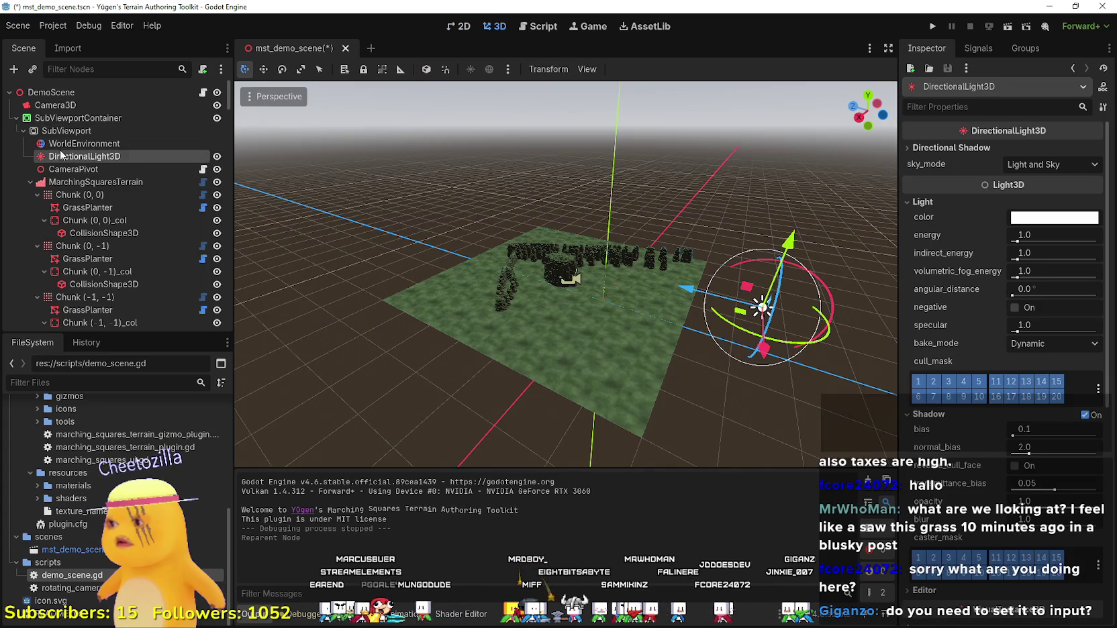
{"action": "left_click", "coordinate": [56, 105]}
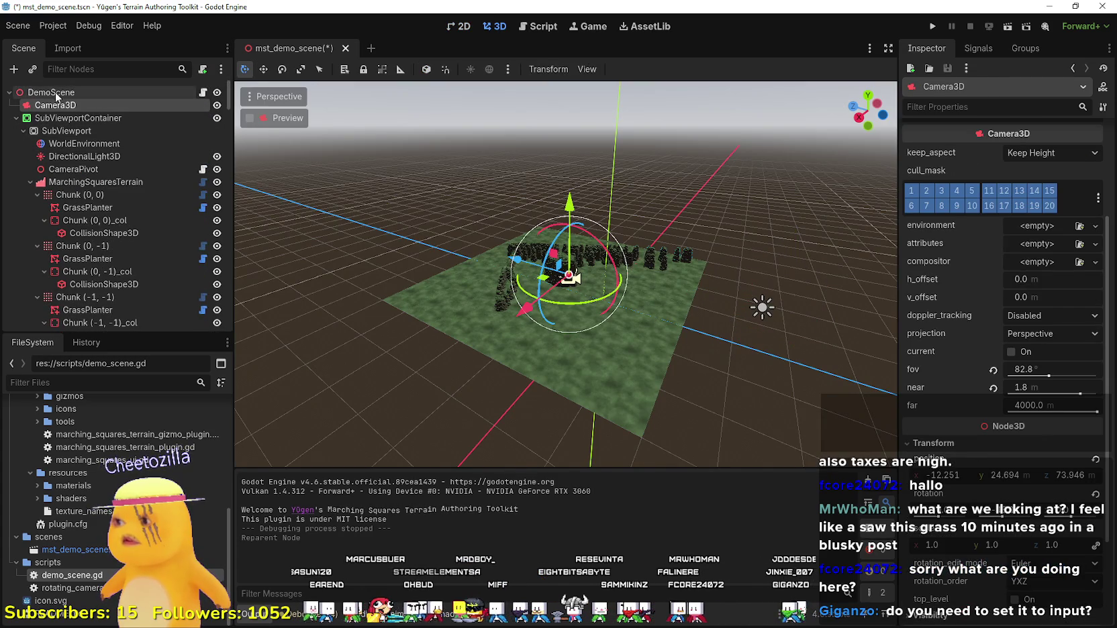
{"action": "left_click", "coordinate": [59, 143]}
Review the SubViewport node's settings, enlarge the Scene dock and collapse the terrain chunk list.
{"action": "left_click", "coordinate": [79, 134]}
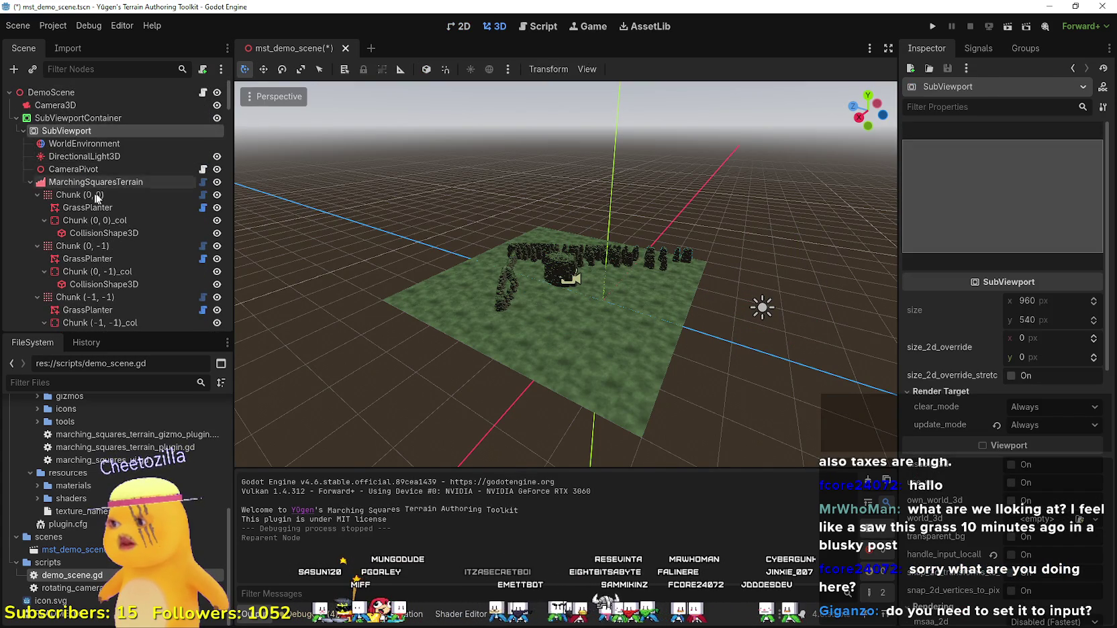
{"action": "scroll", "coordinate": [202, 162], "scroll_direction": "down", "scroll_amount": 10}
{"action": "scroll", "coordinate": [210, 202], "scroll_direction": "up", "scroll_amount": 10}
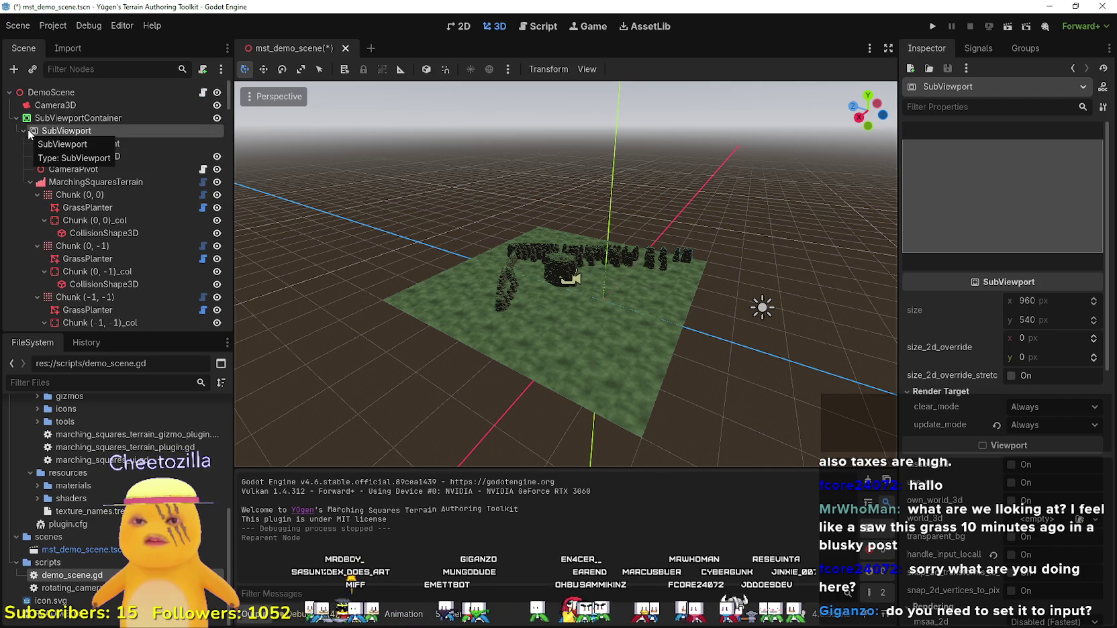
{"action": "scroll", "coordinate": [972, 519], "scroll_direction": "down", "scroll_amount": 5}
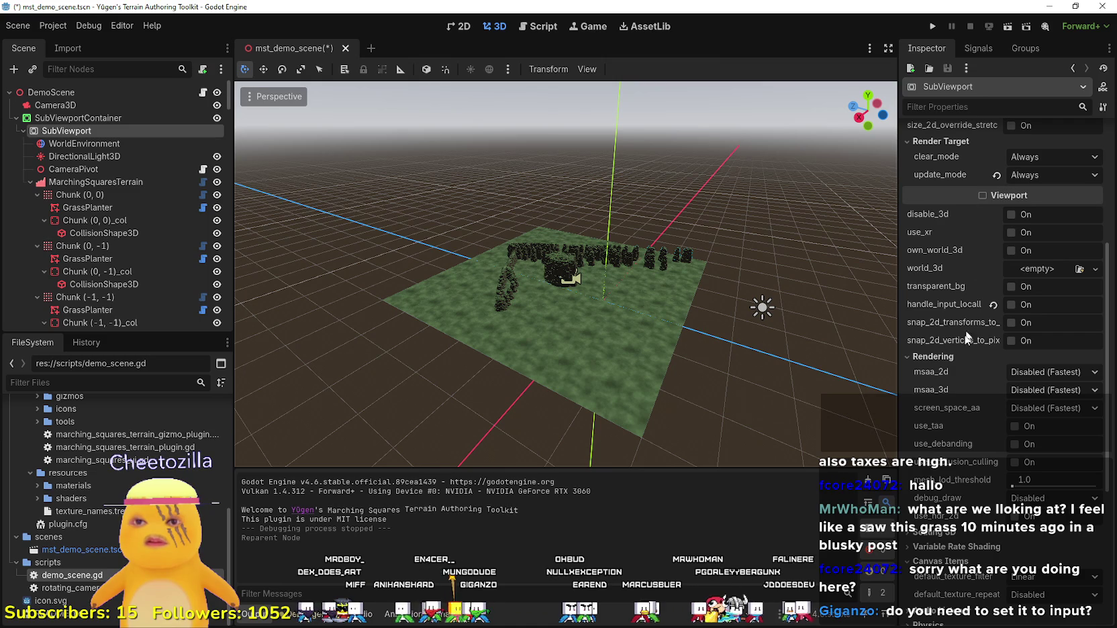
{"action": "scroll", "coordinate": [963, 361], "scroll_direction": "down", "scroll_amount": 3}
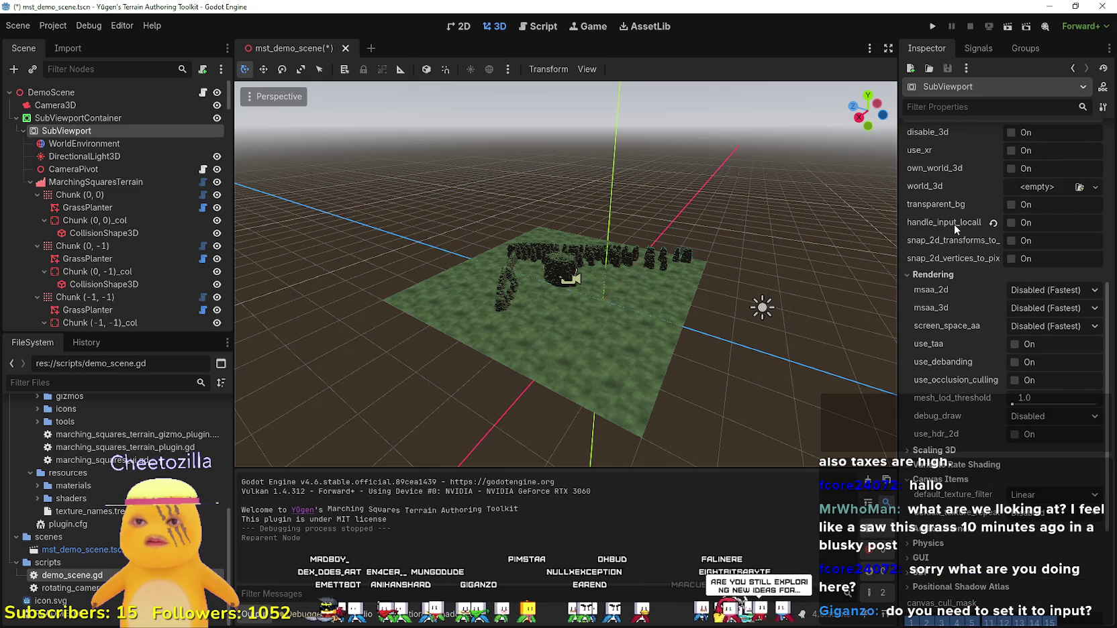
{"action": "mouse_move", "coordinate": [954, 223]}
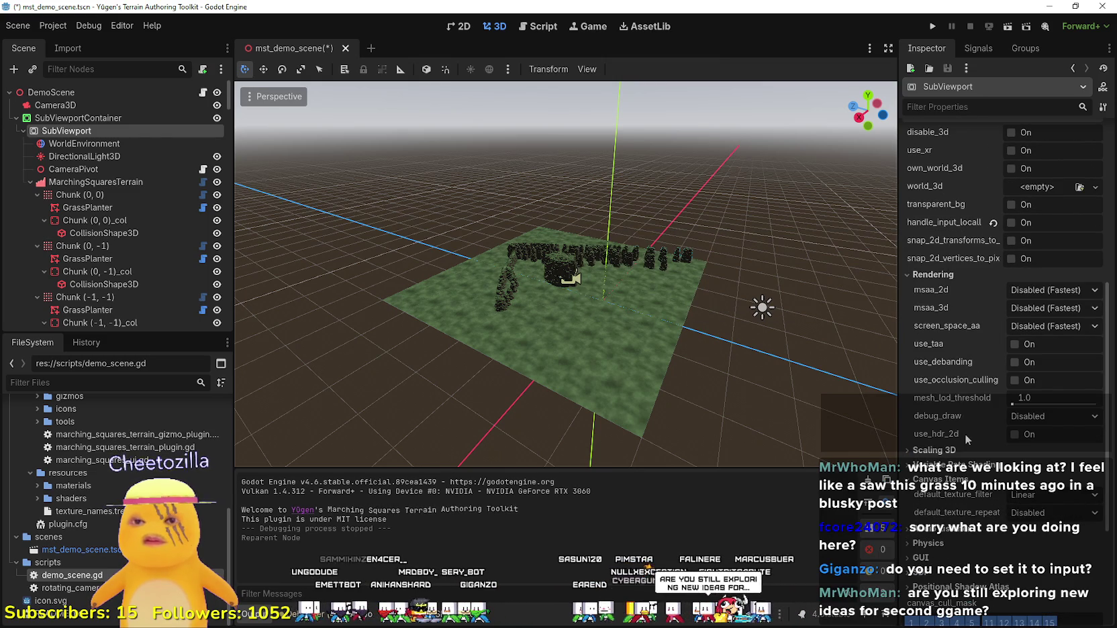
{"action": "scroll", "coordinate": [953, 168], "scroll_direction": "down", "scroll_amount": 5}
{"action": "scroll", "coordinate": [113, 242], "scroll_direction": "down", "scroll_amount": 2}
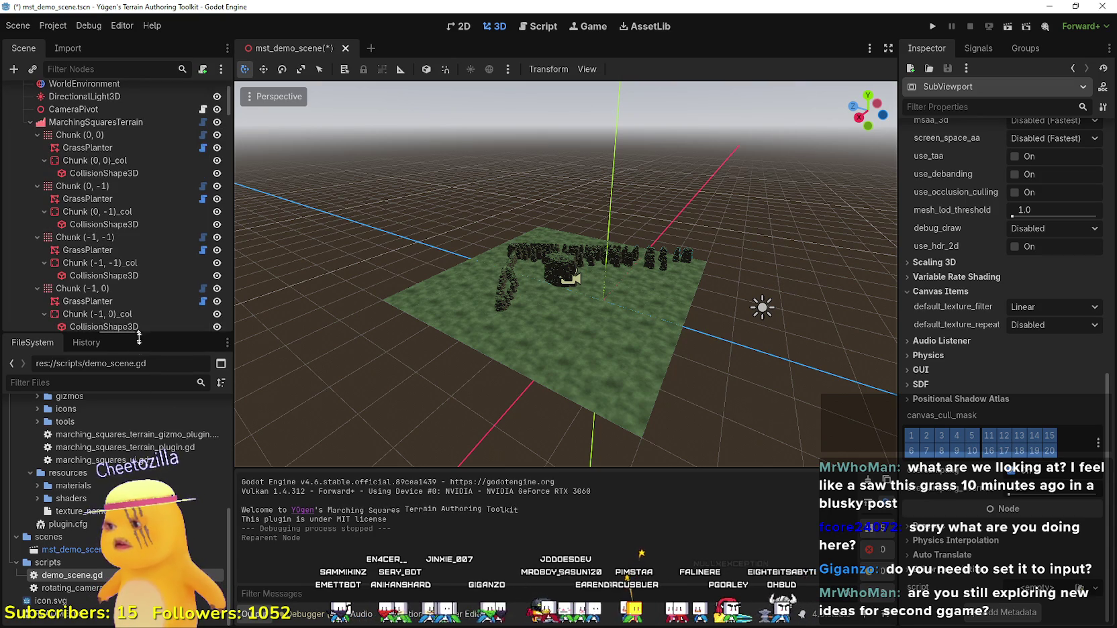
{"action": "left_click_drag", "start_coordinate": [138, 334], "coordinate": [138, 367]}
{"action": "scroll", "coordinate": [98, 225], "scroll_direction": "up", "scroll_amount": 3}
{"action": "left_click", "coordinate": [31, 181]}
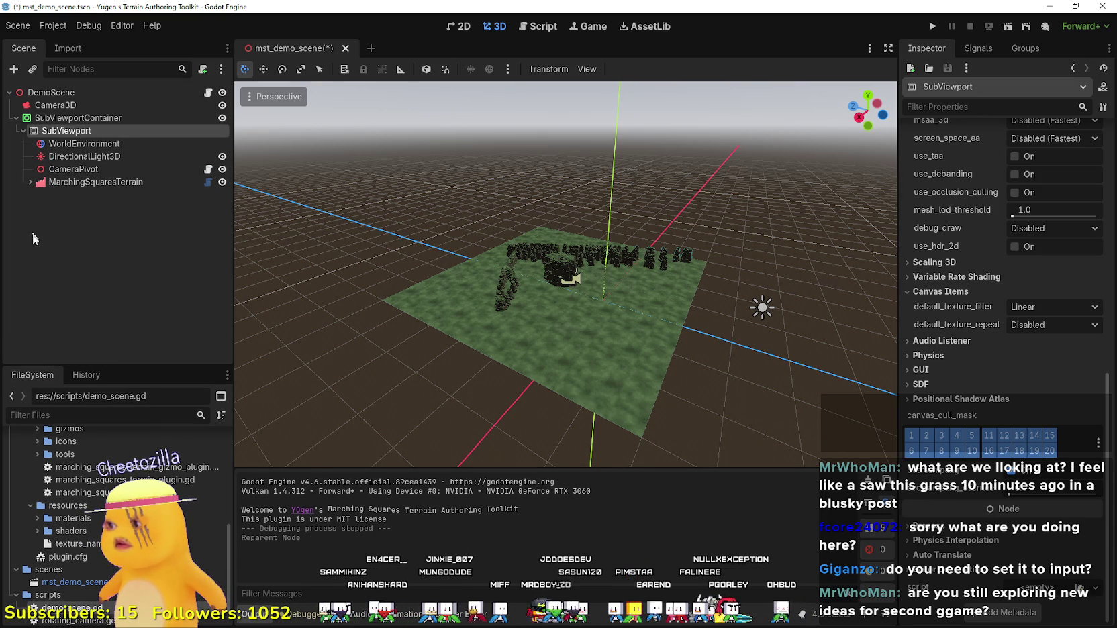
Move the nodes from WorldEnvironment through MarchingSquaresTerrain directly under DemoScene.
{"action": "left_click", "coordinate": [80, 169]}
{"action": "right_click", "coordinate": [80, 171]}
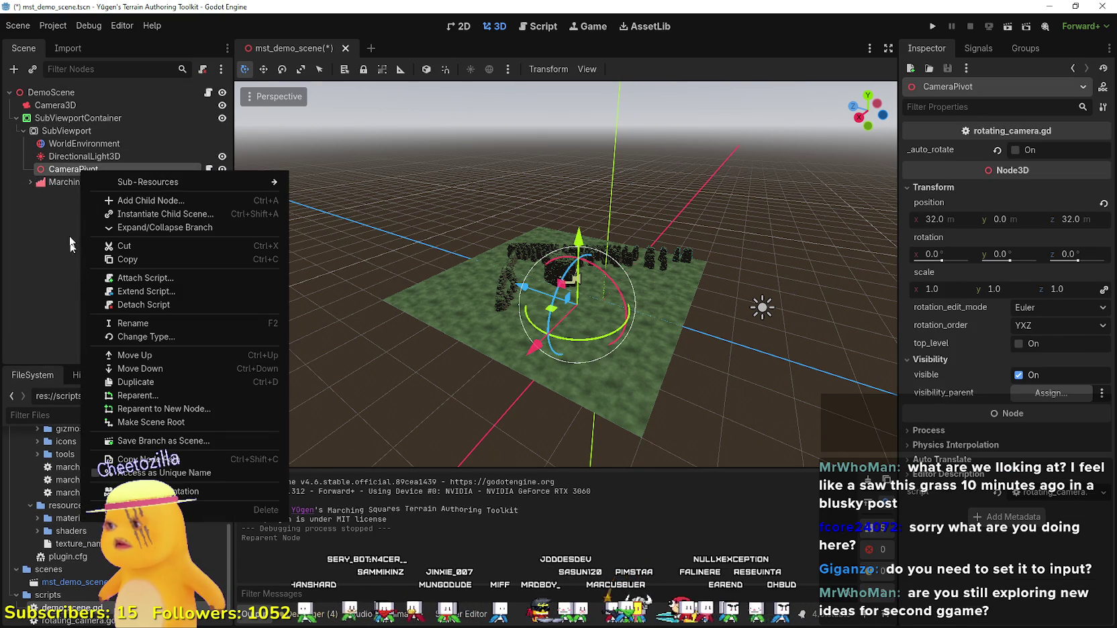
{"action": "left_click", "coordinate": [66, 185]}
{"action": "left_click", "coordinate": [66, 184]}
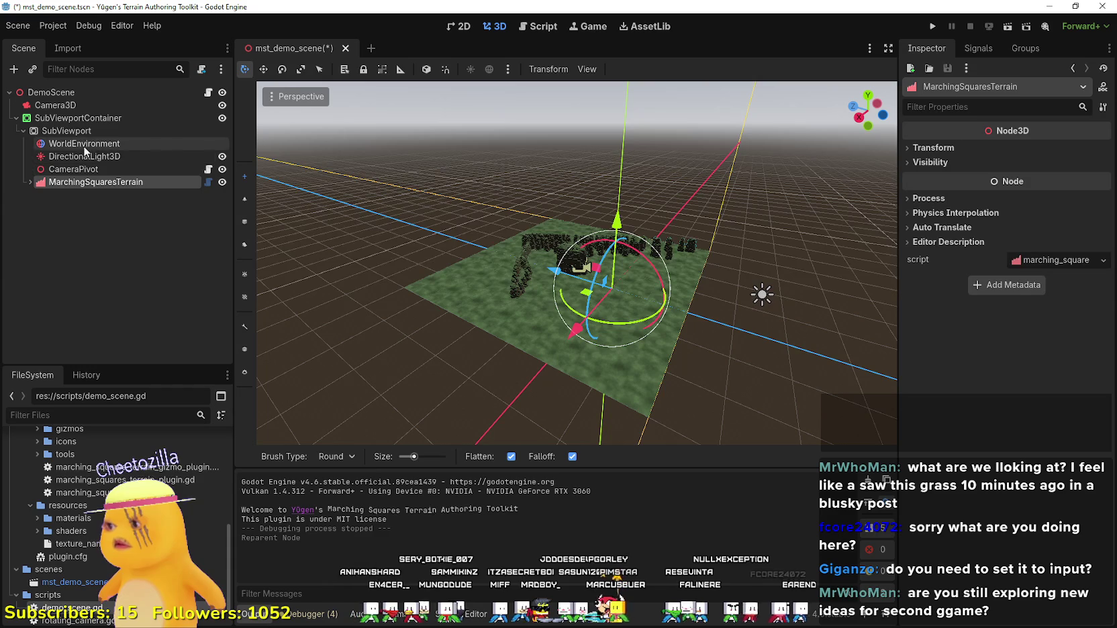
{"action": "left_click", "coordinate": [86, 146], "text": "shift"}
{"action": "left_click_drag", "start_coordinate": [78, 149], "coordinate": [76, 120]}
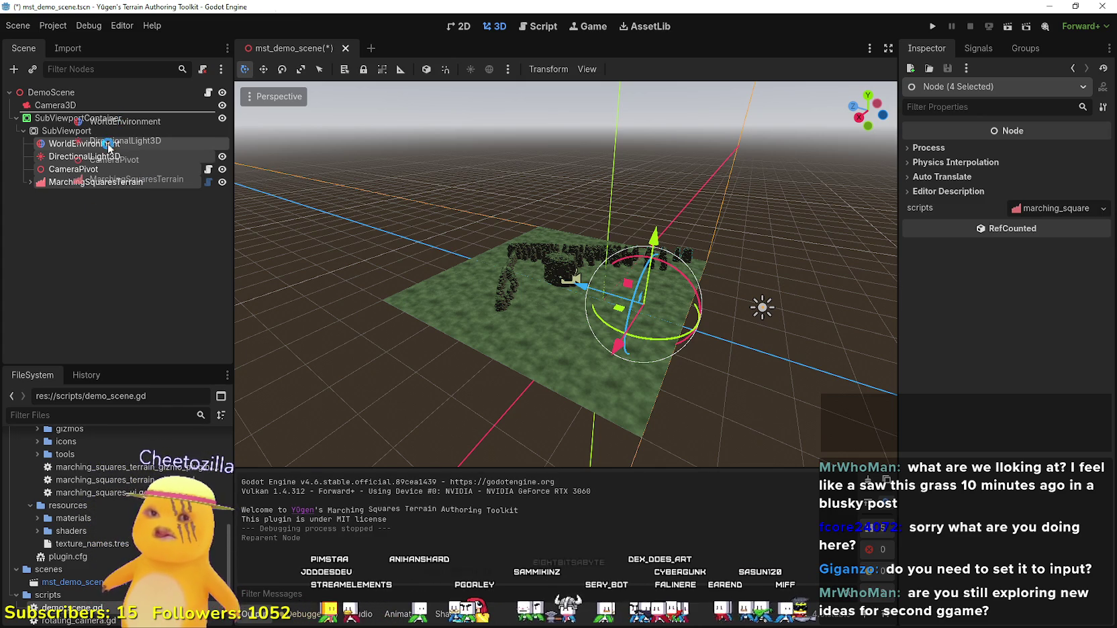
Delete the SubViewportContainer and CameraPivot nodes.
{"action": "left_click", "coordinate": [55, 171]}
{"action": "right_click", "coordinate": [56, 171]}
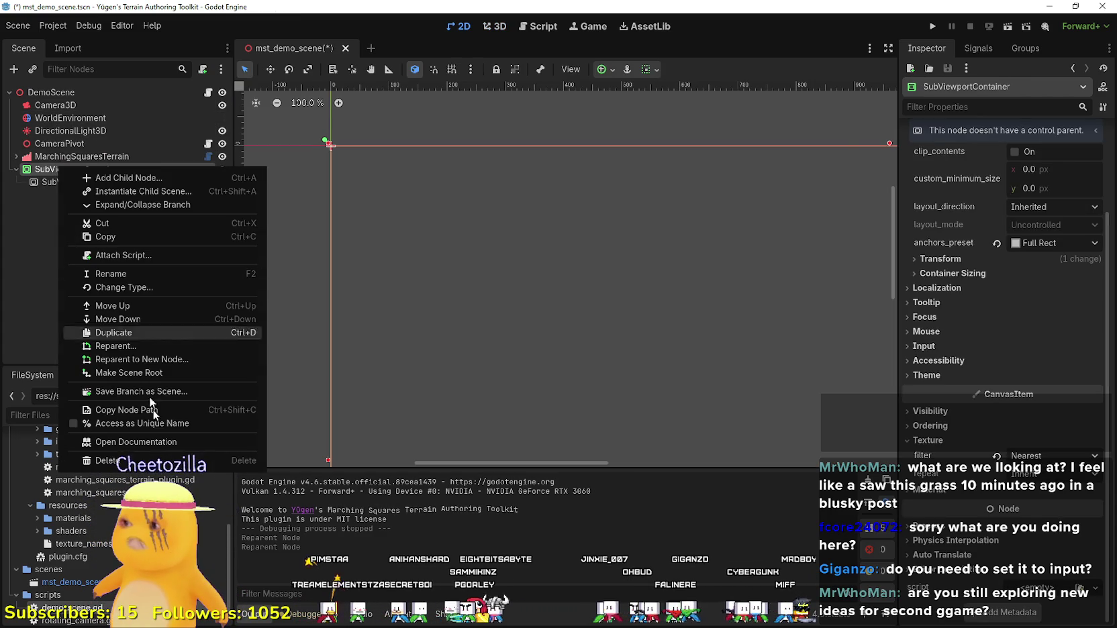
{"action": "left_click", "coordinate": [284, 407]}
{"action": "key", "text": "Delete"}
{"action": "left_click", "coordinate": [517, 326]}
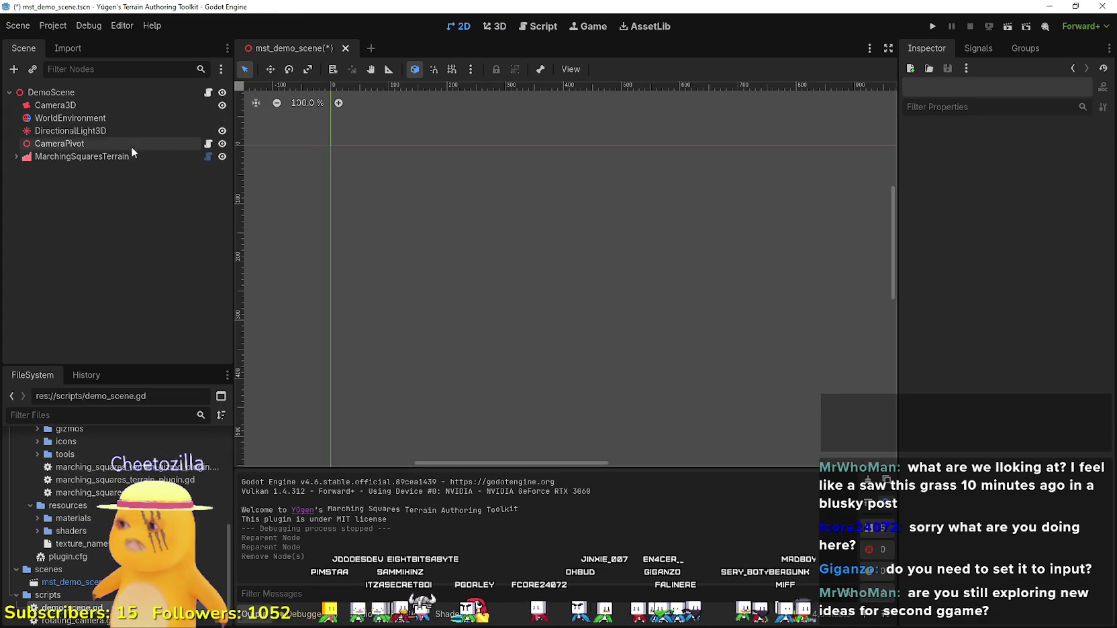
{"action": "left_click", "coordinate": [98, 143]}
{"action": "right_click", "coordinate": [98, 143]}
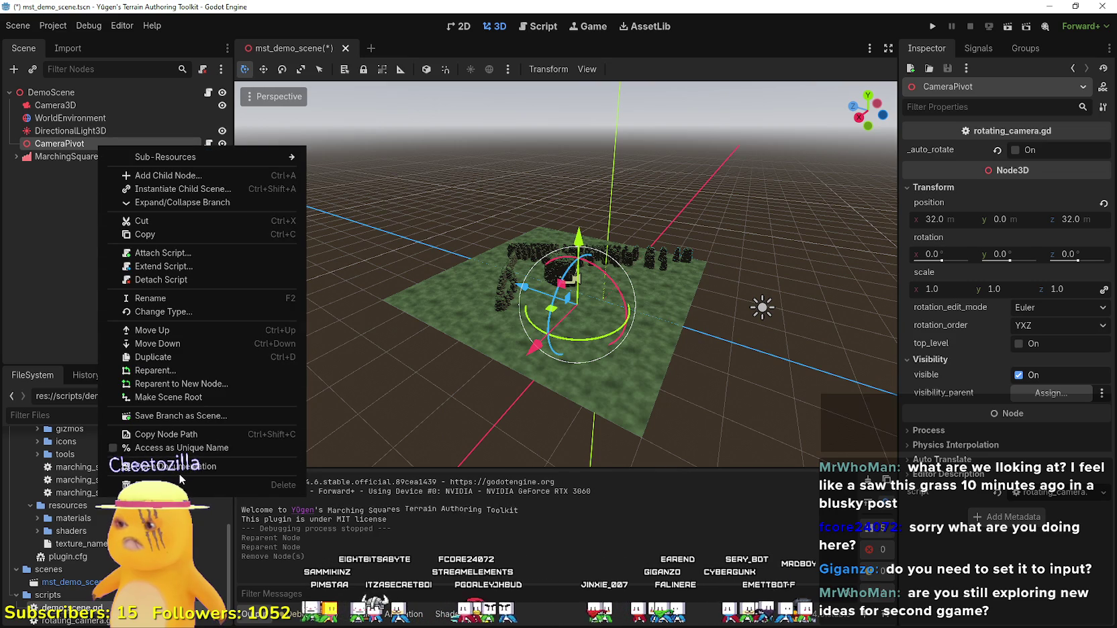
{"action": "left_click", "coordinate": [179, 485]}
{"action": "left_click", "coordinate": [523, 320]}
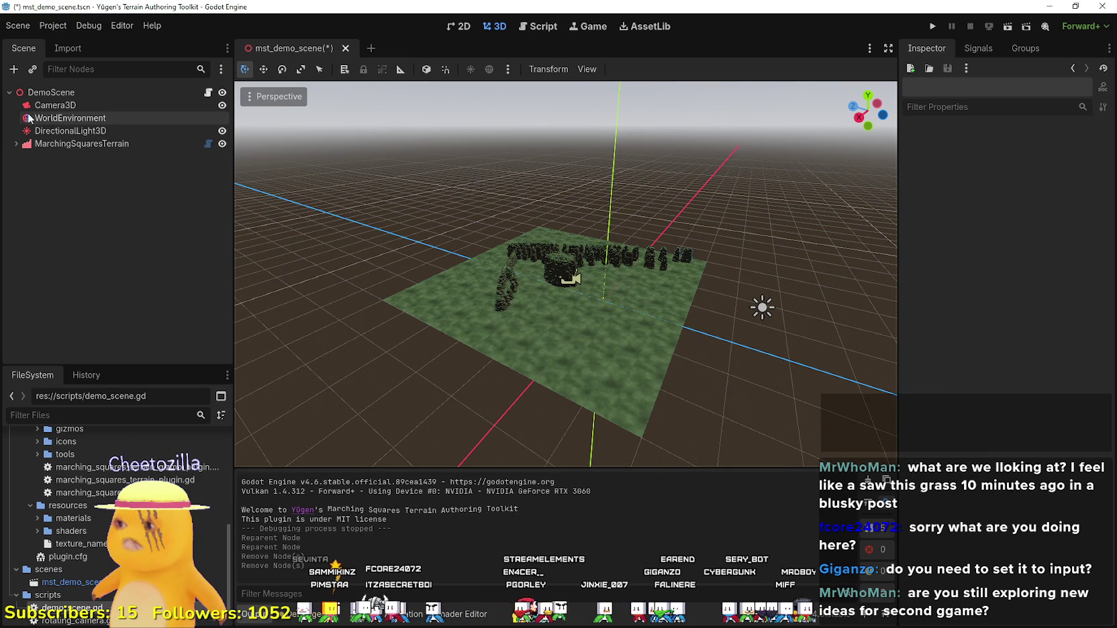
{"action": "left_click", "coordinate": [49, 118]}
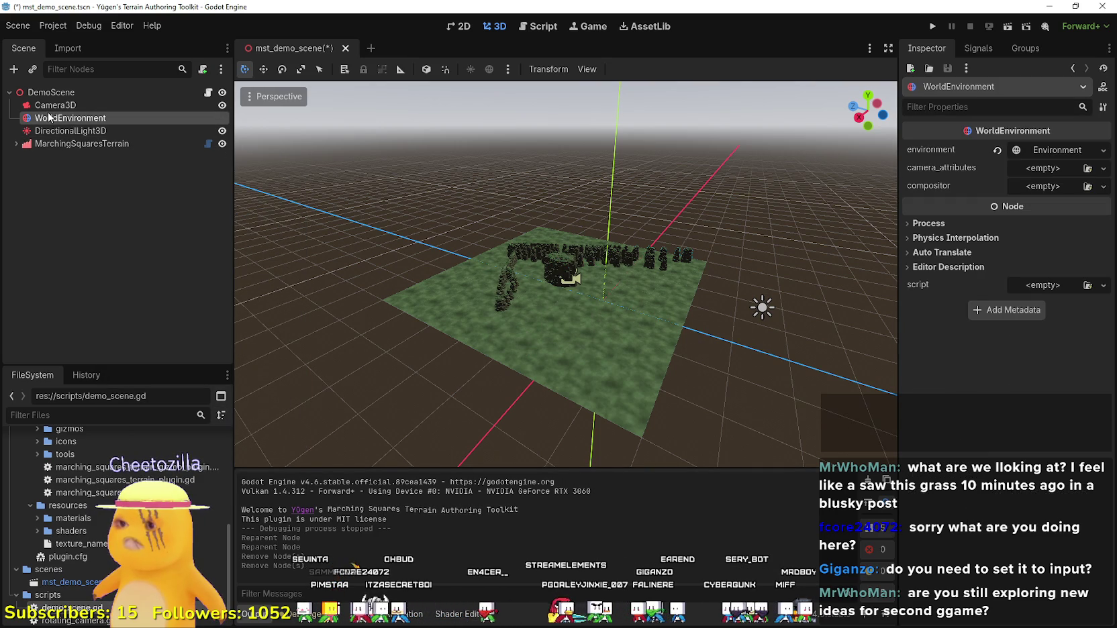
Run the restructured scene and switch between Godot and the Notepad game-ideas list.
{"action": "left_click", "coordinate": [934, 26]}
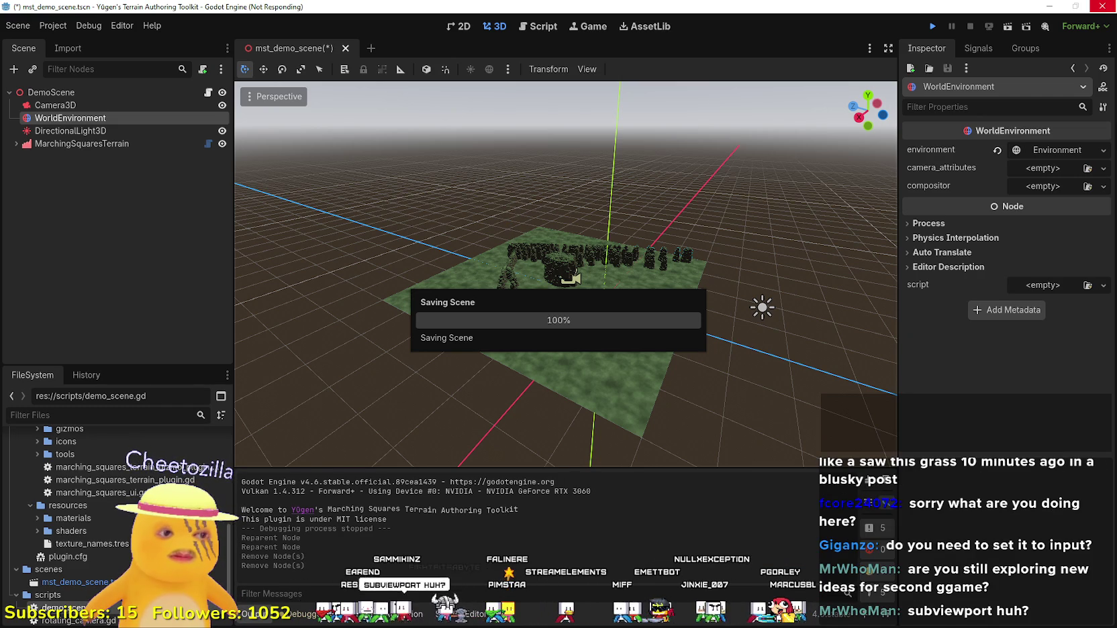
{"action": "key", "text": "alt+Tab"}
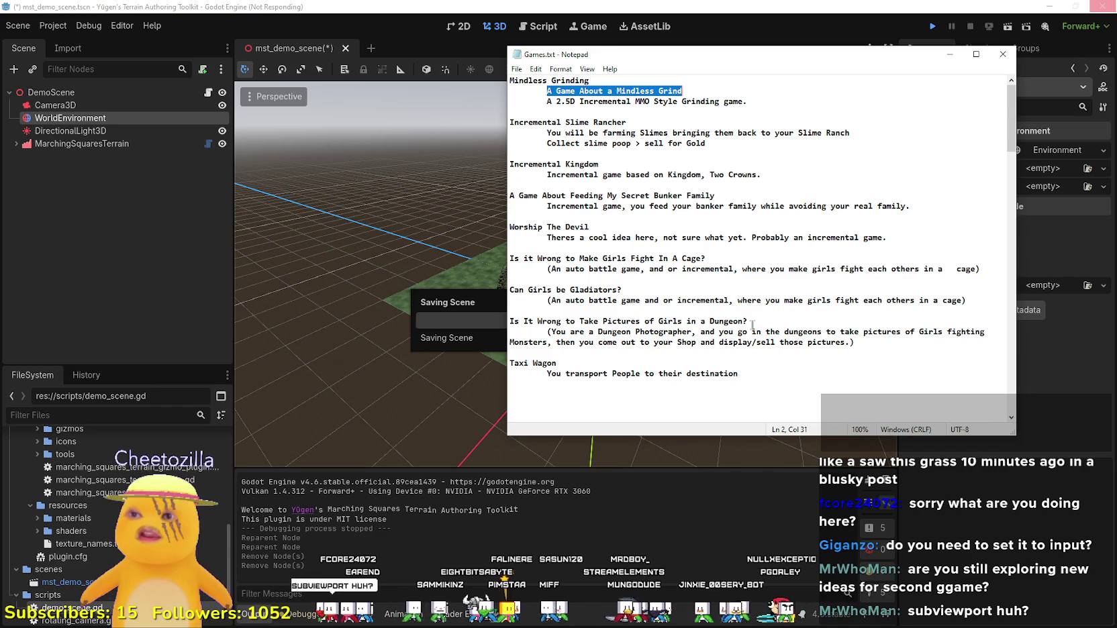
{"action": "key", "text": "alt+Tab"}
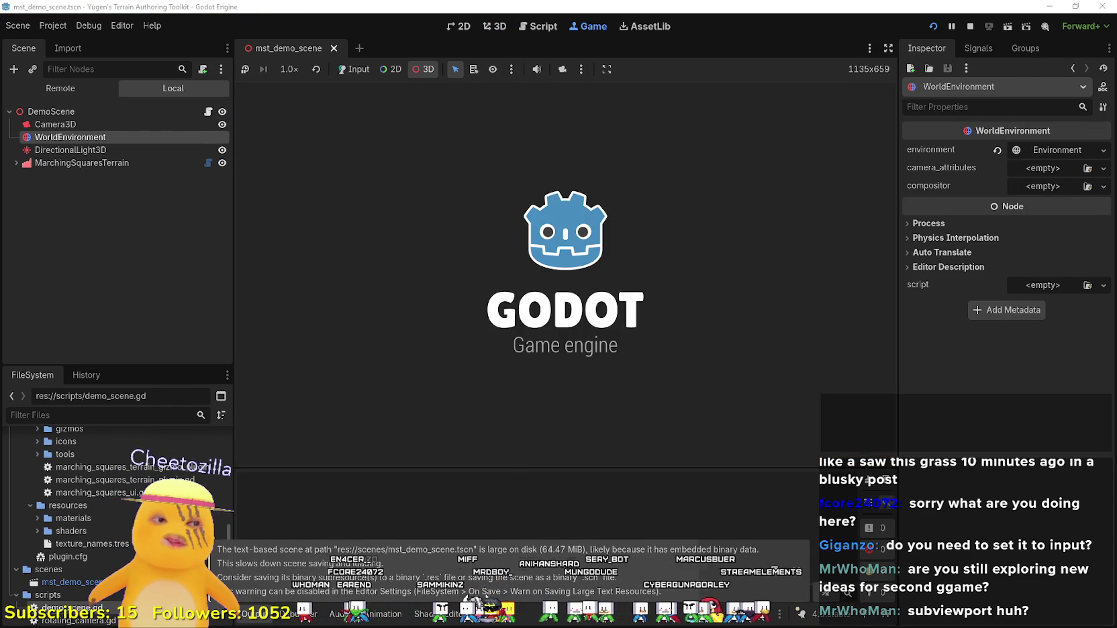
{"action": "key", "text": "alt+Tab"}
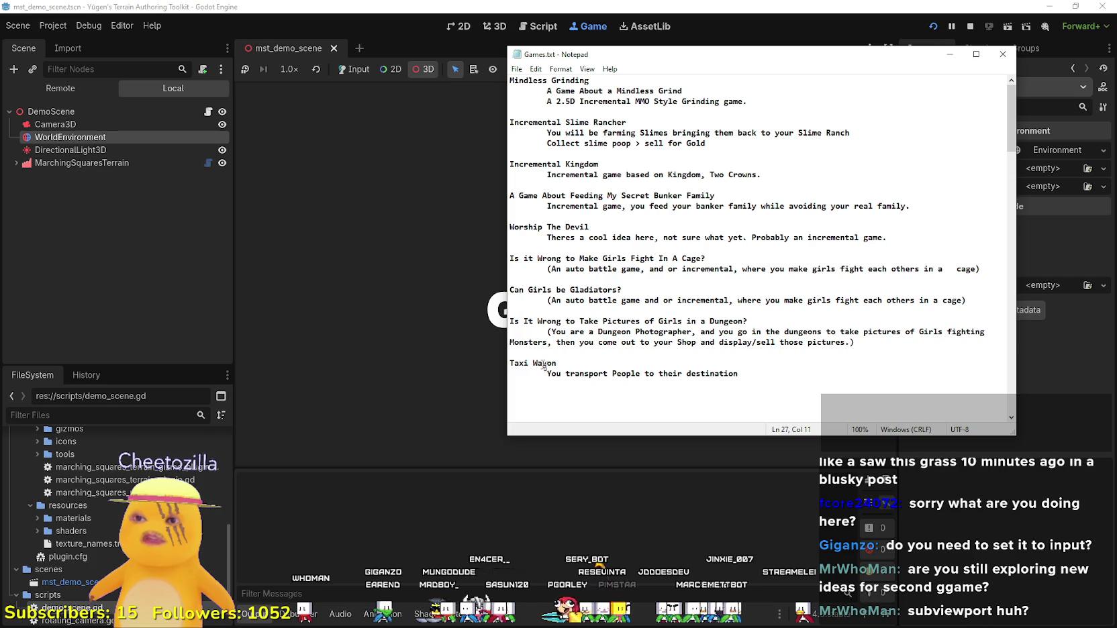
Minimize the notes and resume the game paused on the null 'environment' error.
{"action": "key", "text": "ctrl+a"}
{"action": "left_click", "coordinate": [511, 310]}
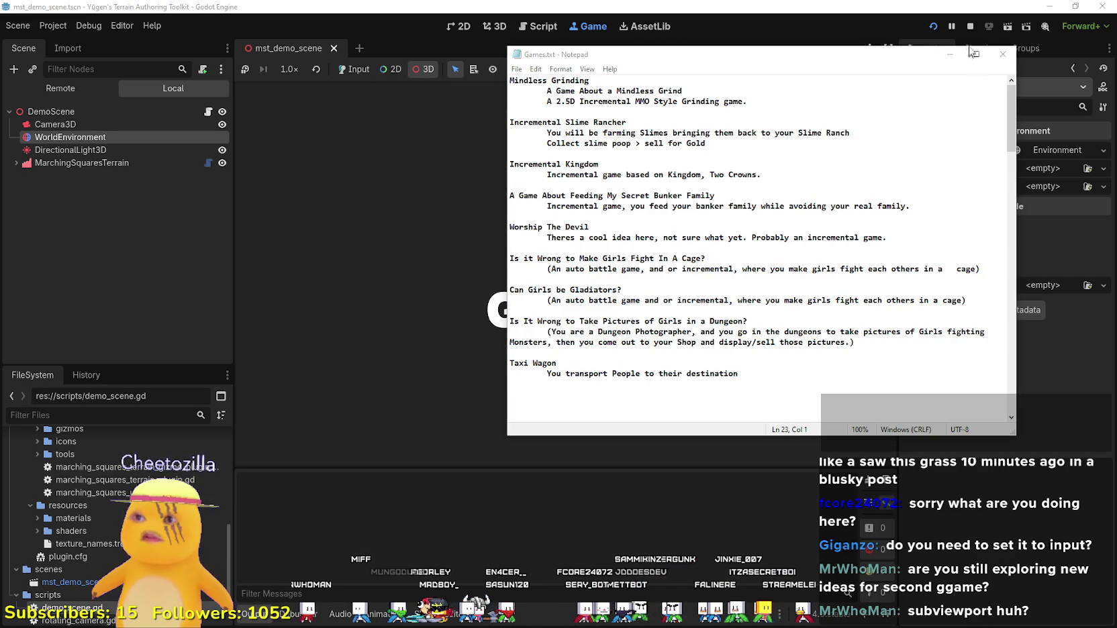
{"action": "left_click", "coordinate": [952, 60]}
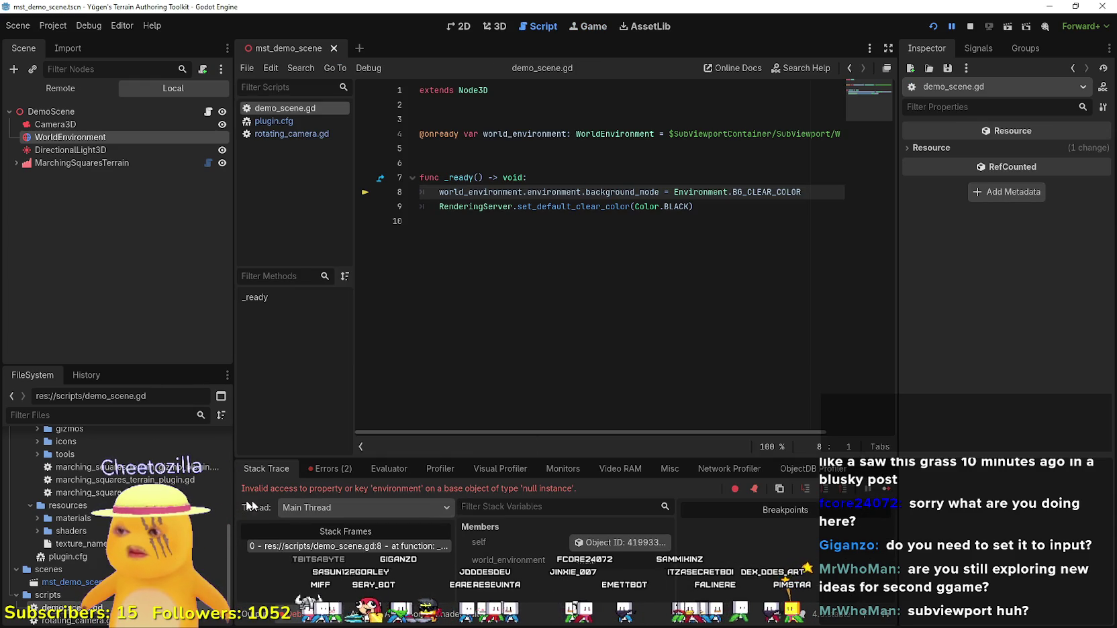
{"action": "left_click", "coordinate": [613, 368]}
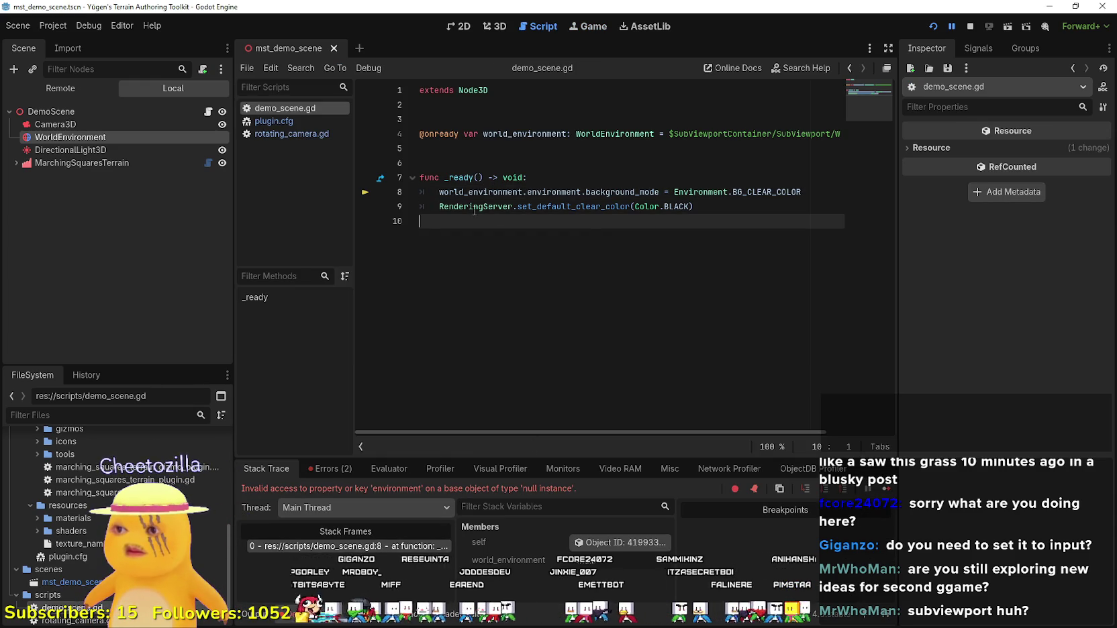
{"action": "left_click", "coordinate": [886, 490]}
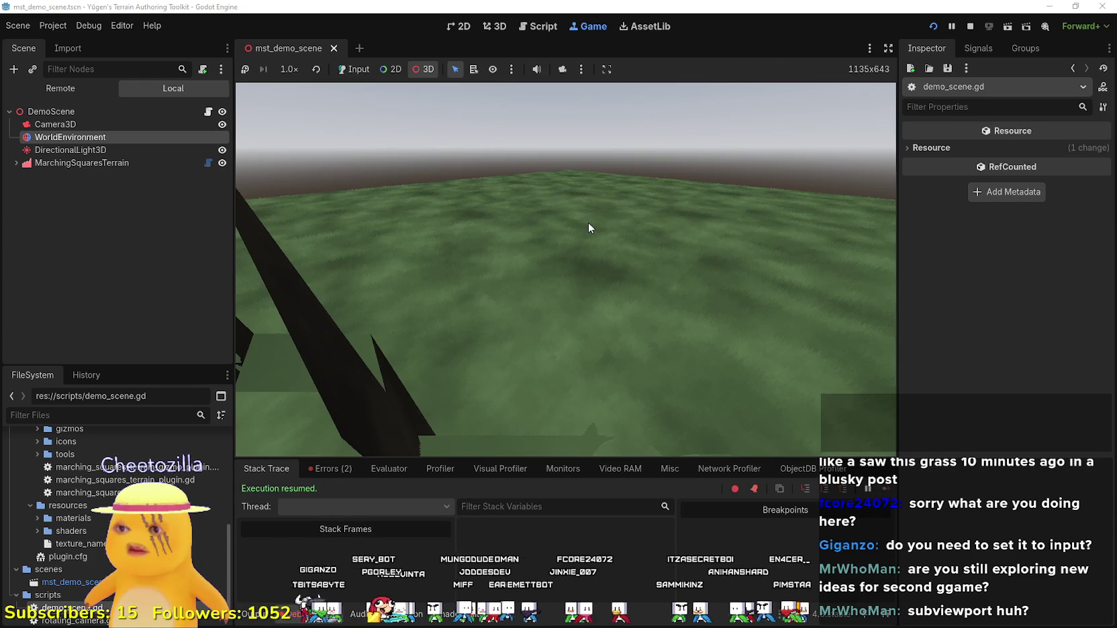
Take over the game camera and orbit out to see the whole grass terrain with its rock walls.
{"action": "left_click", "coordinate": [563, 69]}
{"action": "mouse_move", "coordinate": [454, 219]}
{"action": "left_mouse_down"}
{"action": "mouse_move", "coordinate": [606, 249]}
{"action": "mouse_move", "coordinate": [685, 329]}
{"action": "left_mouse_up"}
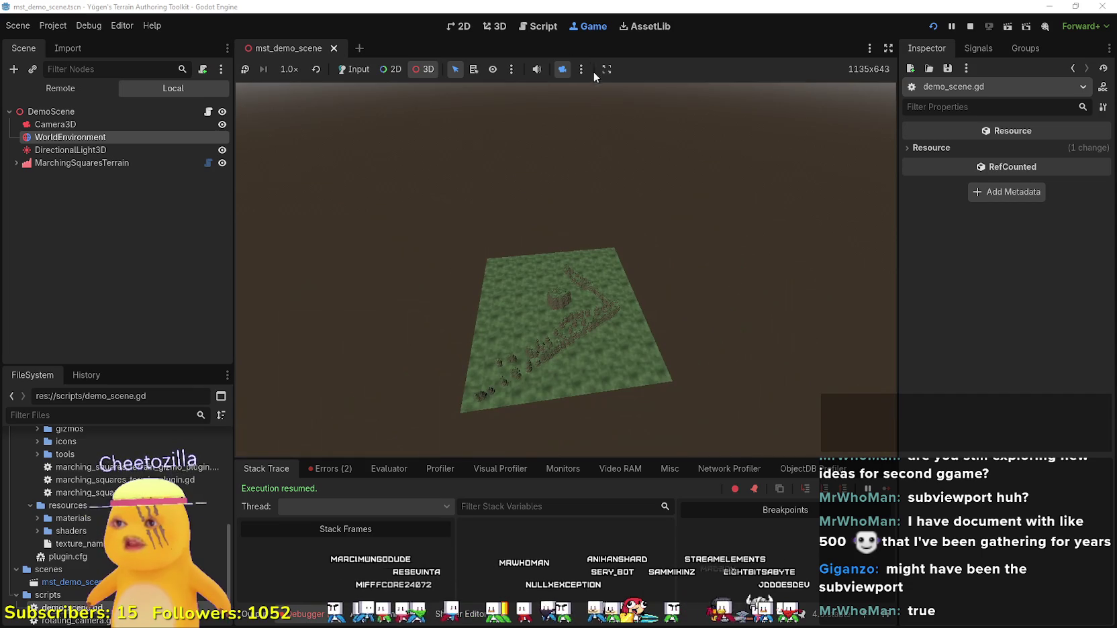
{"action": "left_click", "coordinate": [581, 70]}
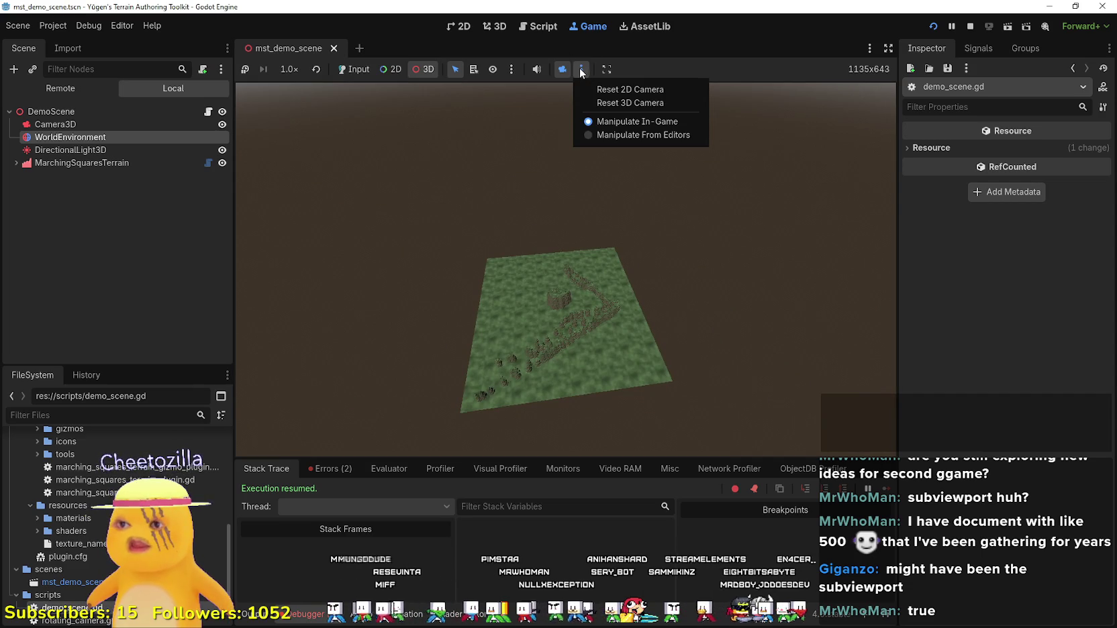
Browse the Project, Debug and selection menus, then zoom the game camera down among the rock towers.
{"action": "left_click", "coordinate": [134, 38]}
{"action": "left_click", "coordinate": [39, 31]}
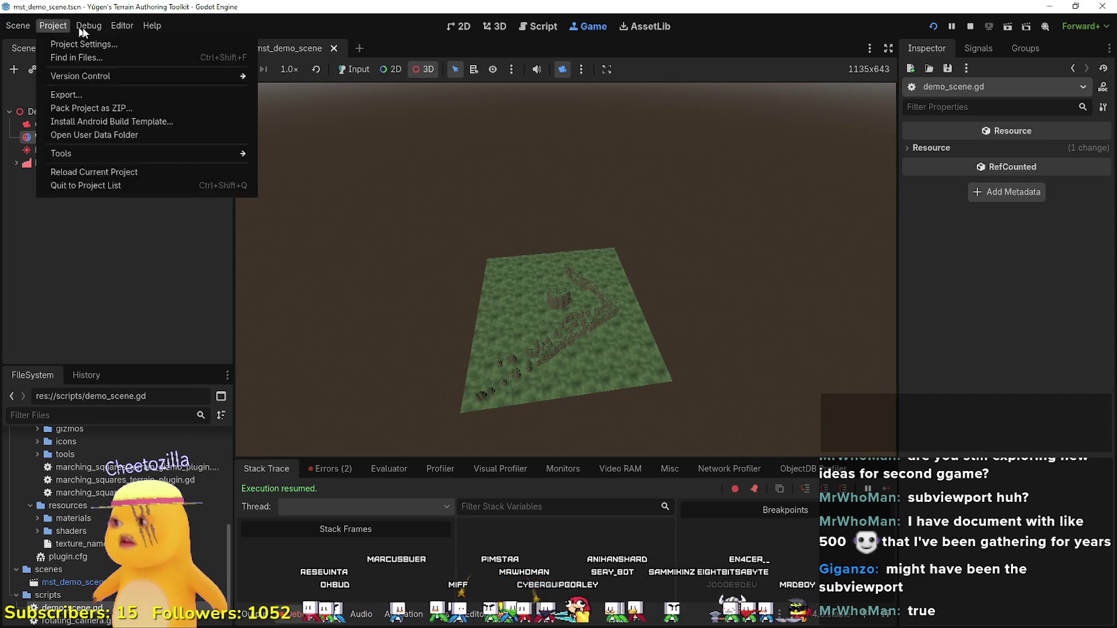
{"action": "left_click", "coordinate": [89, 31]}
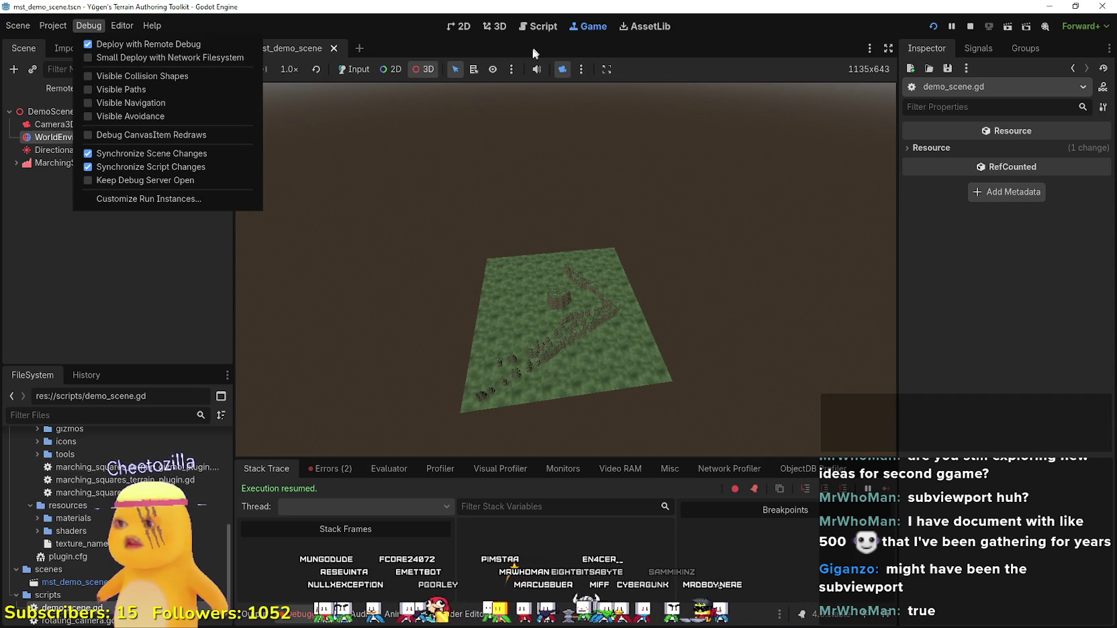
{"action": "left_click", "coordinate": [509, 69]}
{"action": "left_click", "coordinate": [510, 69]}
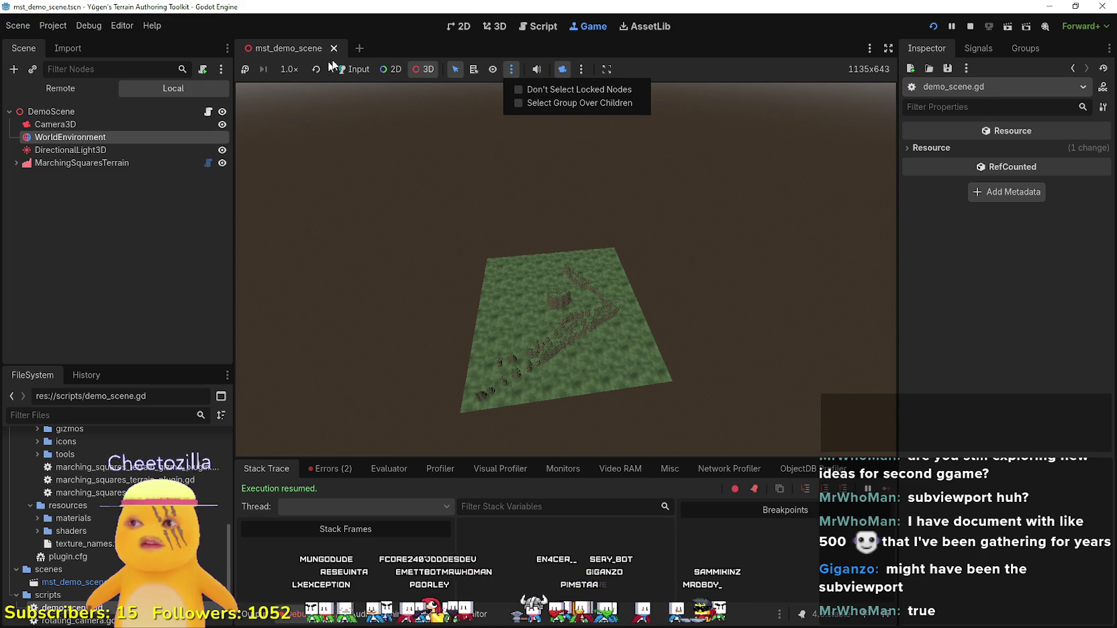
{"action": "left_click", "coordinate": [690, 76]}
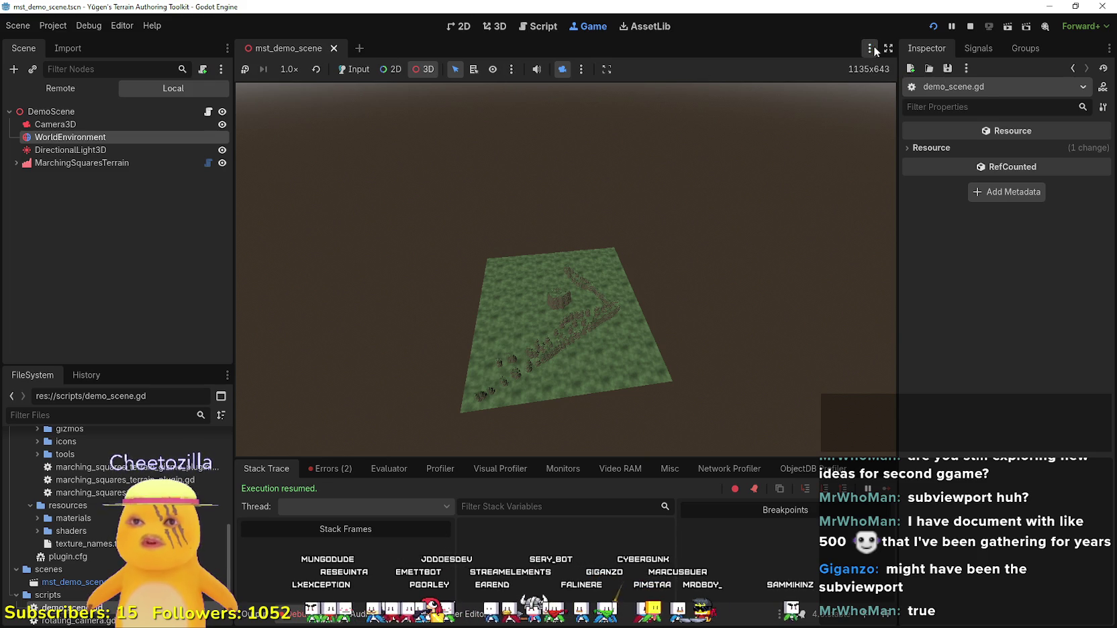
{"action": "scroll", "coordinate": [613, 284], "scroll_direction": "up", "scroll_amount": 5}
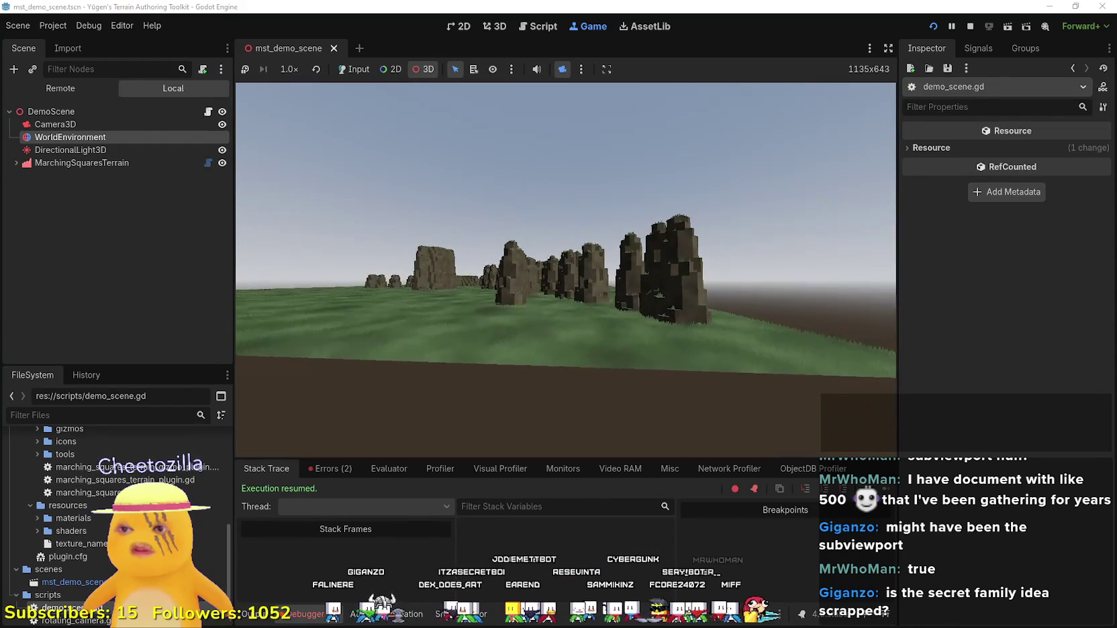
Check the scene tab and game camera options, then review the secret bunker family idea in Notepad.
{"action": "right_click", "coordinate": [309, 50]}
{"action": "key", "text": "Escape"}
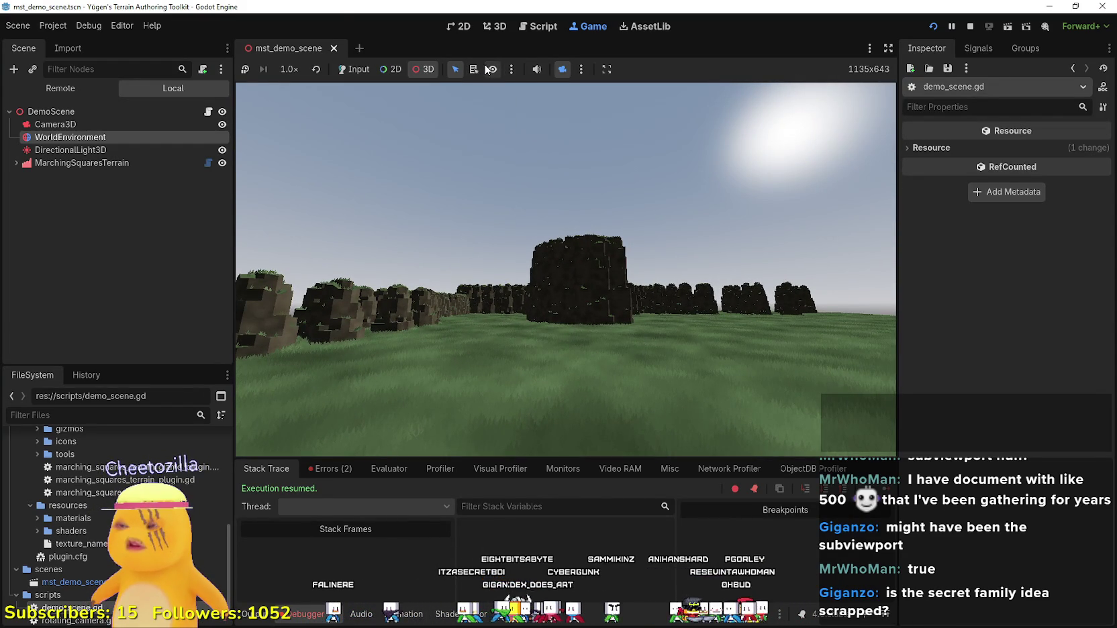
{"action": "left_click", "coordinate": [581, 69]}
{"action": "left_click", "coordinate": [581, 70]}
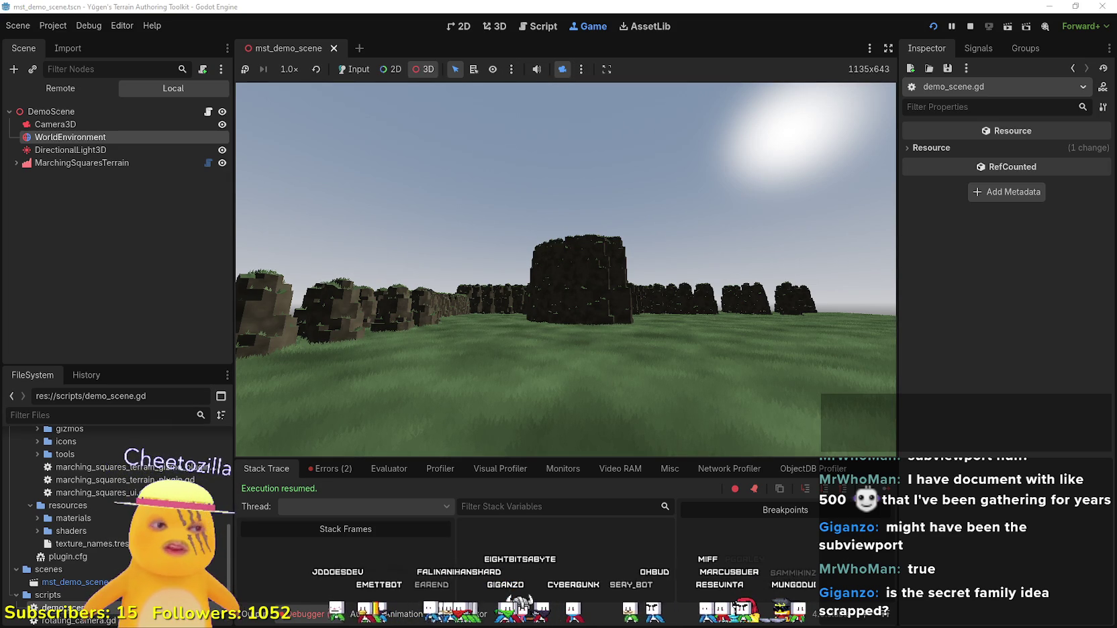
{"action": "key", "text": "alt+Tab"}
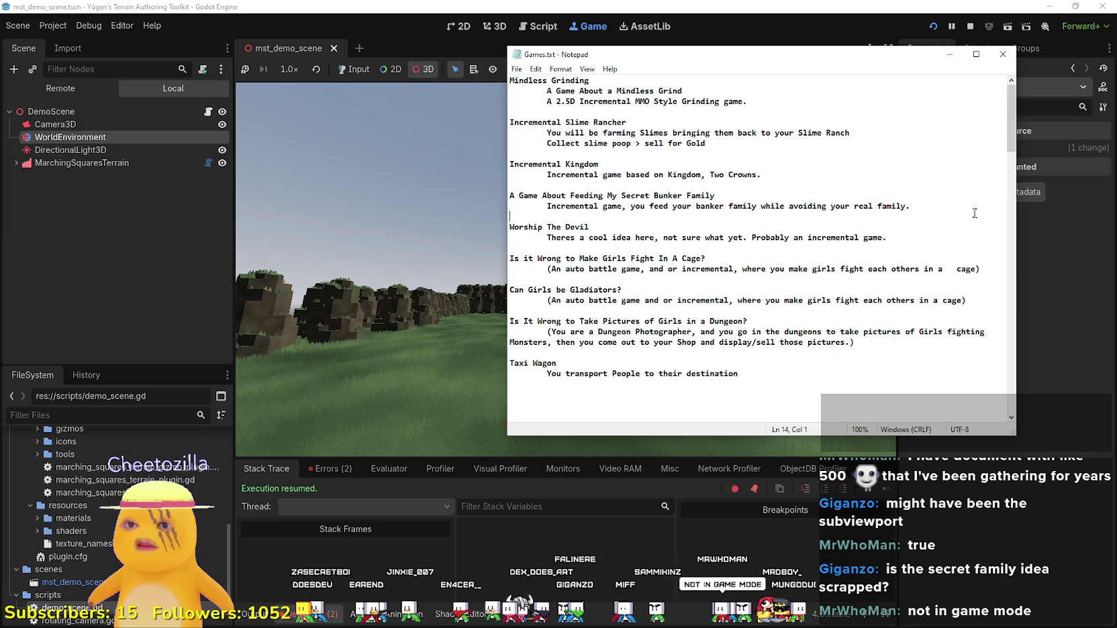
{"action": "left_click_drag", "start_coordinate": [910, 206], "coordinate": [468, 207]}
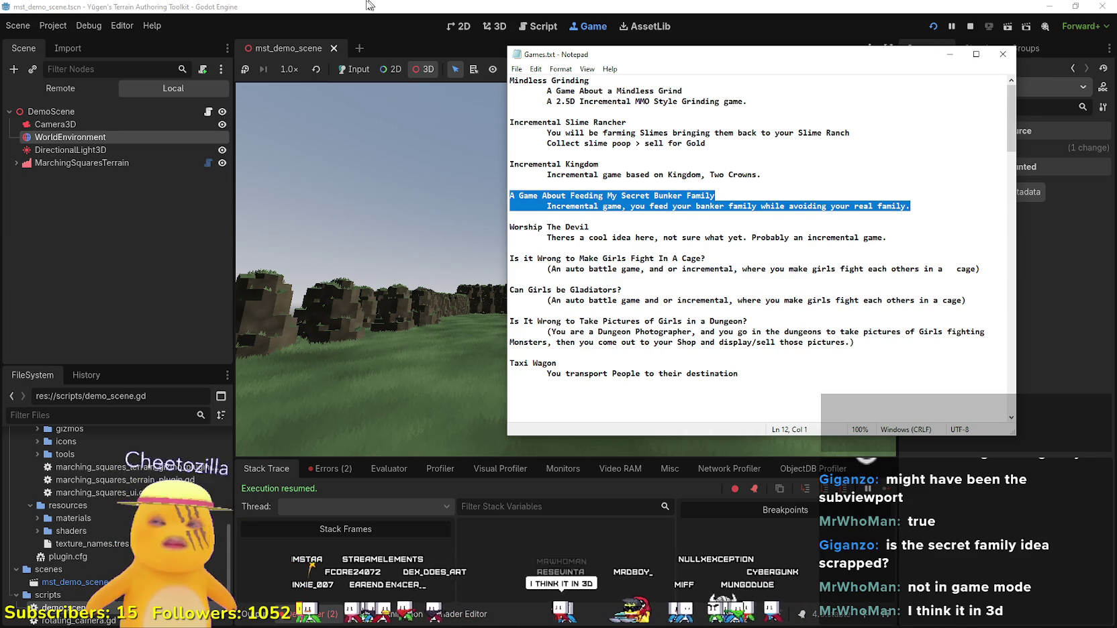
{"action": "left_click", "coordinate": [381, 49]}
Limit game picking to 3D nodes and open the 3D editor zoomed on a rock tower.
{"action": "left_click", "coordinate": [427, 70]}
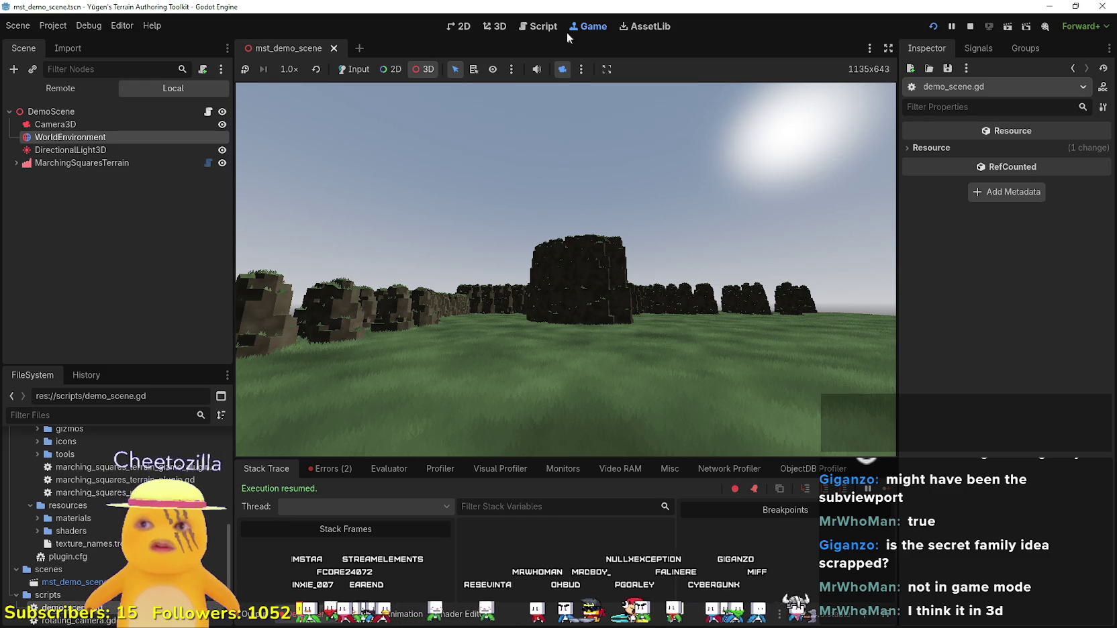
{"action": "left_click", "coordinate": [497, 27]}
{"action": "scroll", "coordinate": [547, 192], "scroll_direction": "up", "scroll_amount": 5}
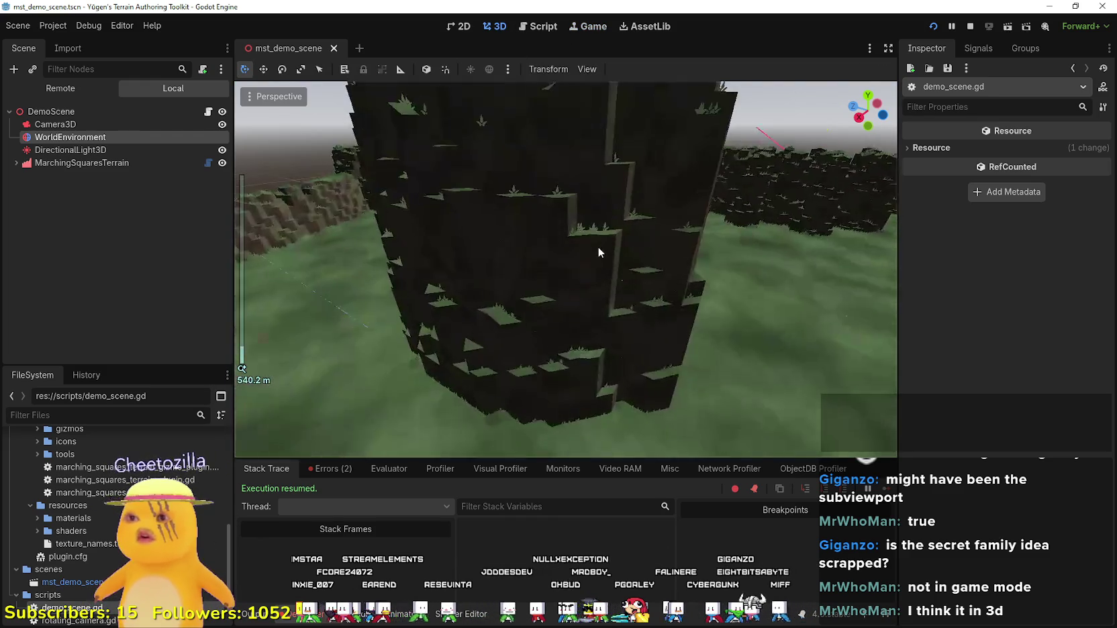
{"action": "scroll", "coordinate": [598, 247], "scroll_direction": "down", "scroll_amount": 5}
{"action": "left_click", "coordinate": [509, 71]}
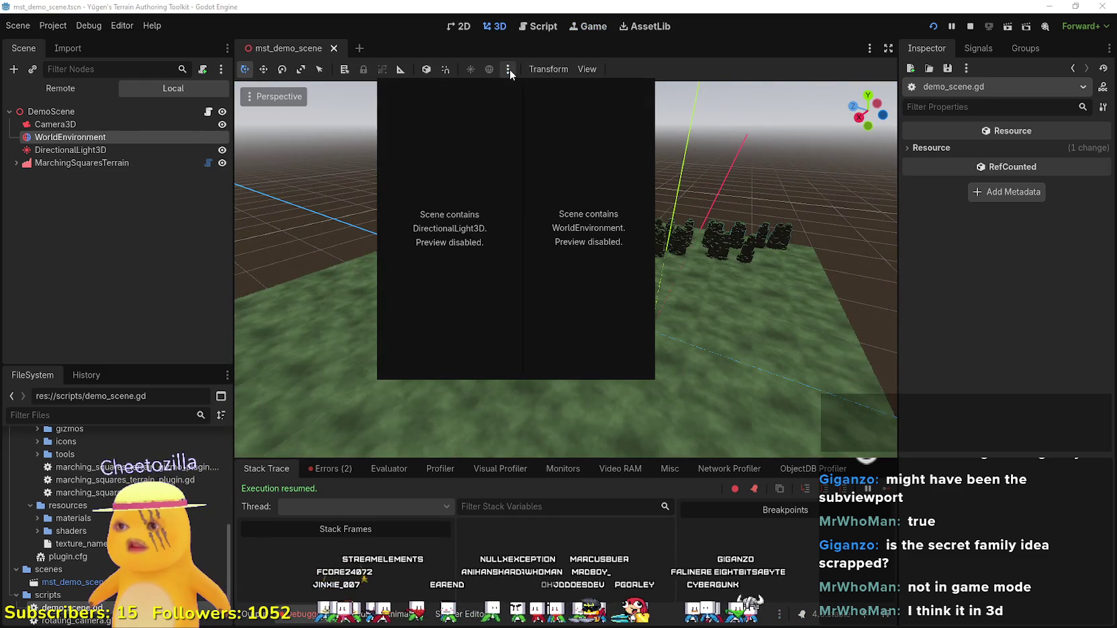
{"action": "left_click", "coordinate": [510, 68]}
{"action": "left_click", "coordinate": [555, 69]}
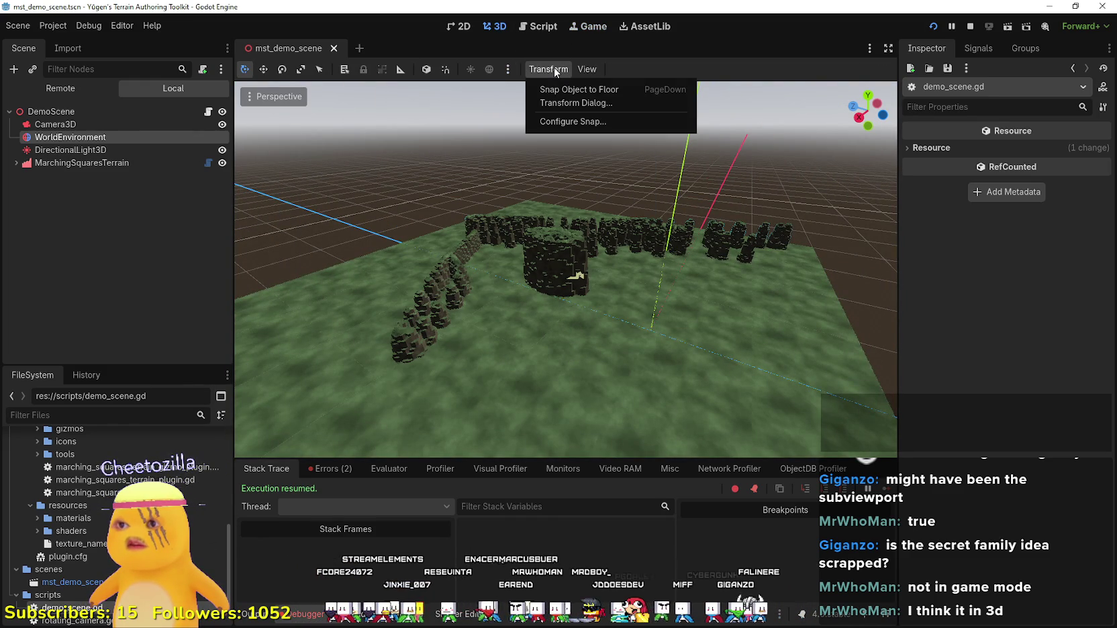
{"action": "left_click", "coordinate": [582, 67]}
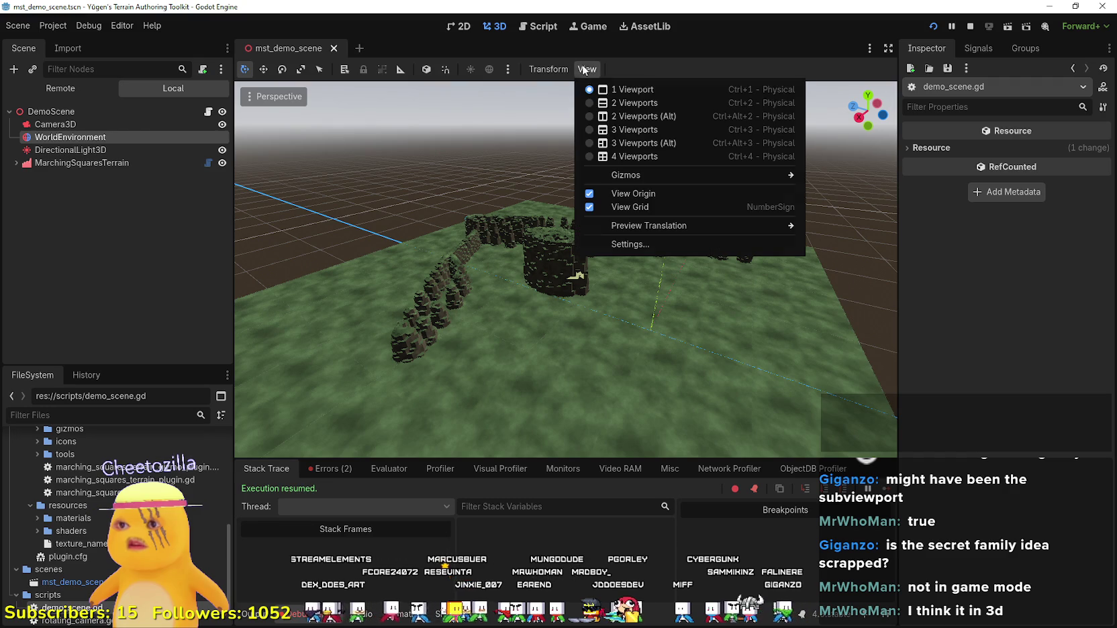
{"action": "mouse_move", "coordinate": [706, 180]}
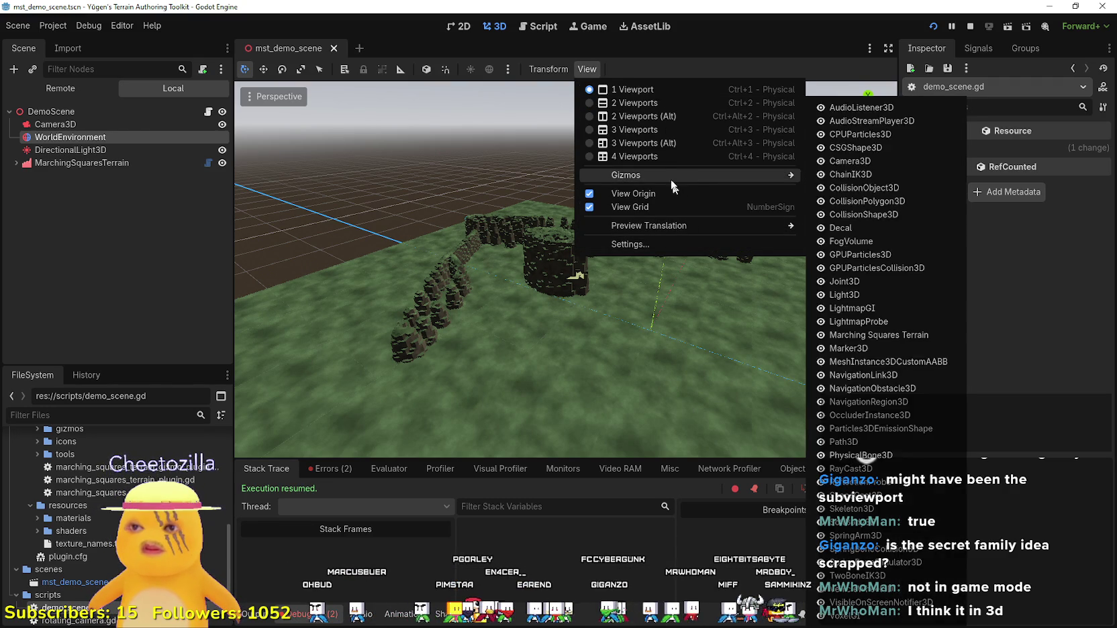
{"action": "left_click", "coordinate": [779, 72]}
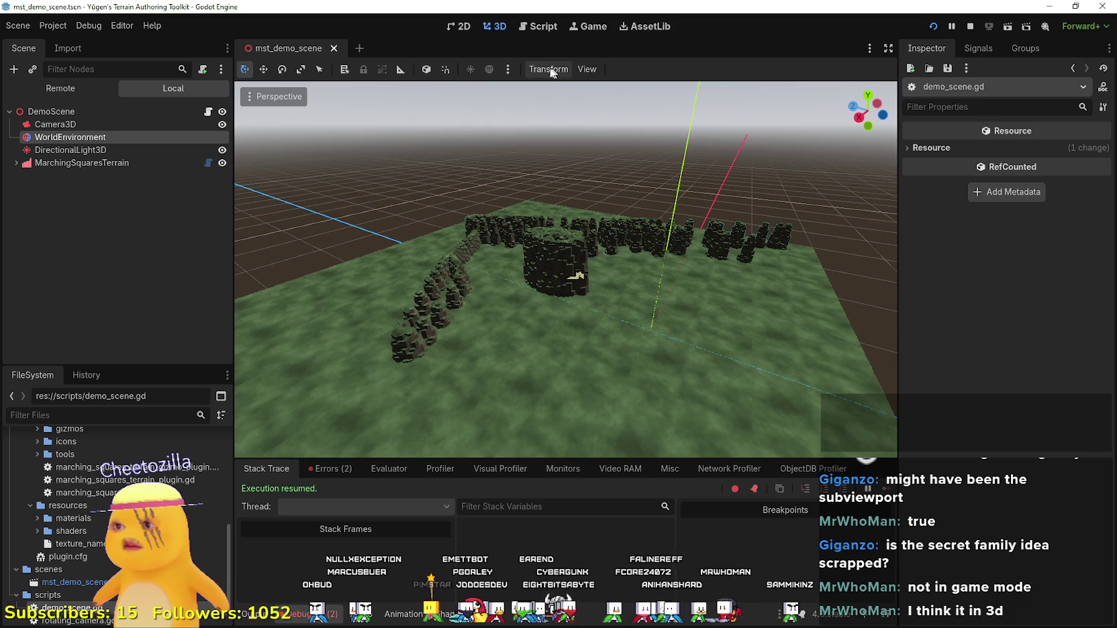
{"action": "left_click", "coordinate": [510, 69]}
{"action": "left_click", "coordinate": [267, 136]}
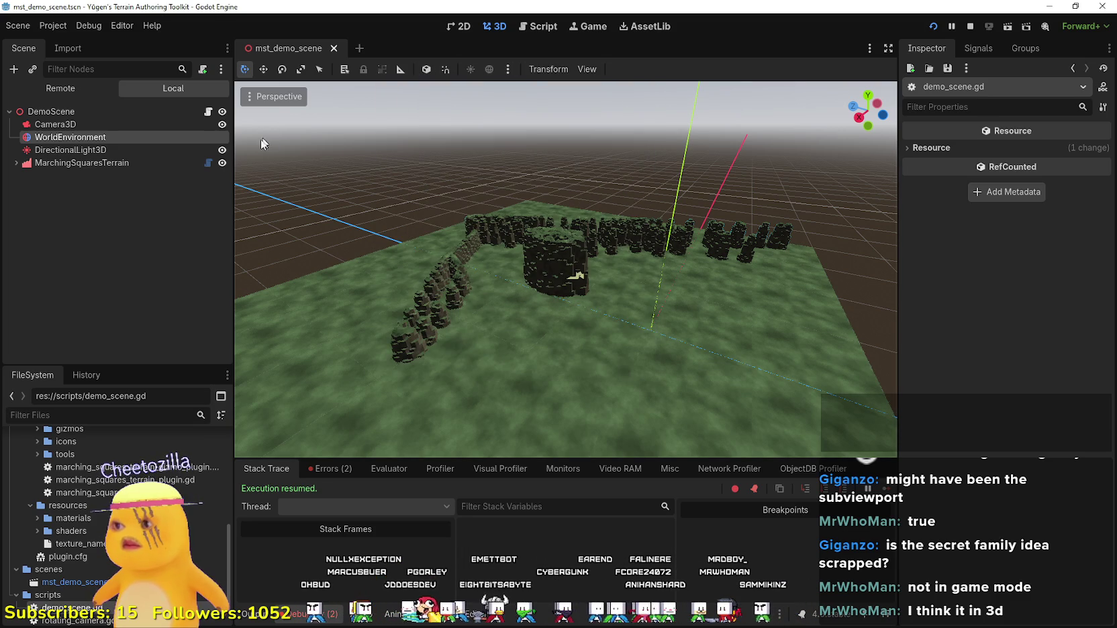
{"action": "left_click", "coordinate": [80, 164]}
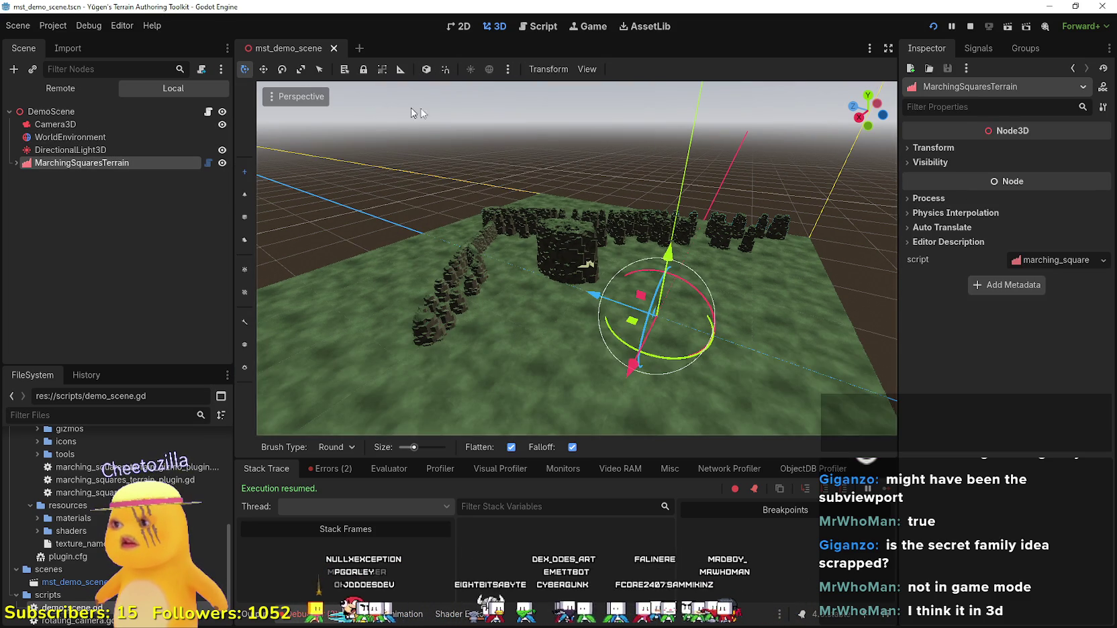
{"action": "scroll", "coordinate": [388, 108], "scroll_direction": "down", "scroll_amount": 5}
{"action": "left_click", "coordinate": [510, 68]}
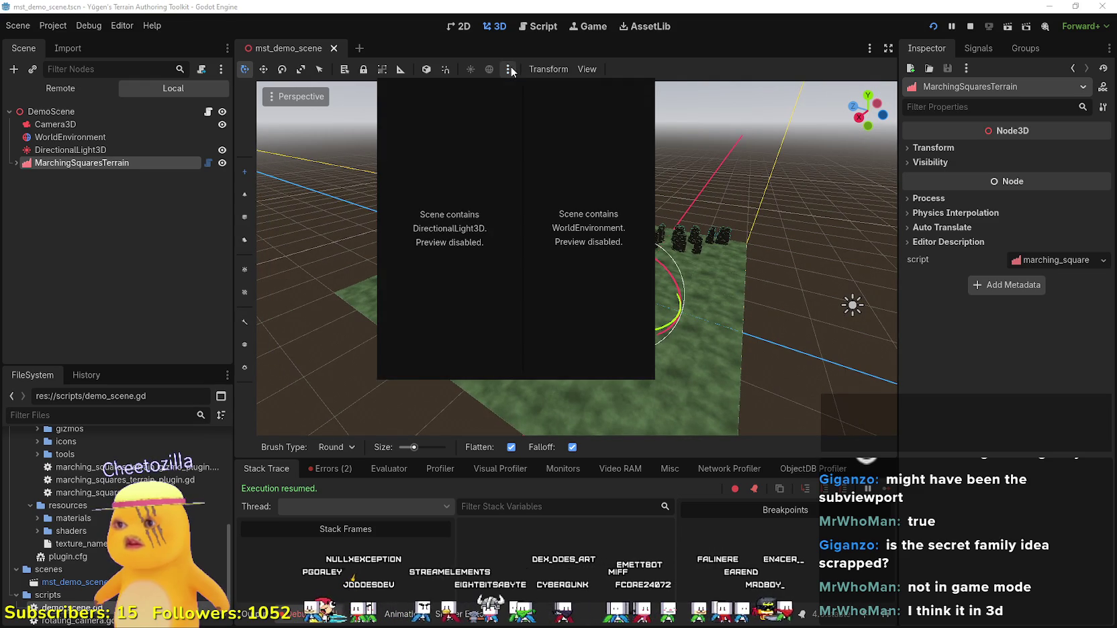
{"action": "left_click", "coordinate": [510, 66]}
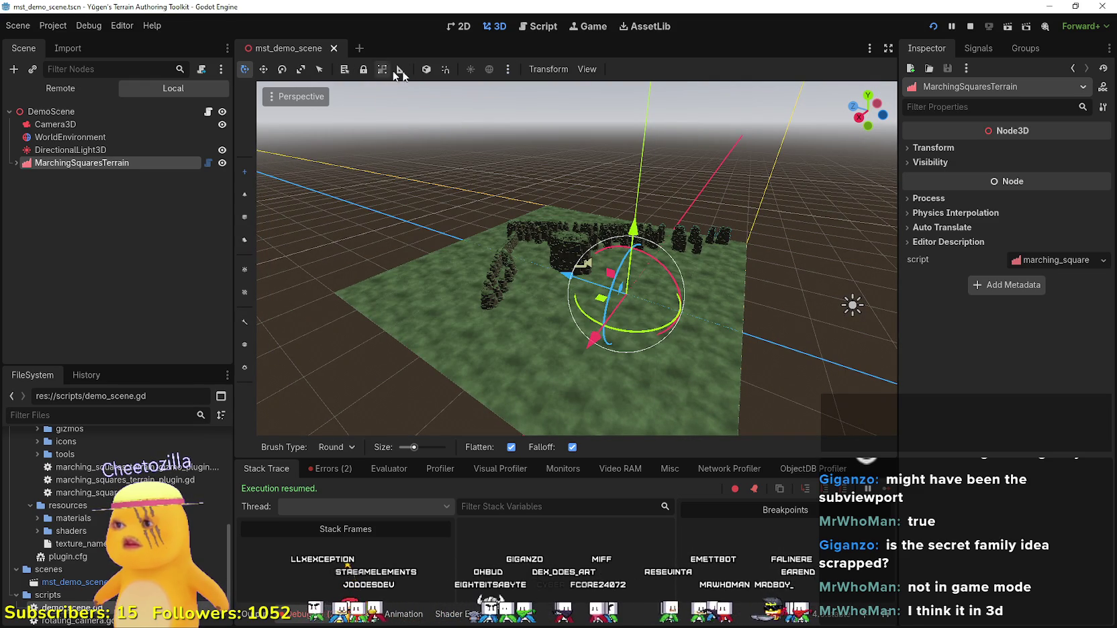
{"action": "left_click", "coordinate": [586, 69]}
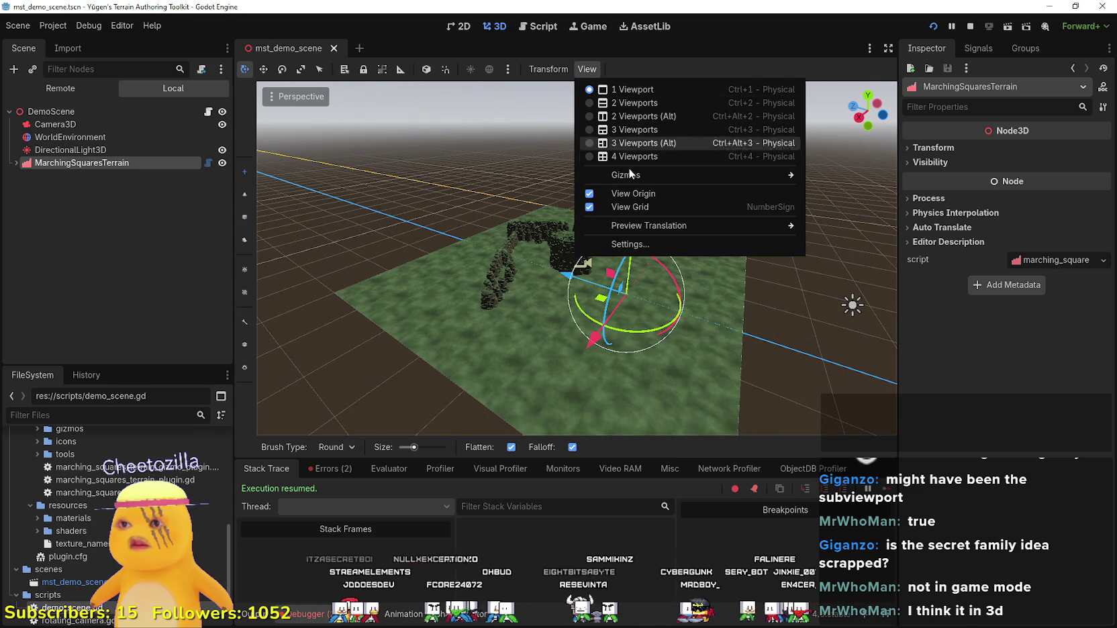
{"action": "mouse_move", "coordinate": [630, 174]}
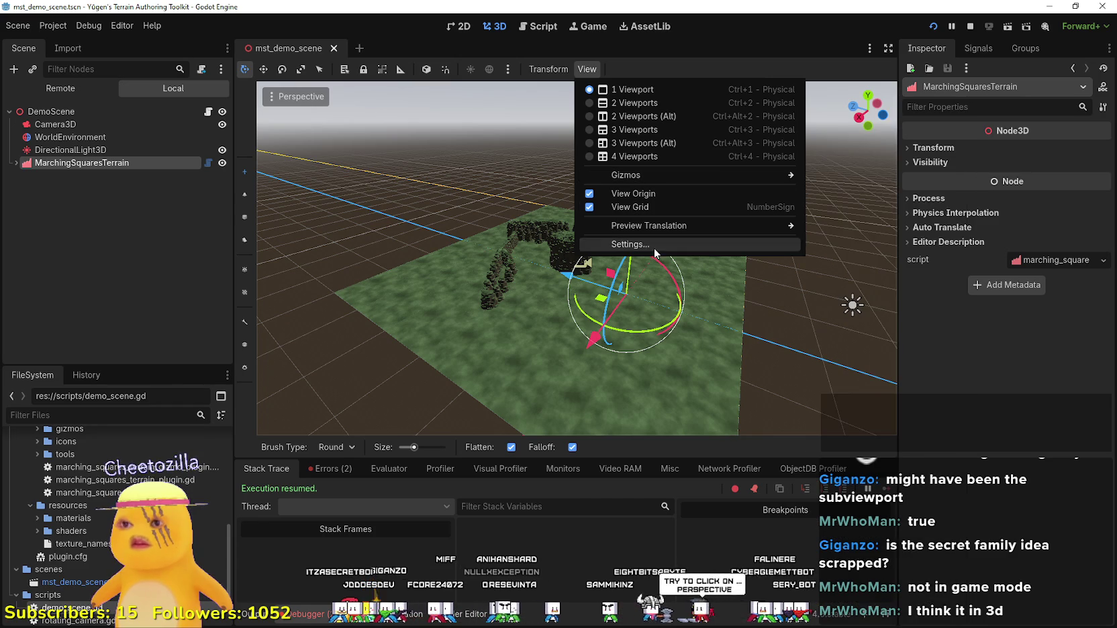
{"action": "mouse_move", "coordinate": [649, 226]}
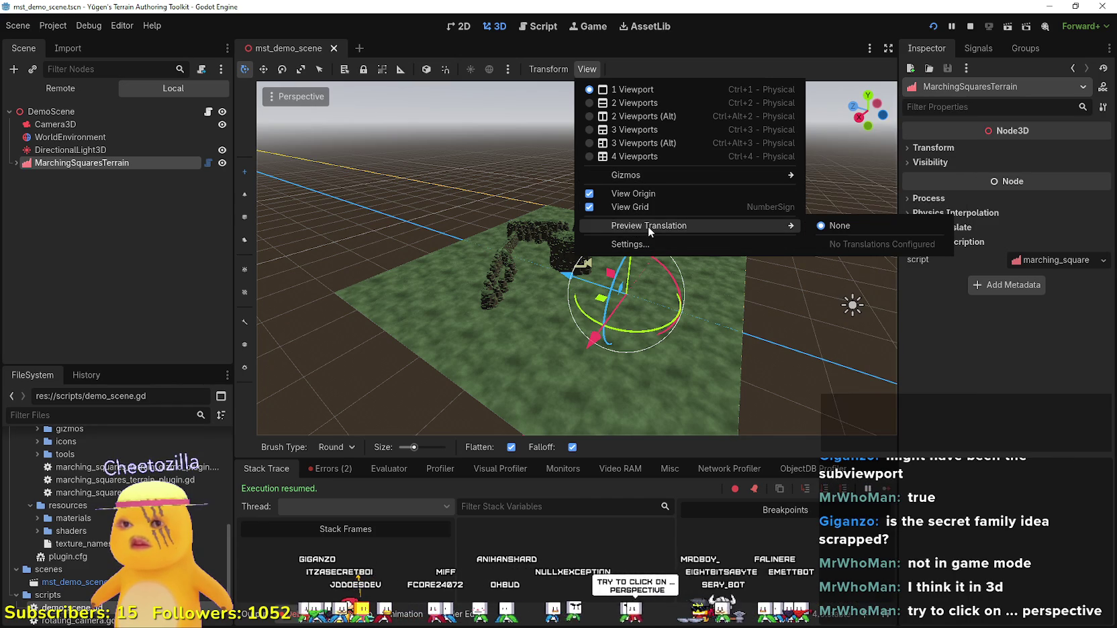
{"action": "left_click", "coordinate": [656, 243]}
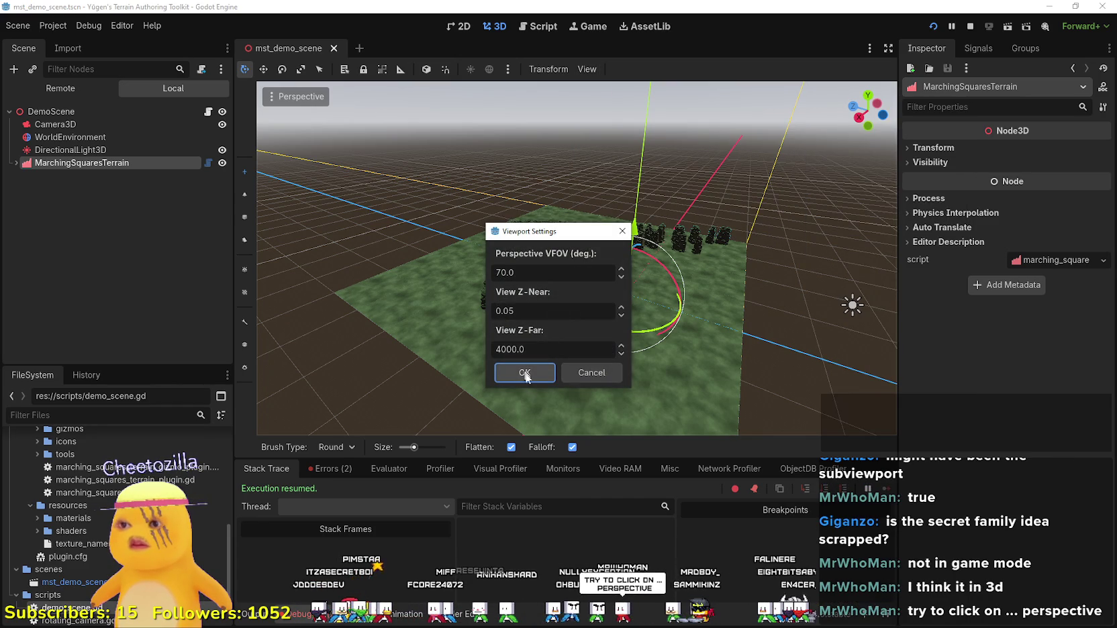
{"action": "left_click", "coordinate": [578, 374]}
{"action": "scroll", "coordinate": [635, 318], "scroll_direction": "up", "scroll_amount": 5}
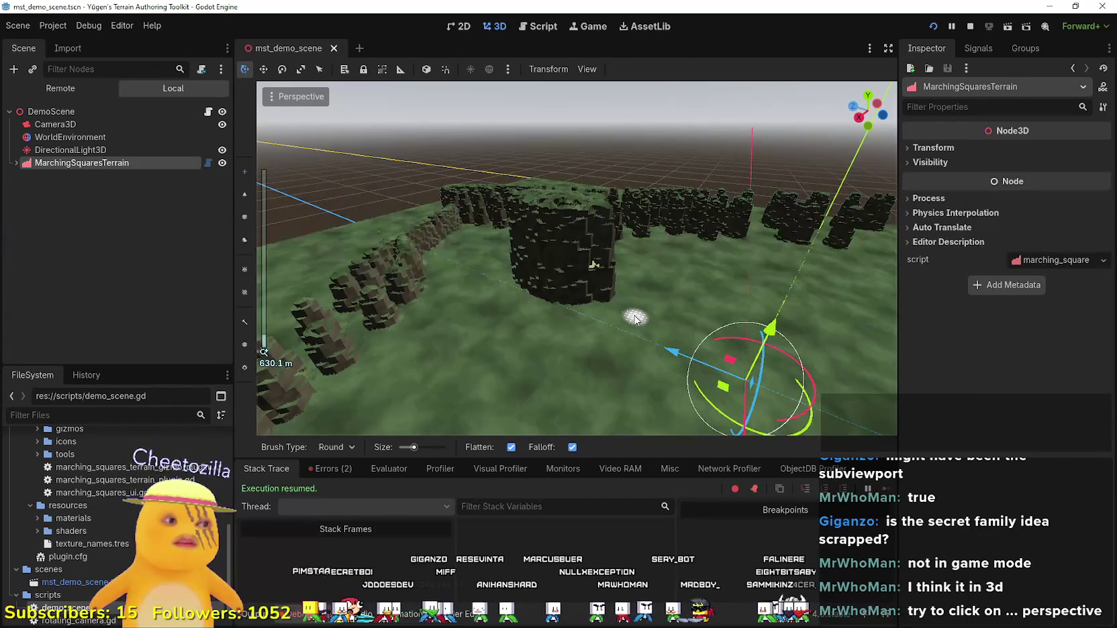
{"action": "scroll", "coordinate": [635, 318], "scroll_direction": "down", "scroll_amount": 3}
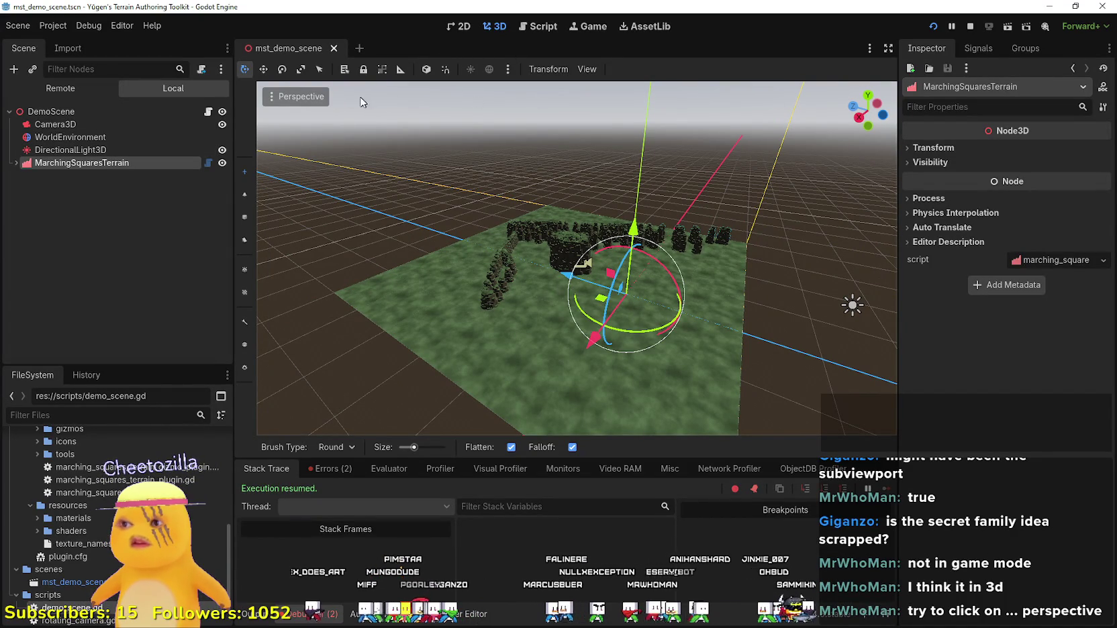
{"action": "left_click", "coordinate": [292, 94]}
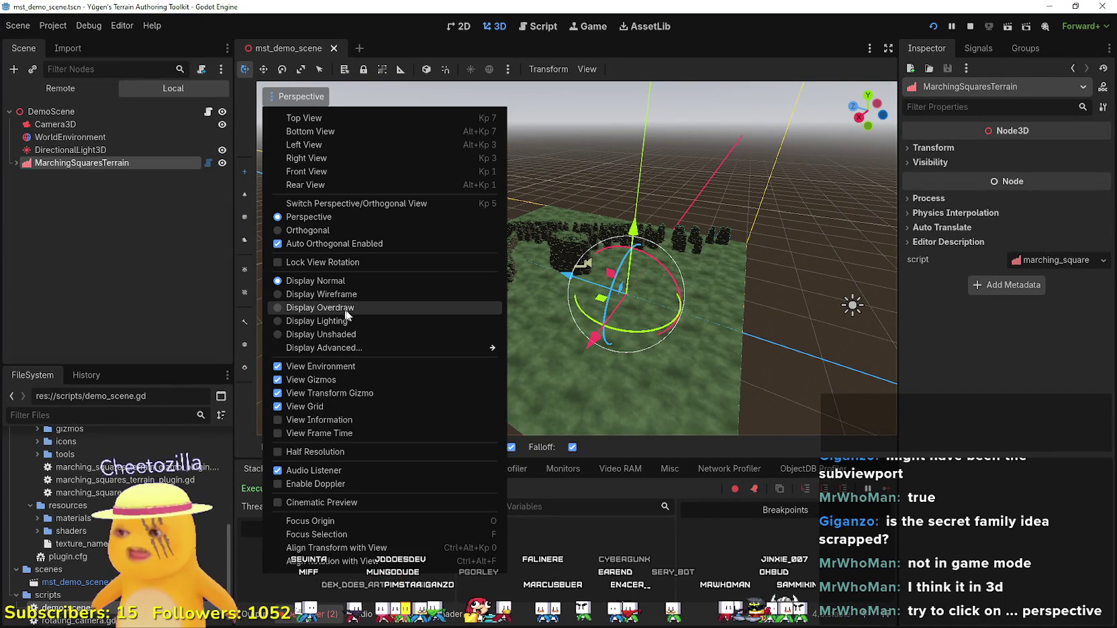
Switch the viewport display to wireframe, then to overdraw mode.
{"action": "left_click", "coordinate": [360, 294]}
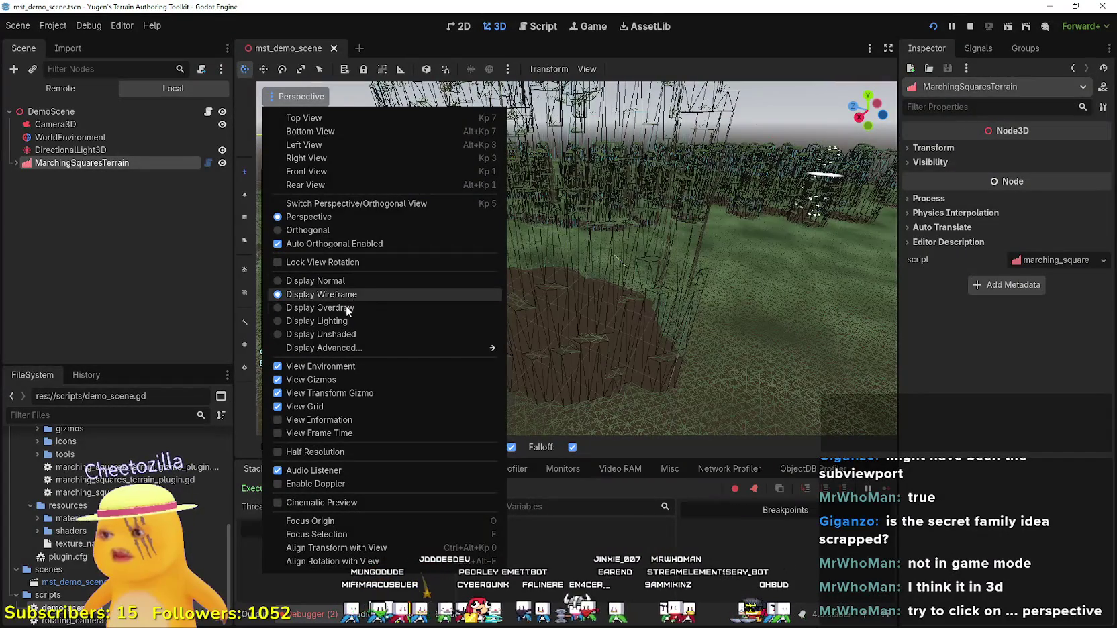
{"action": "left_click", "coordinate": [347, 308]}
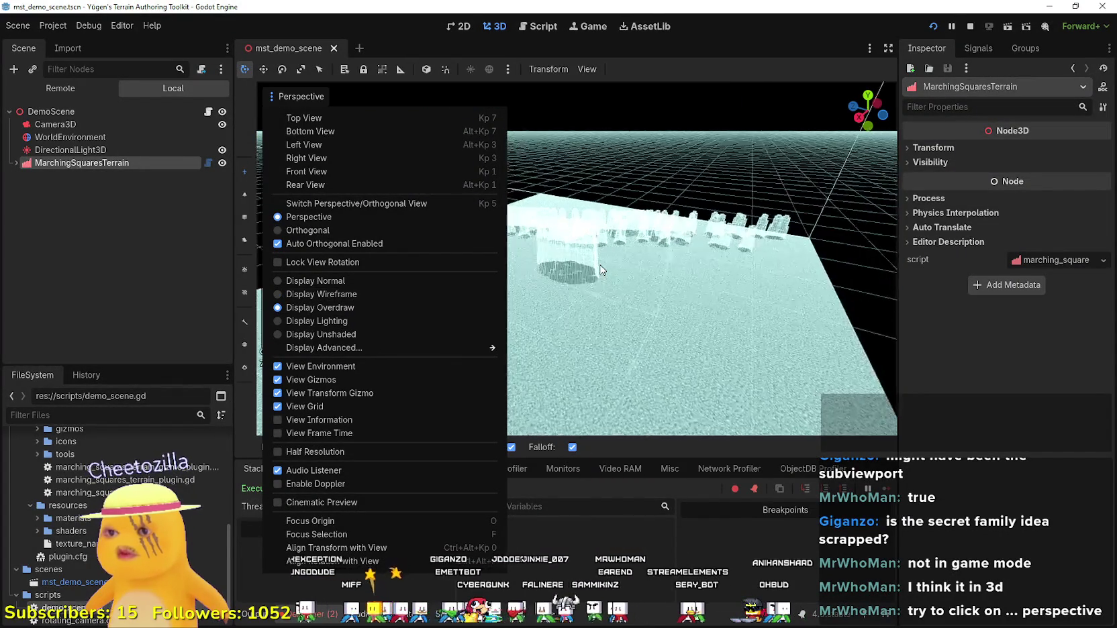
{"action": "left_click", "coordinate": [669, 268]}
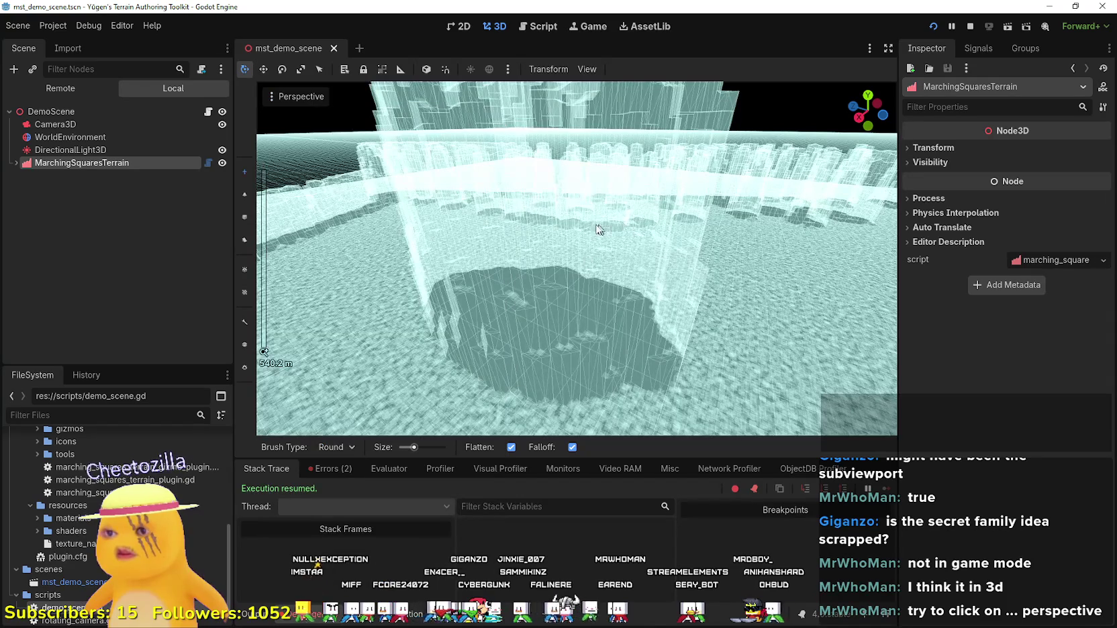
Fly the freelook camera in and out through the overdraw-rendered terrain walls and pillars.
{"action": "key", "text": "w"}
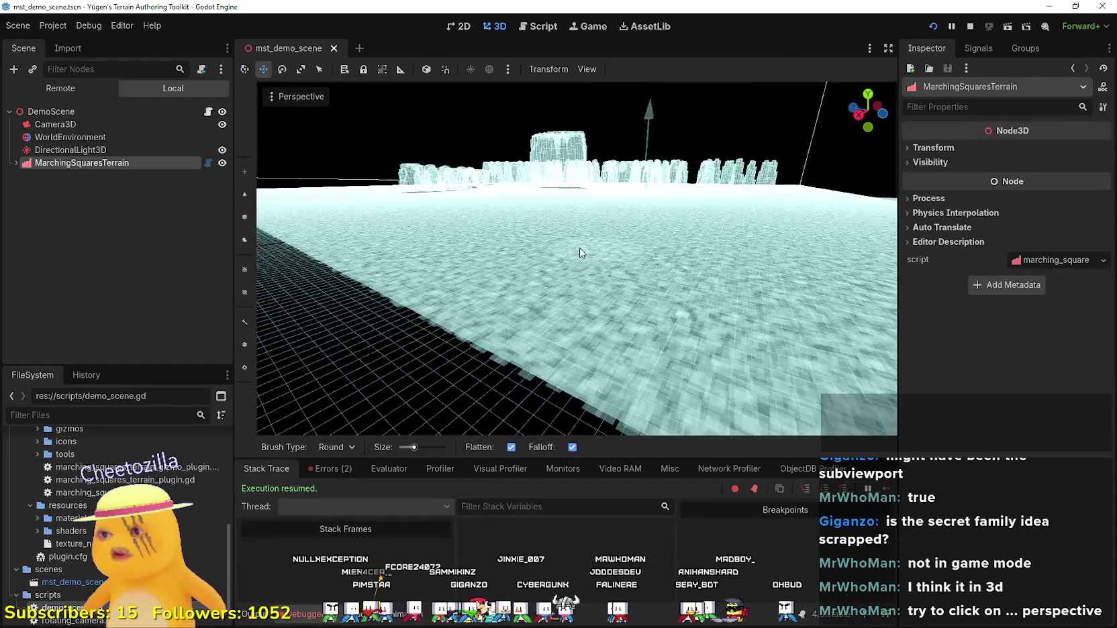
{"action": "scroll", "coordinate": [581, 252], "scroll_direction": "down", "scroll_amount": 5}
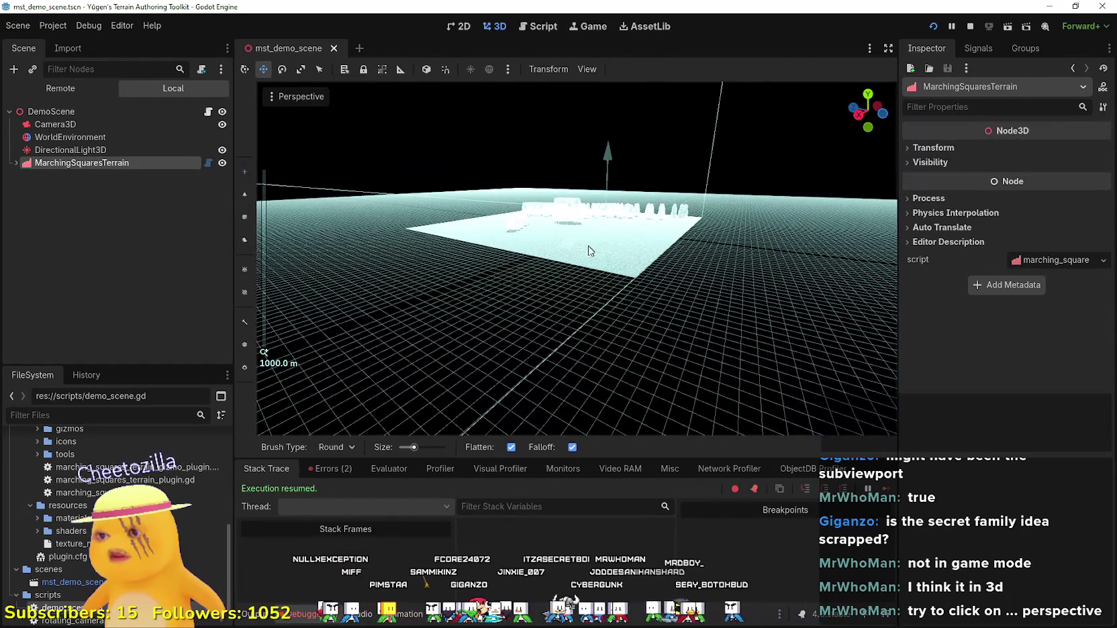
{"action": "key", "text": "w"}
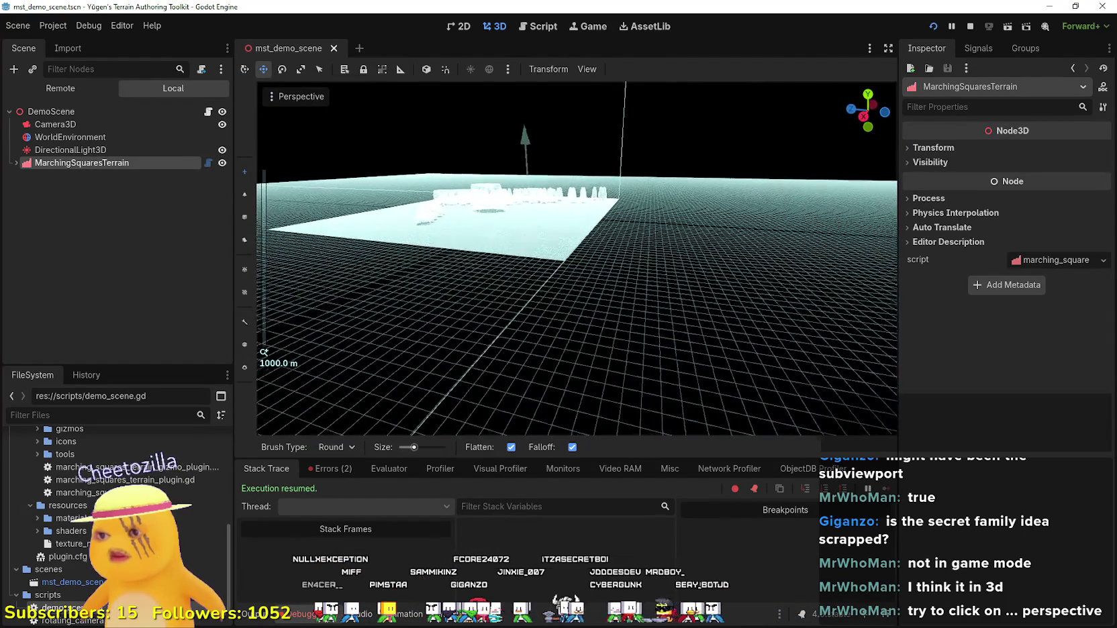
{"action": "key", "text": "w"}
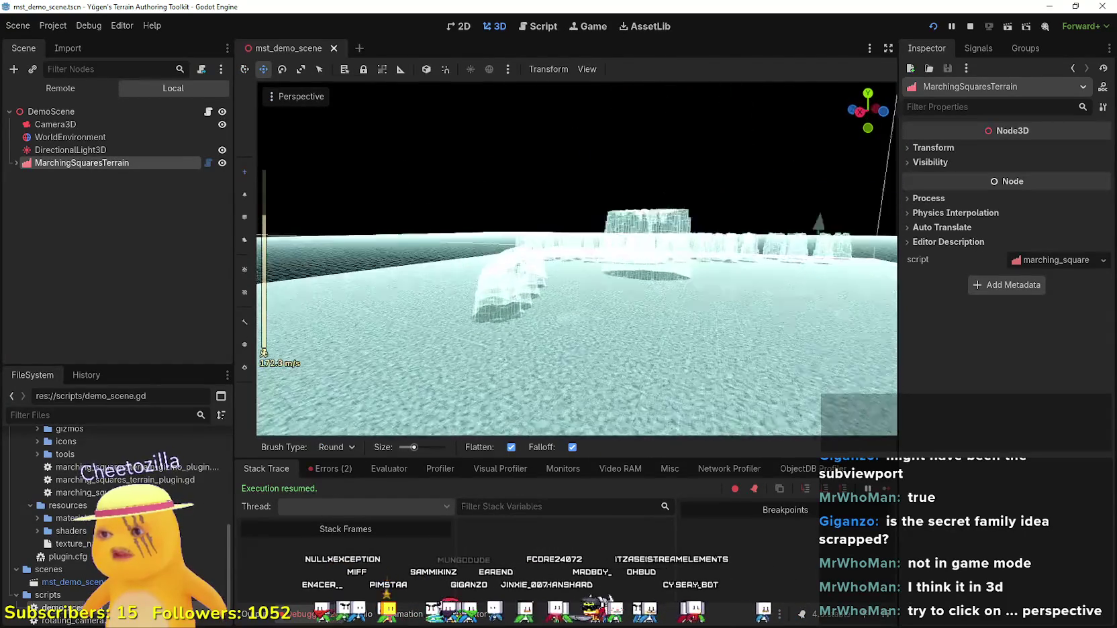
{"action": "key", "text": "w"}
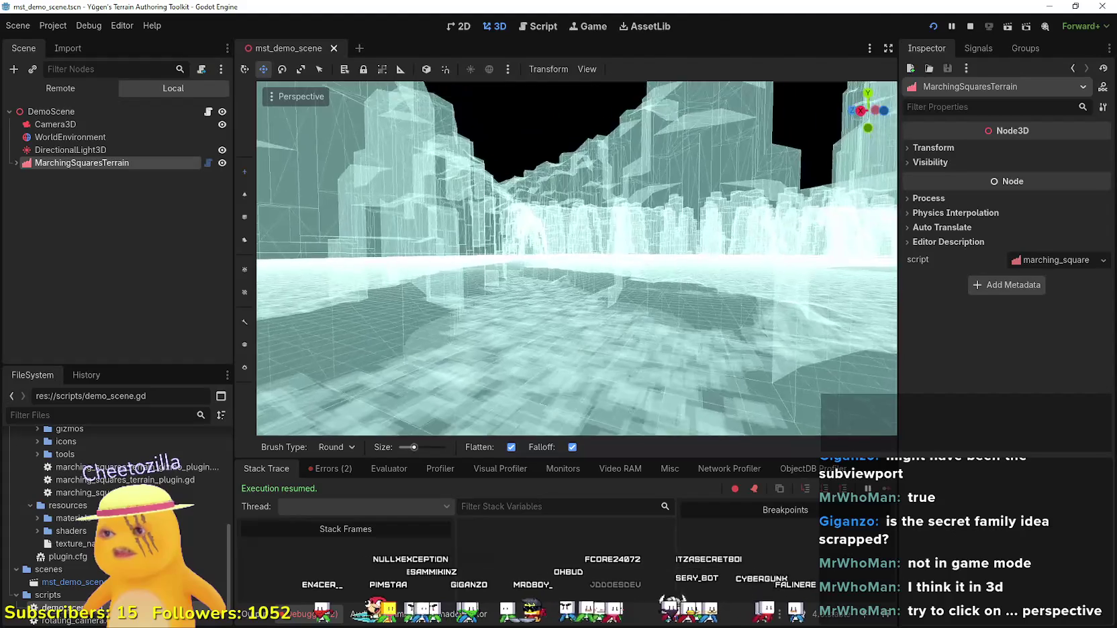
{"action": "key", "text": "s"}
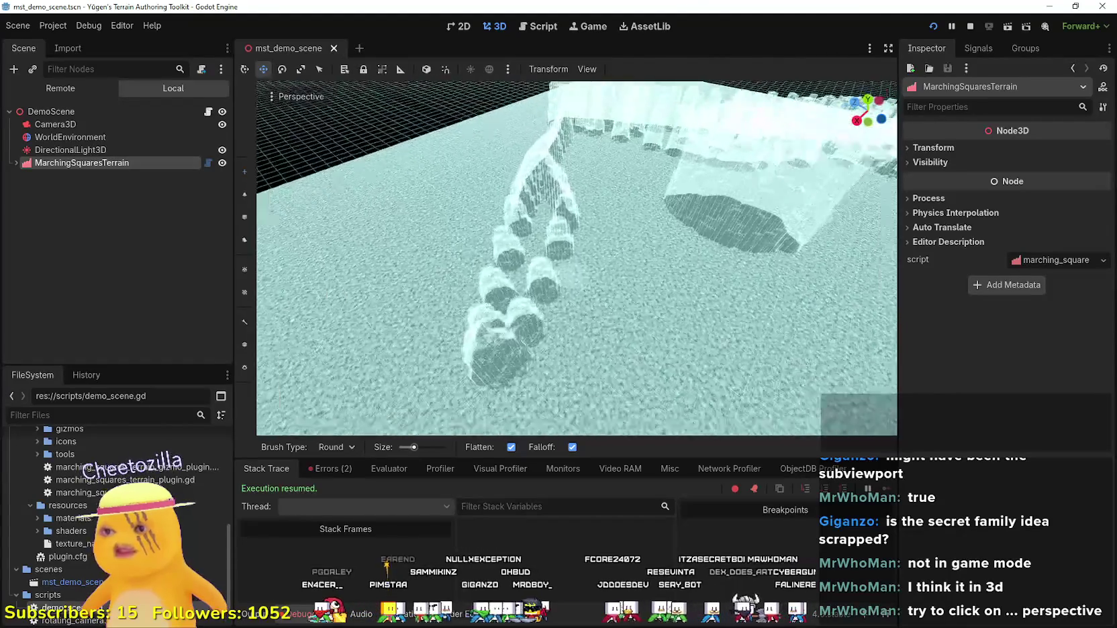
{"action": "key", "text": "w"}
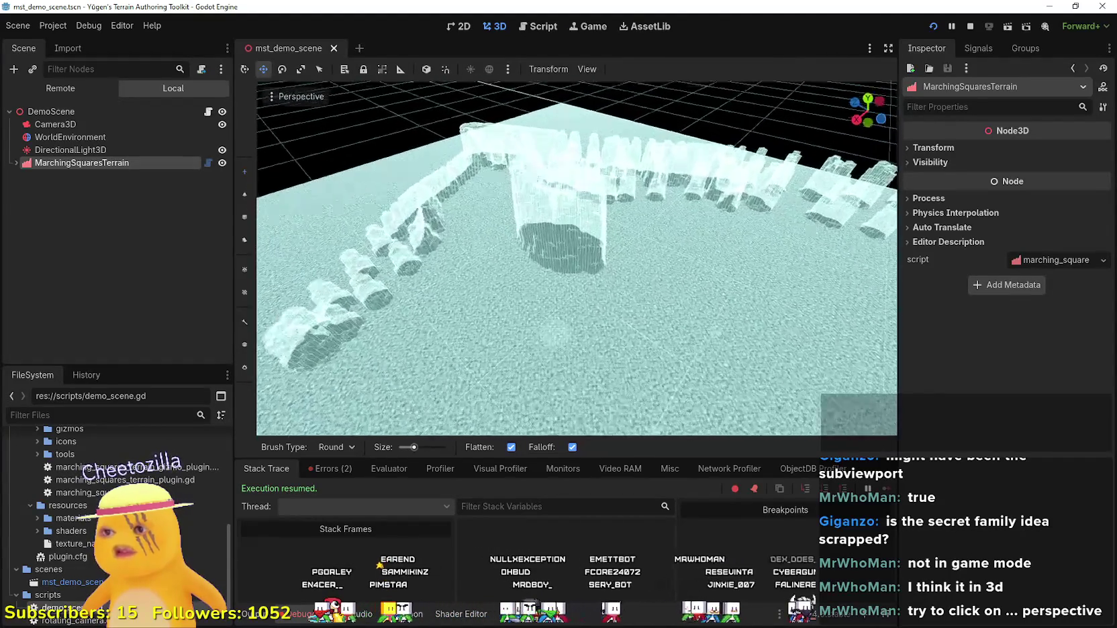
{"action": "key", "text": "s"}
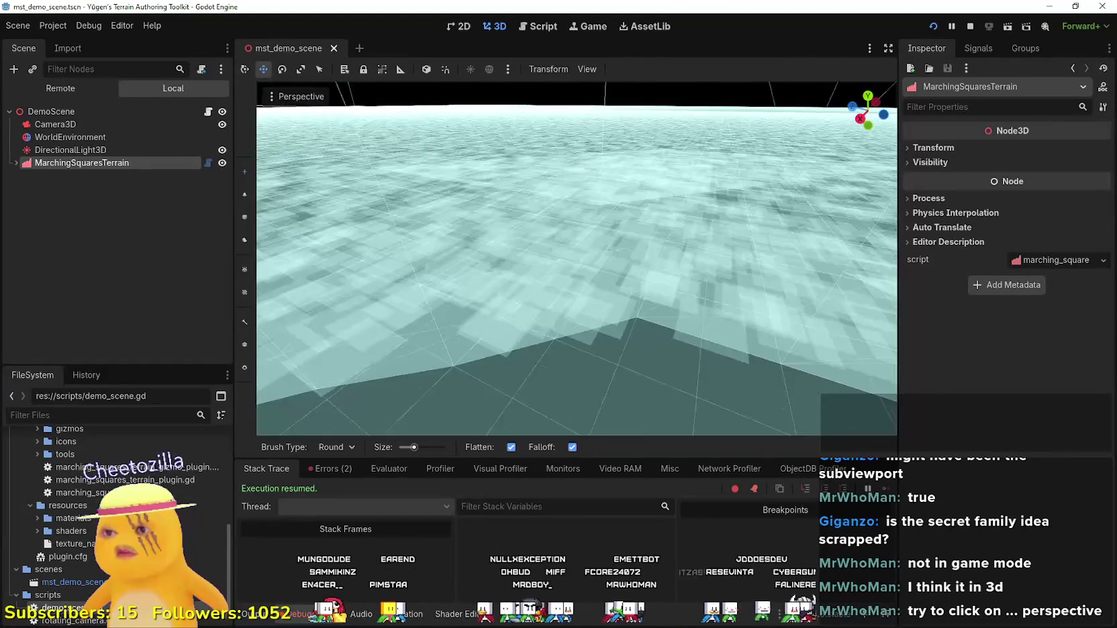
{"action": "key", "text": "s"}
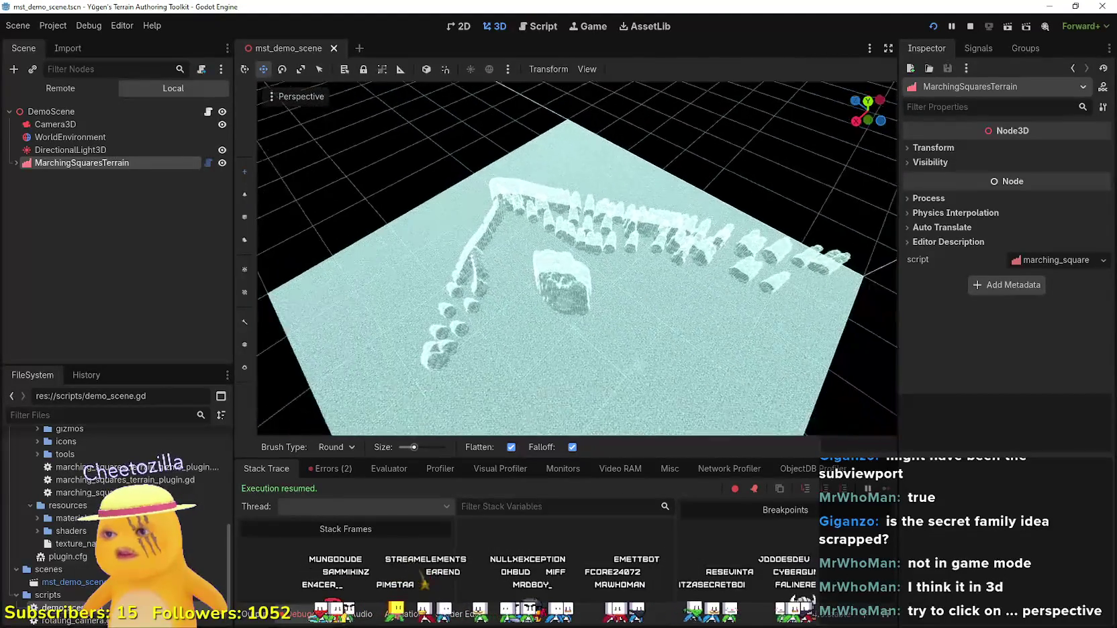
{"action": "key", "text": "w"}
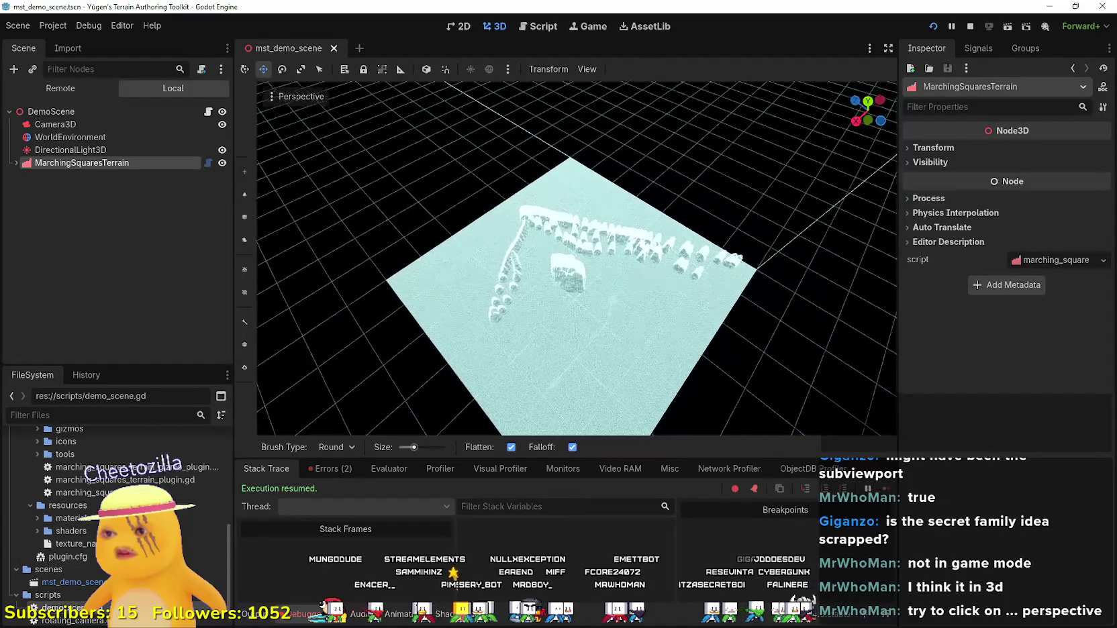
{"action": "left_click", "coordinate": [305, 96]}
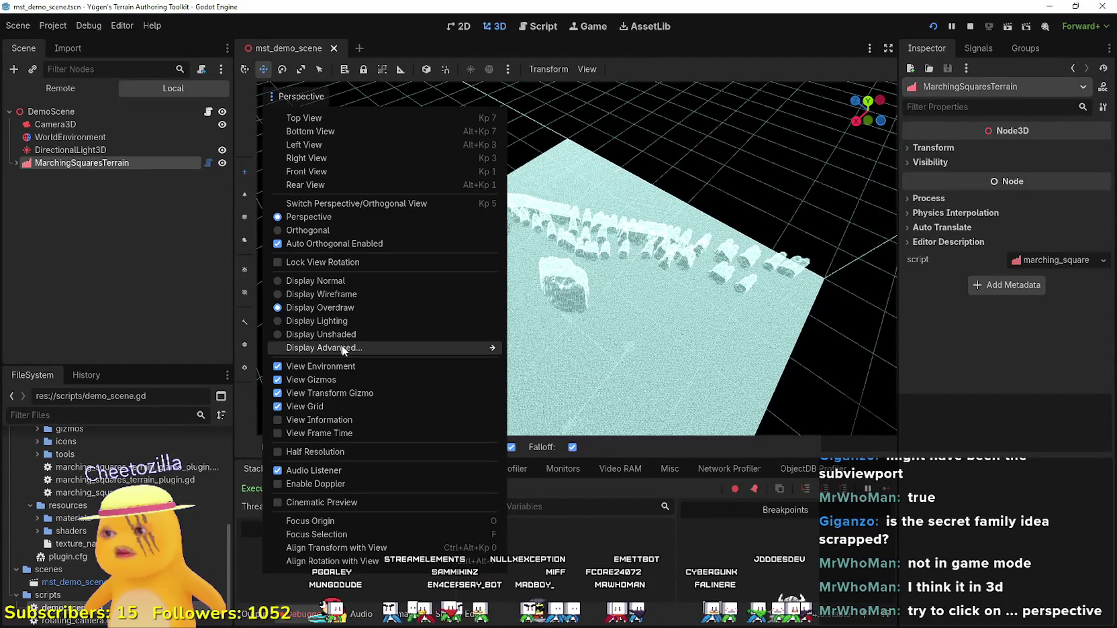
Switch the 3D viewport display from overdraw to wireframe.
{"action": "mouse_move", "coordinate": [362, 344]}
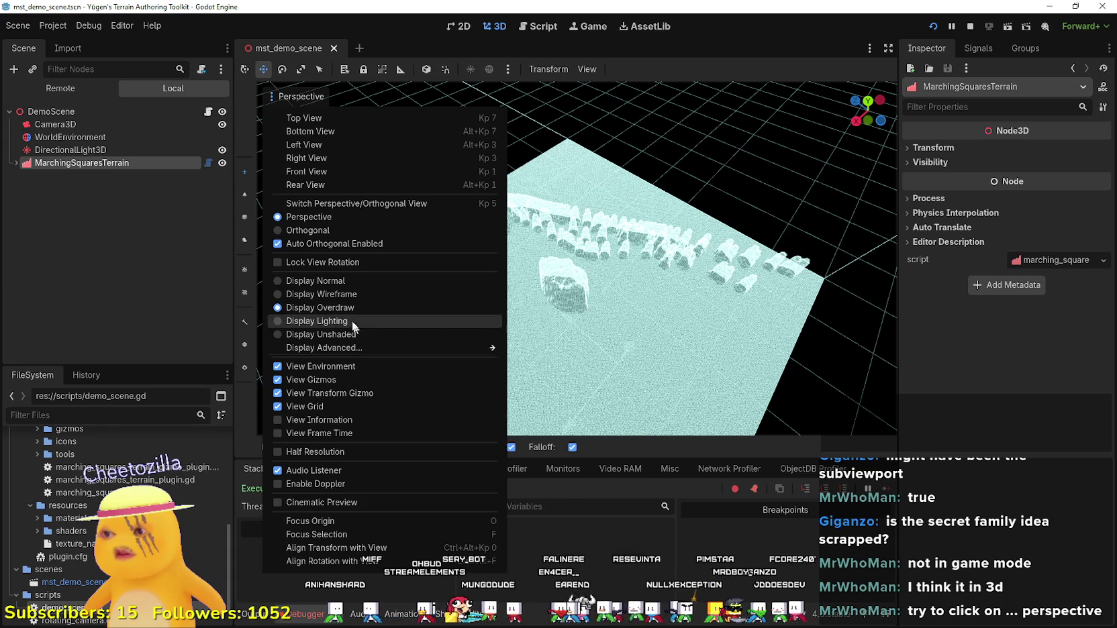
{"action": "left_click", "coordinate": [340, 296]}
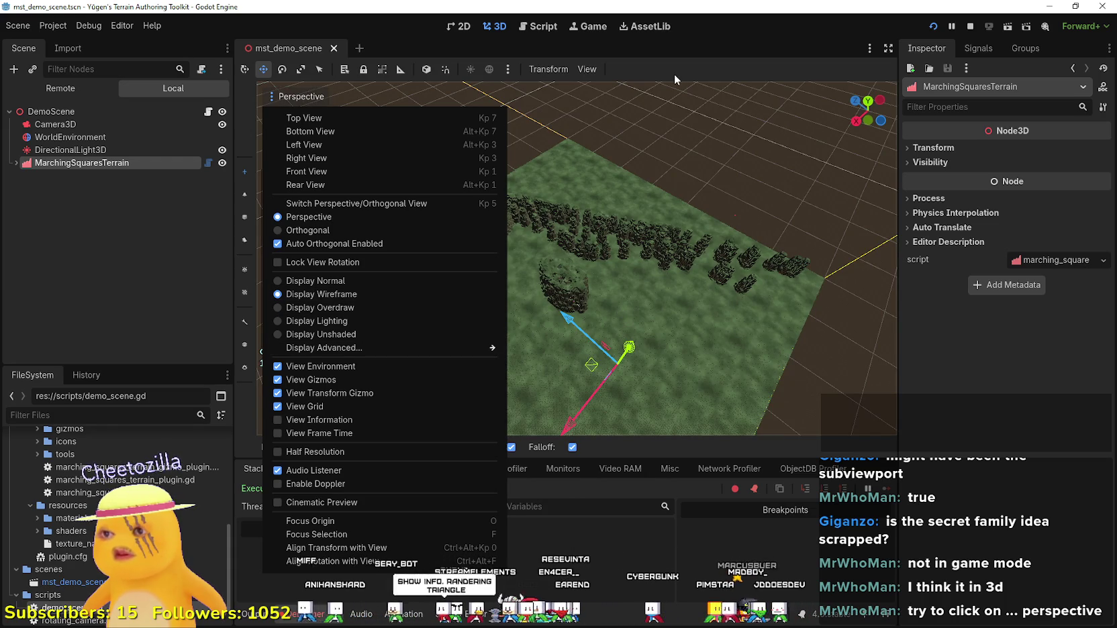
{"action": "left_click", "coordinate": [674, 80]}
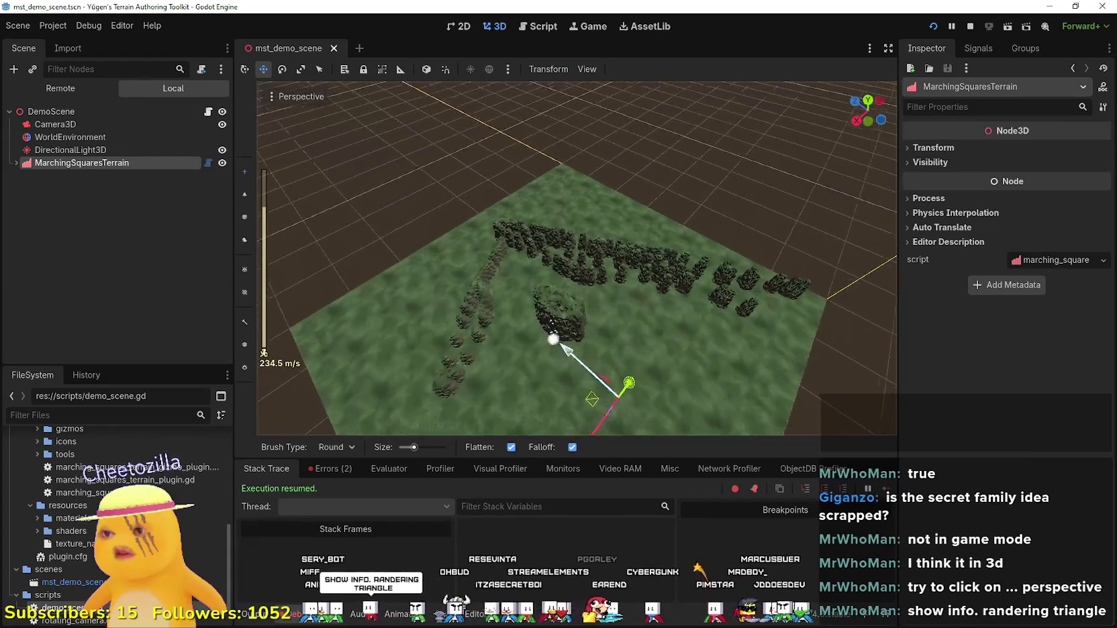
Freelook through the wireframe terrain at ground level and from above to inspect grass mesh density.
{"action": "key", "text": "w"}
{"action": "key", "text": "w"}
{"action": "key", "text": "s"}
{"action": "key", "text": "w"}
{"action": "key", "text": "q"}
{"action": "key", "text": "q"}
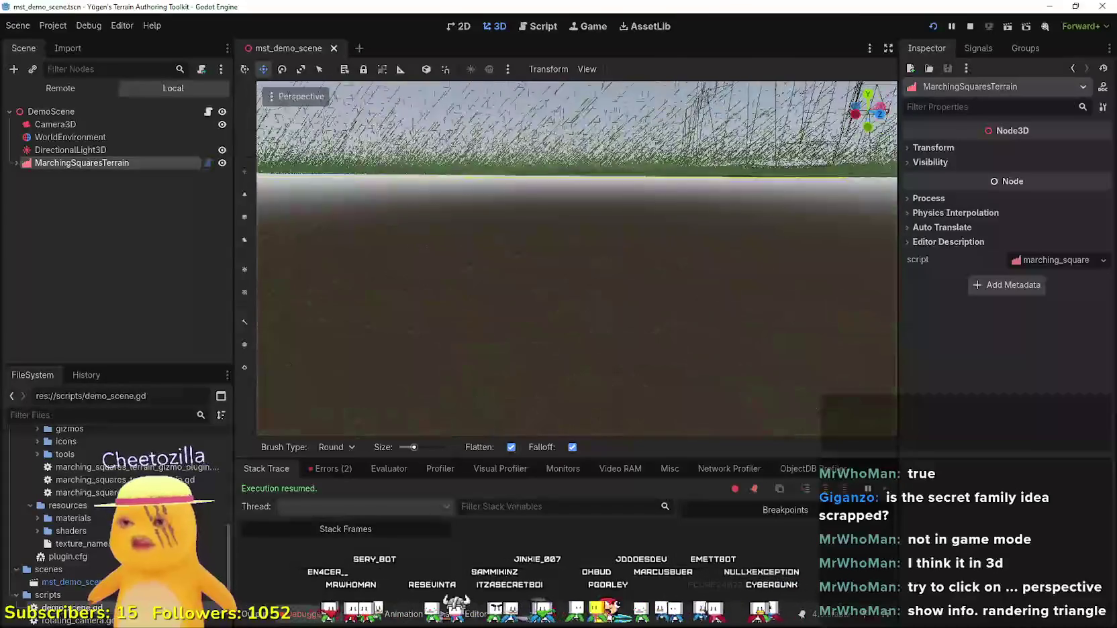
{"action": "key", "text": "s"}
{"action": "key", "text": "e"}
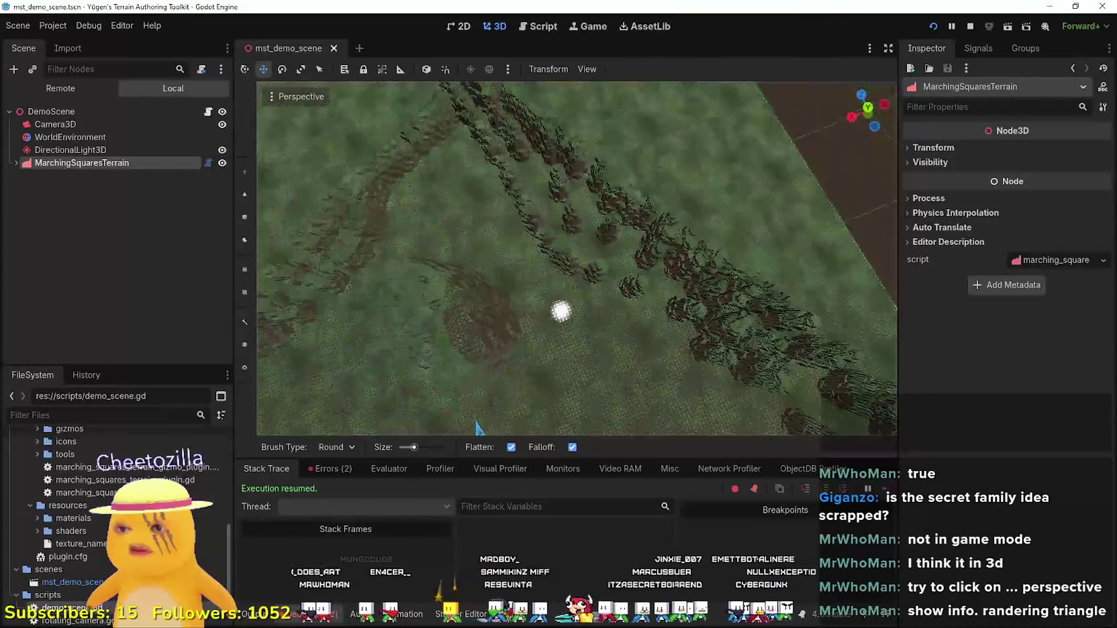
{"action": "left_click", "coordinate": [284, 95]}
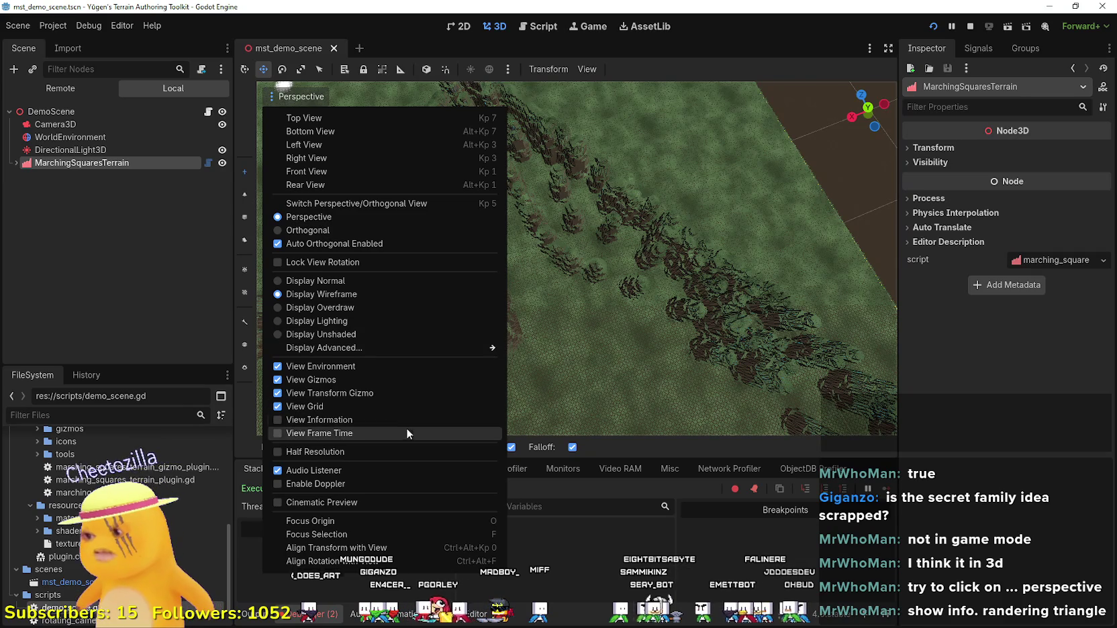
Turn on the scene statistics overlay and fly across the terrain to another tree row.
{"action": "left_click", "coordinate": [350, 425]}
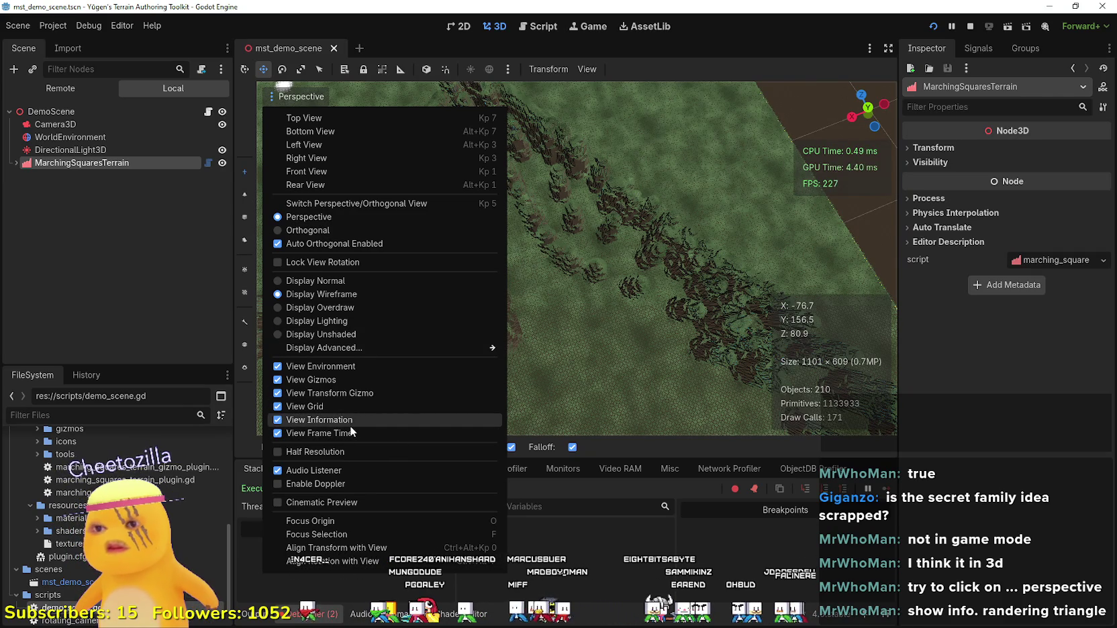
{"action": "left_click", "coordinate": [530, 355]}
{"action": "scroll", "coordinate": [558, 335], "scroll_direction": "up", "scroll_amount": 10}
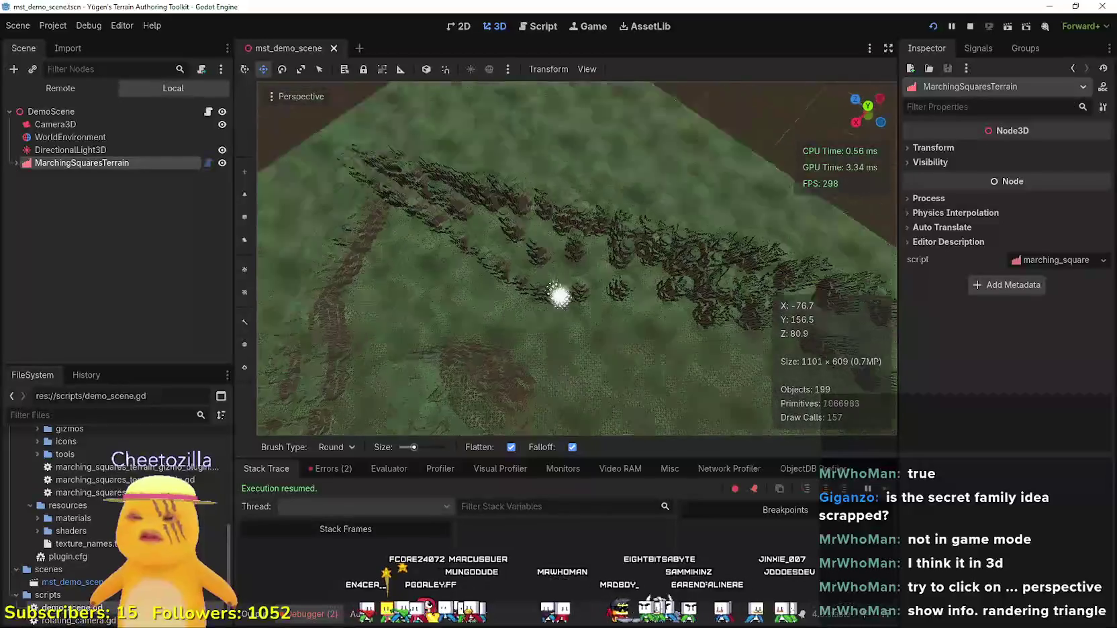
{"action": "key", "text": "w"}
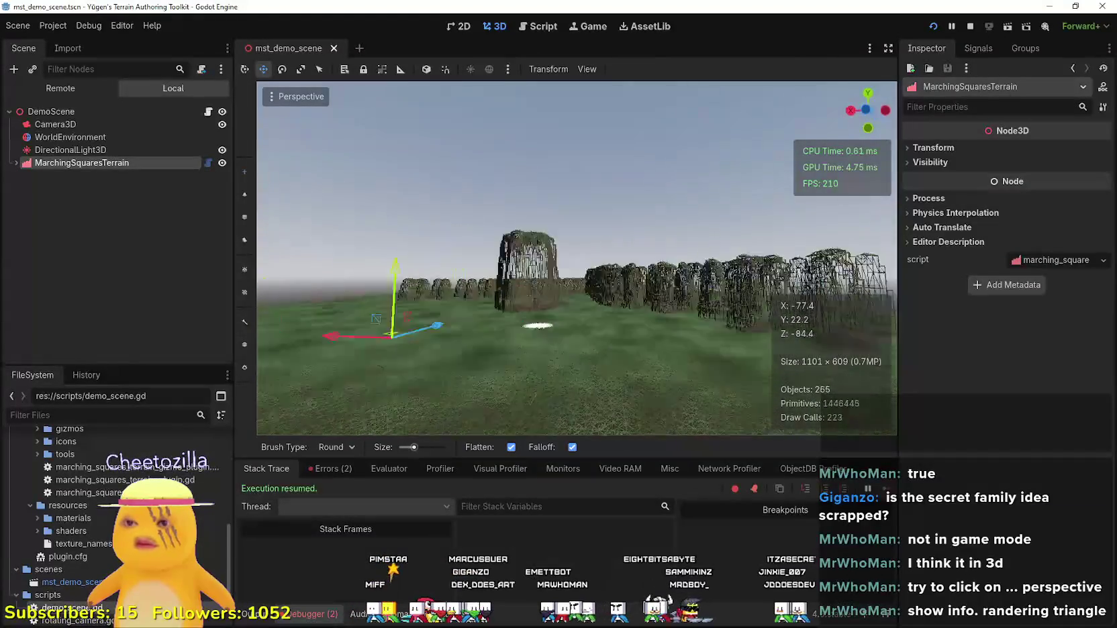
{"action": "key", "text": "w"}
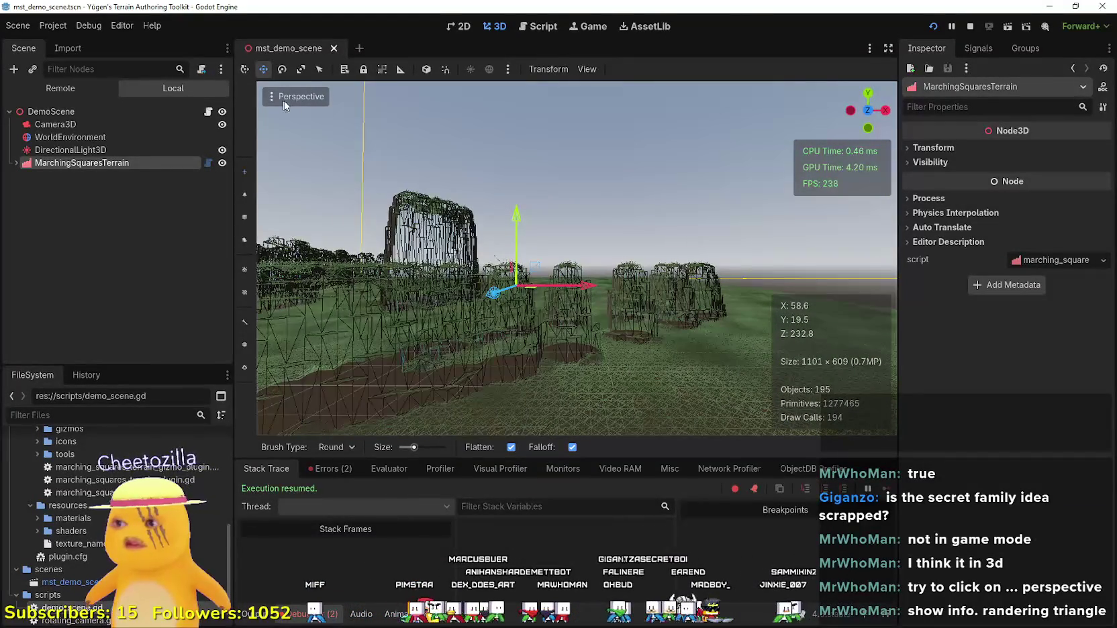
Switch the viewport rendering from wireframe to overdraw, then to unshaded.
{"action": "left_click", "coordinate": [289, 98]}
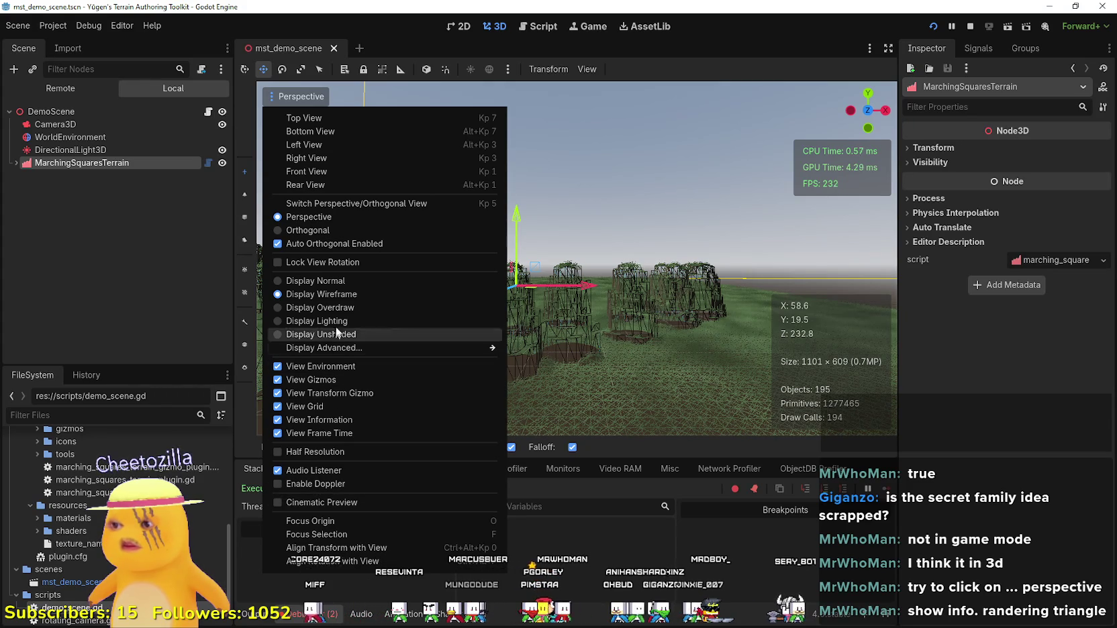
{"action": "left_click", "coordinate": [343, 305]}
{"action": "key", "text": "Escape"}
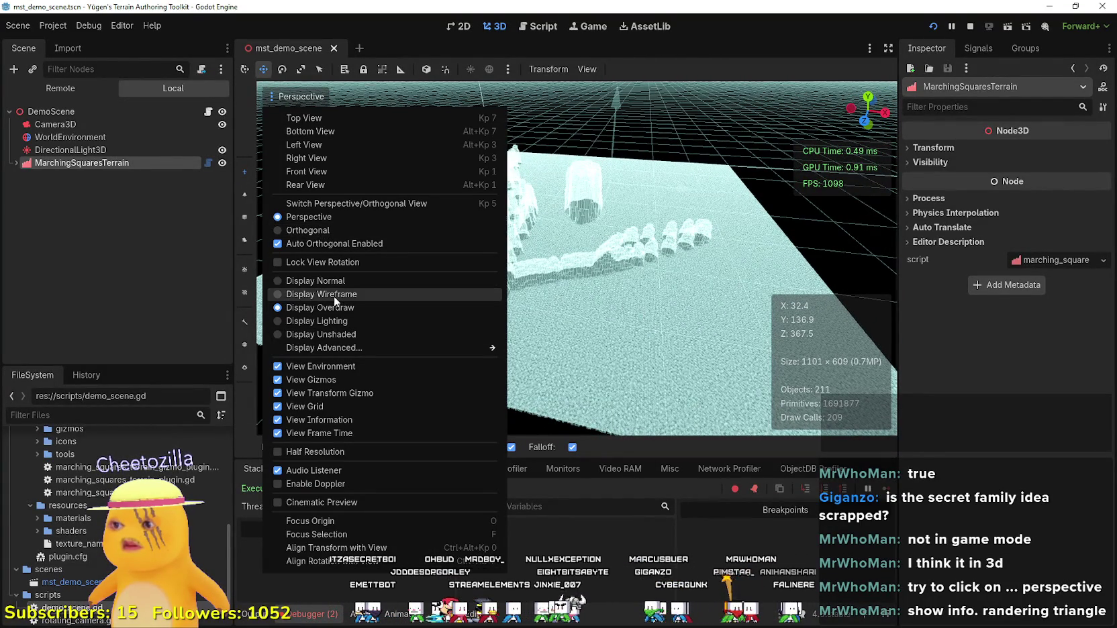
{"action": "left_click", "coordinate": [334, 335]}
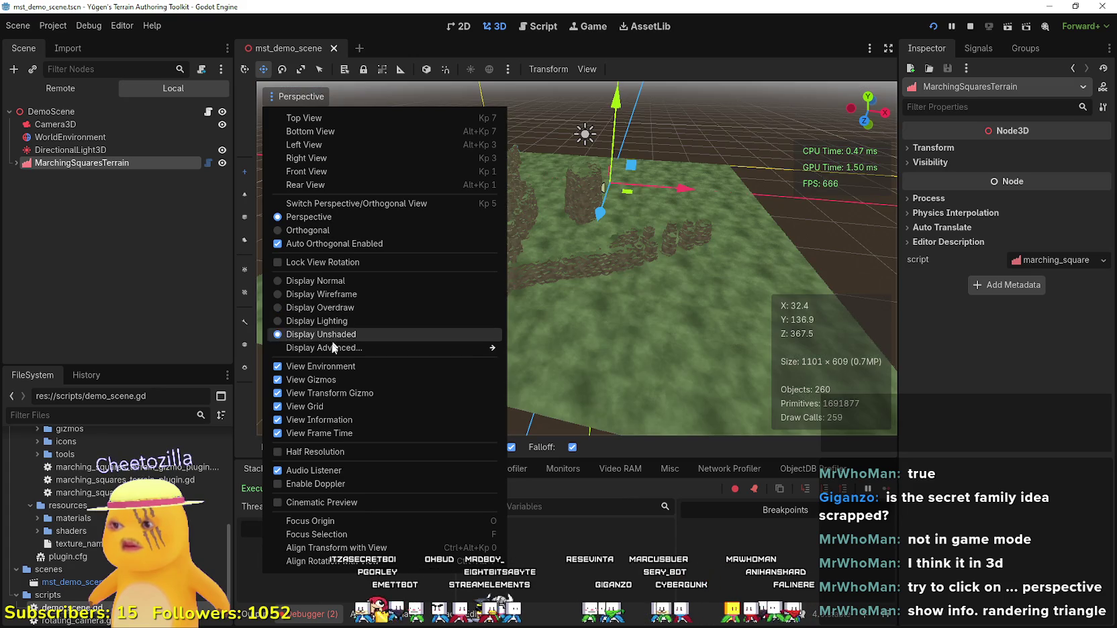
Orbit the camera around the terrain walls, then stop the demo and minimize its editor.
{"action": "mouse_move", "coordinate": [362, 348]}
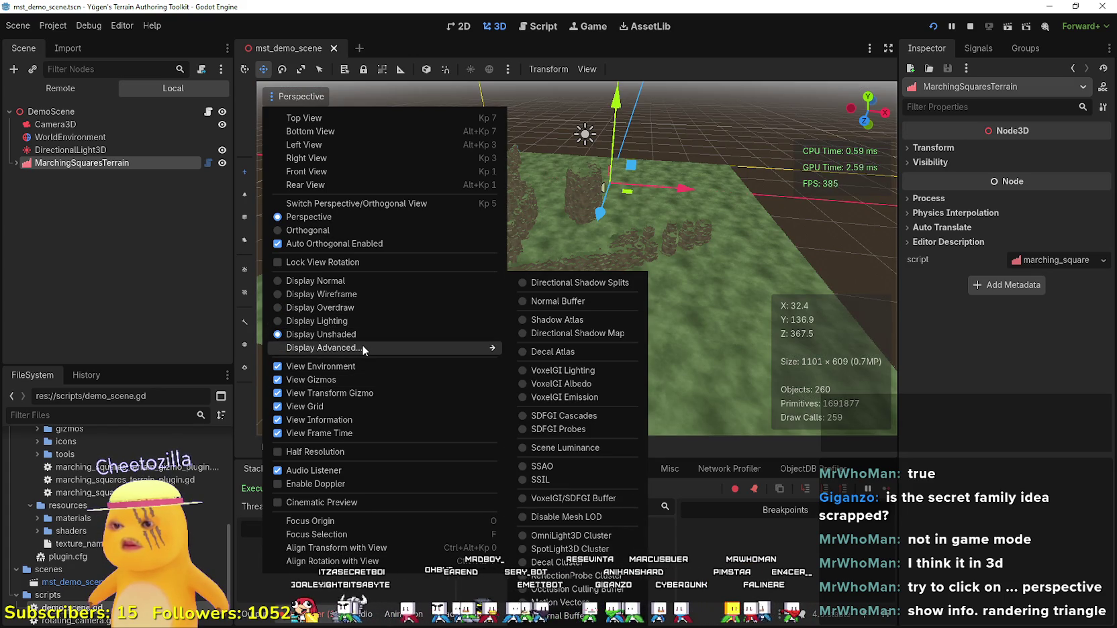
{"action": "left_click_drag", "start_coordinate": [362, 343], "coordinate": [429, 255]}
{"action": "mouse_move", "coordinate": [698, 322]}
{"action": "left_mouse_down"}
{"action": "mouse_move", "coordinate": [563, 311]}
{"action": "mouse_move", "coordinate": [569, 274]}
{"action": "mouse_move", "coordinate": [537, 390]}
{"action": "mouse_move", "coordinate": [510, 397]}
{"action": "mouse_move", "coordinate": [555, 322]}
{"action": "mouse_move", "coordinate": [557, 255]}
{"action": "mouse_move", "coordinate": [548, 323]}
{"action": "mouse_move", "coordinate": [474, 324]}
{"action": "mouse_move", "coordinate": [473, 295]}
{"action": "mouse_move", "coordinate": [474, 321]}
{"action": "mouse_move", "coordinate": [543, 327]}
{"action": "mouse_move", "coordinate": [564, 298]}
{"action": "left_mouse_up"}
{"action": "left_click", "coordinate": [970, 27]}
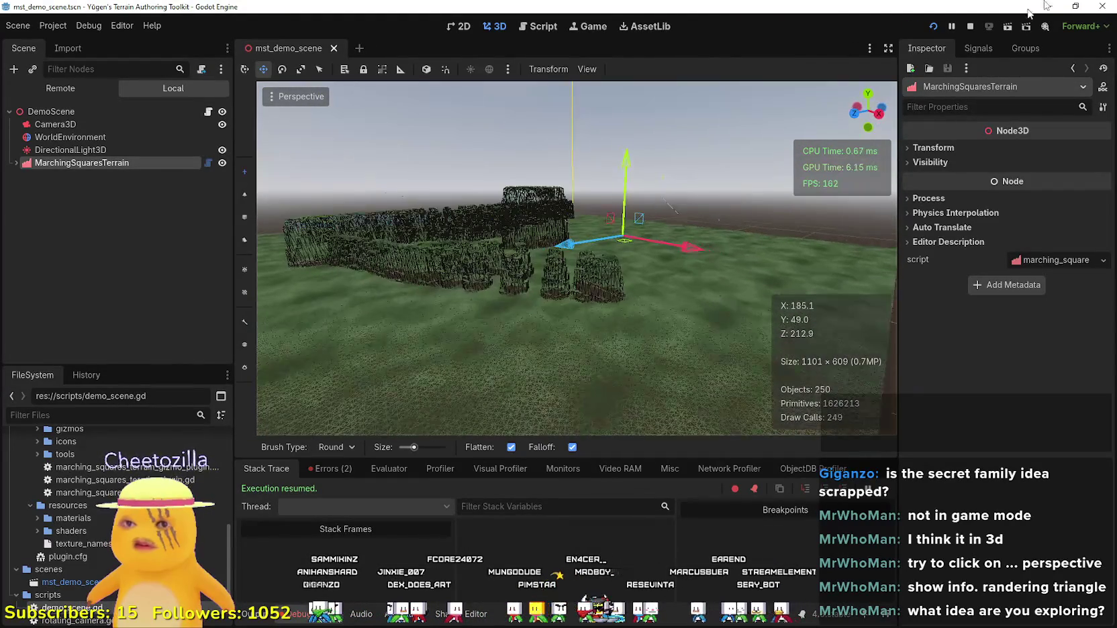
{"action": "left_click", "coordinate": [1049, 7]}
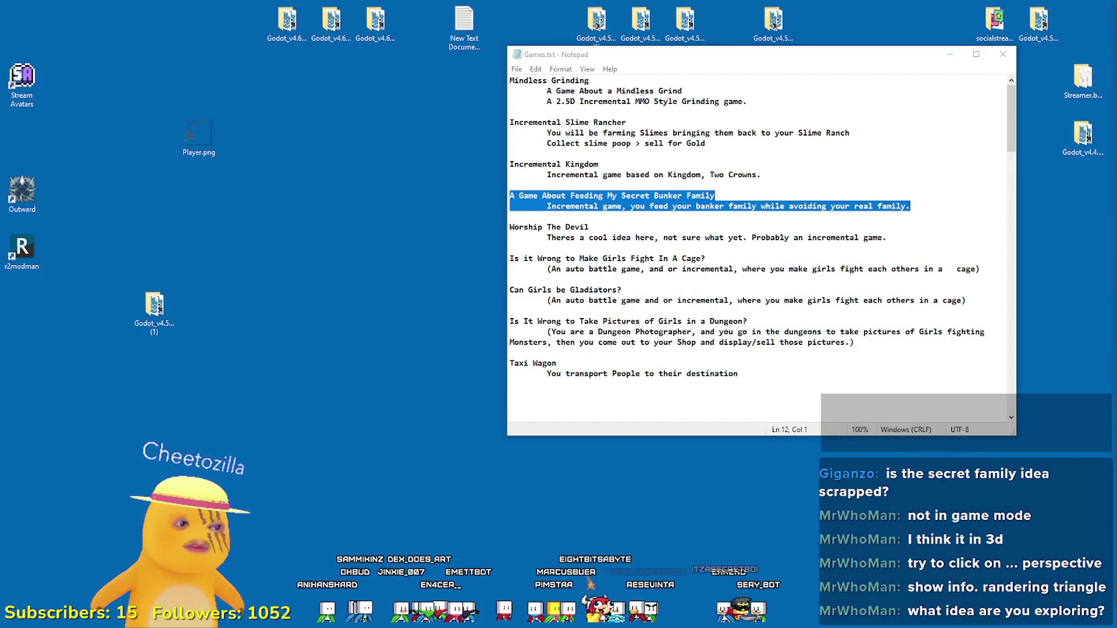
Switch to the Mindless Grind project window and fly forward onto the tile map.
{"action": "key", "text": "alt+Tab"}
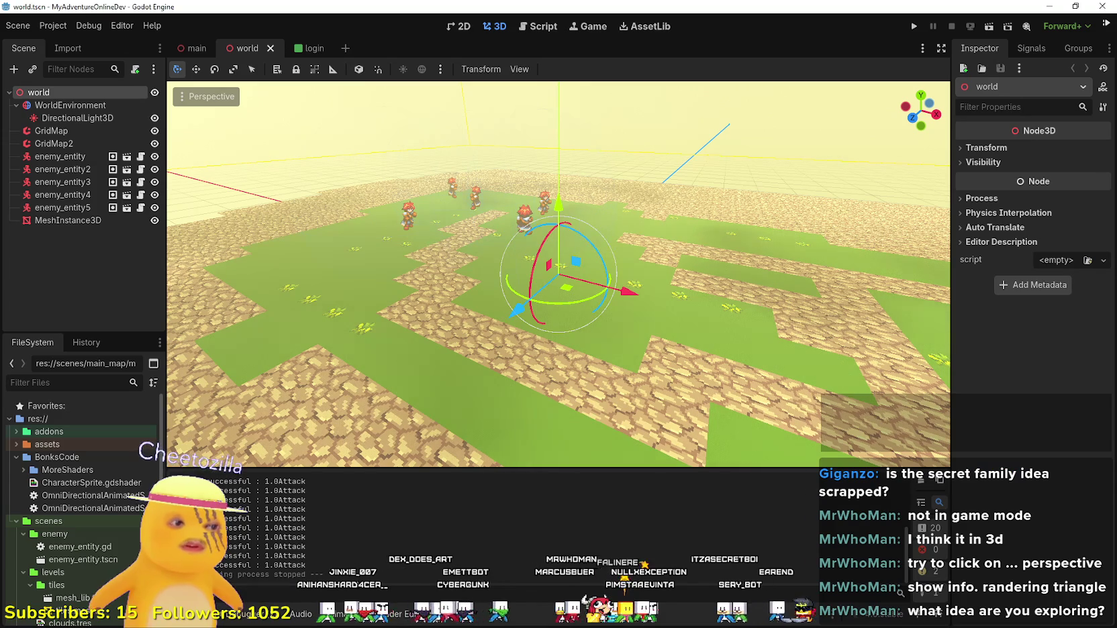
{"action": "key", "text": "alt+Tab"}
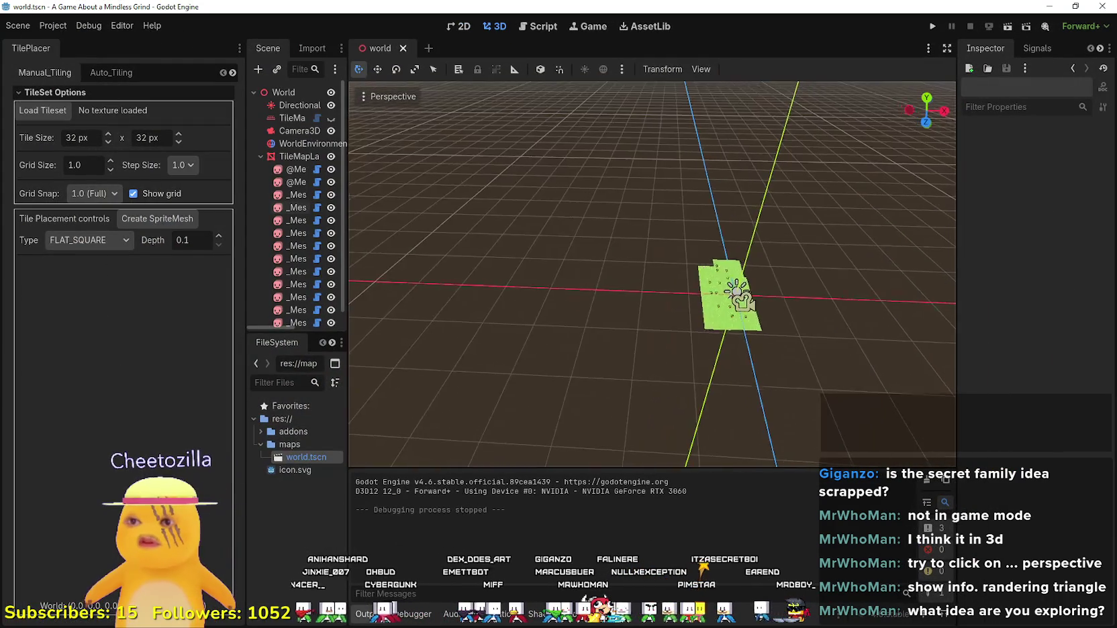
{"action": "scroll", "coordinate": [651, 274], "scroll_direction": "up", "scroll_amount": 3}
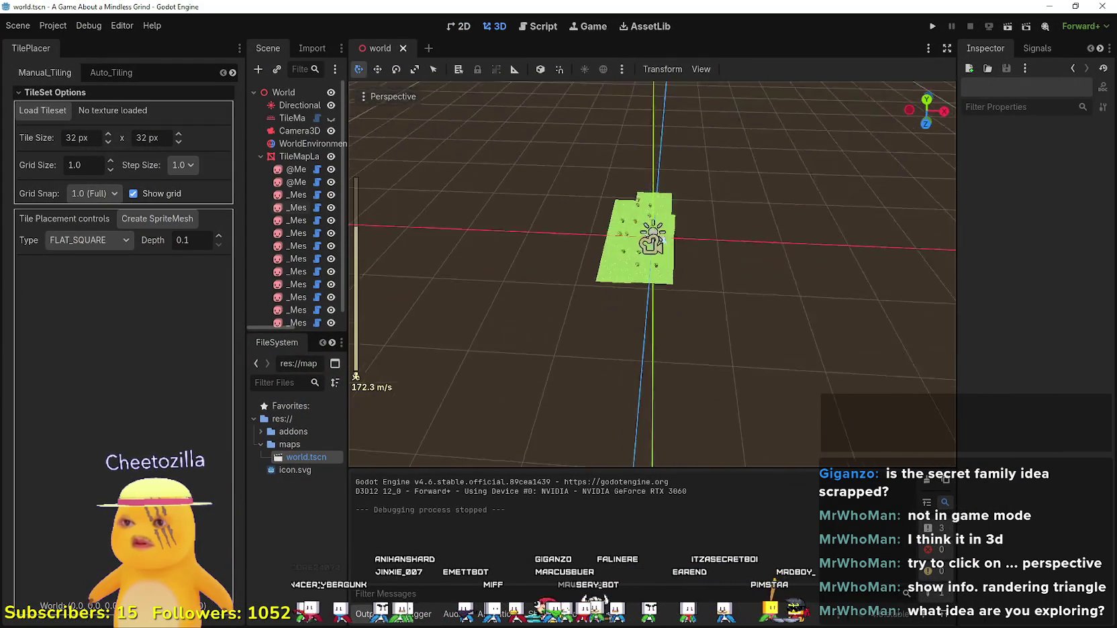
{"action": "key", "text": "w"}
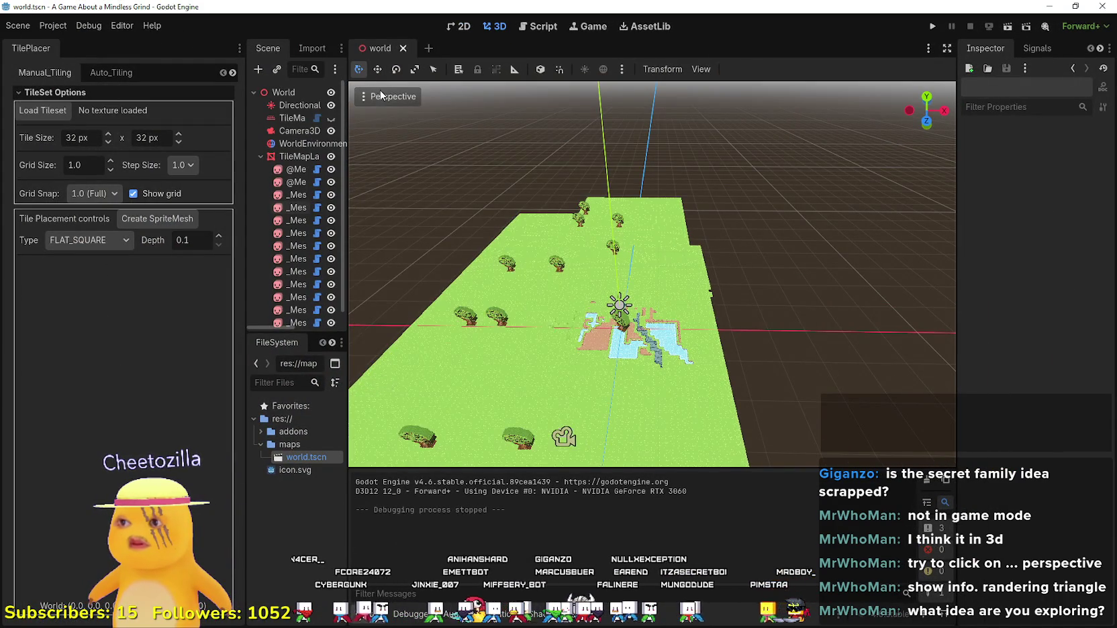
Display the world as wireframe with View Information and View Frame Time enabled.
{"action": "left_click", "coordinate": [380, 96]}
{"action": "left_click", "coordinate": [440, 295]}
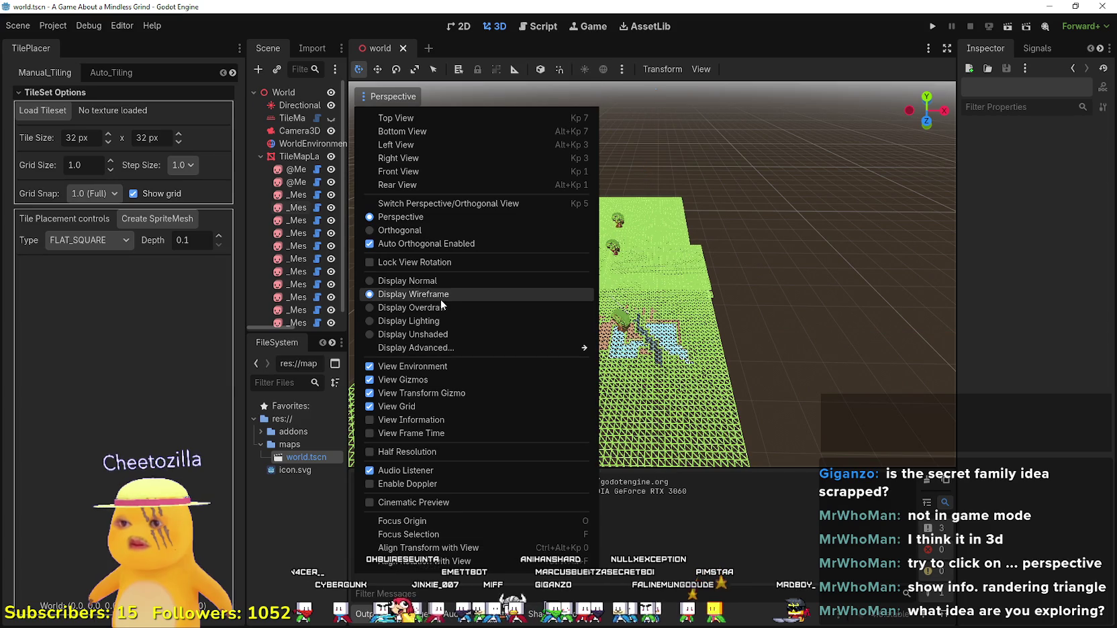
{"action": "left_click", "coordinate": [449, 421]}
{"action": "left_click", "coordinate": [440, 434]}
Orbit and zoom over the tile map to view trees, horizon and wireframe ground.
{"action": "left_click_drag", "start_coordinate": [567, 121], "coordinate": [578, 188]}
{"action": "mouse_move", "coordinate": [774, 308]}
{"action": "left_mouse_down"}
{"action": "mouse_move", "coordinate": [774, 363]}
{"action": "mouse_move", "coordinate": [756, 309]}
{"action": "left_mouse_up"}
{"action": "scroll", "coordinate": [756, 336], "scroll_direction": "down", "scroll_amount": 10}
{"action": "mouse_move", "coordinate": [355, 376]}
{"action": "left_mouse_down"}
{"action": "mouse_move", "coordinate": [650, 369]}
{"action": "mouse_move", "coordinate": [663, 184]}
{"action": "left_mouse_up"}
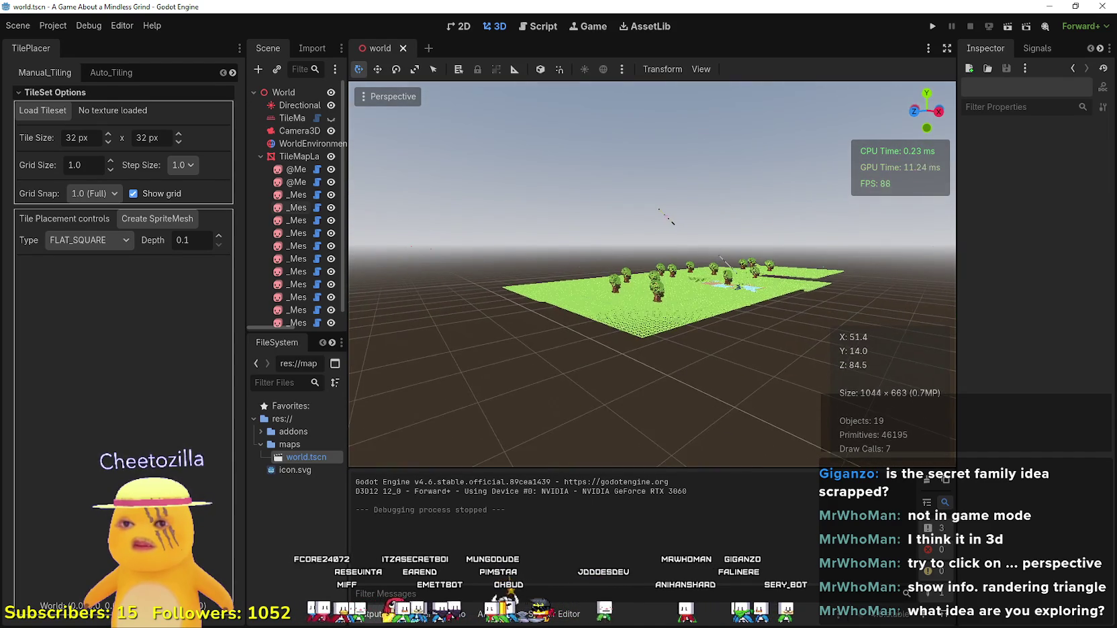
{"action": "scroll", "coordinate": [664, 185], "scroll_direction": "up", "scroll_amount": 10}
{"action": "scroll", "coordinate": [652, 274], "scroll_direction": "down", "scroll_amount": 5}
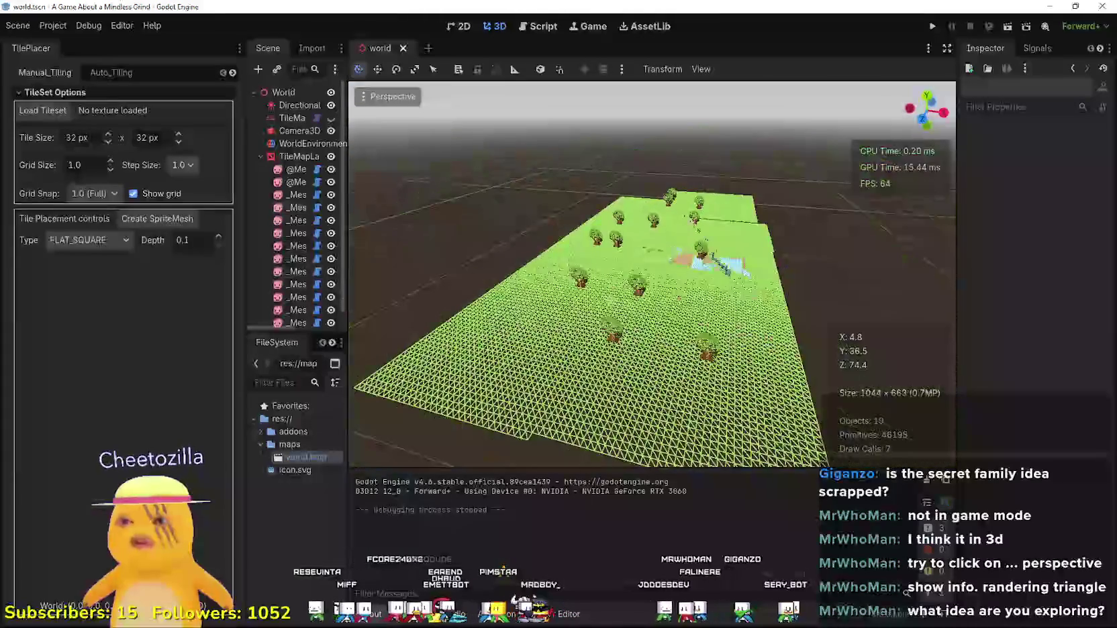
{"action": "mouse_move", "coordinate": [663, 185]}
{"action": "left_mouse_down"}
{"action": "mouse_move", "coordinate": [664, 255]}
{"action": "mouse_move", "coordinate": [596, 255]}
{"action": "left_mouse_up"}
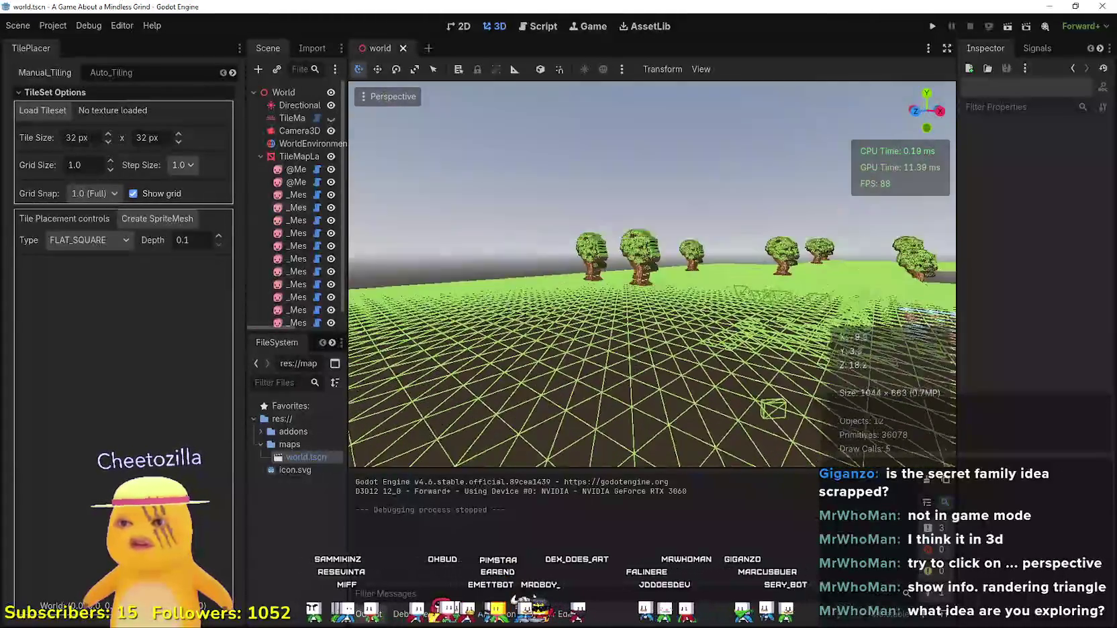
{"action": "scroll", "coordinate": [652, 274], "scroll_direction": "up", "scroll_amount": 5}
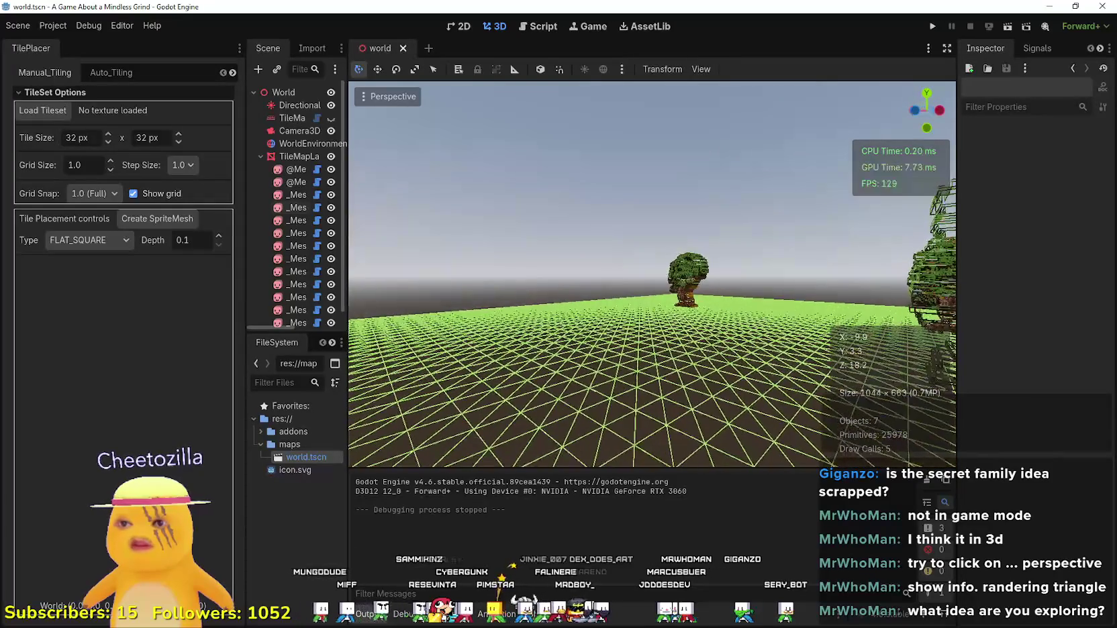
{"action": "scroll", "coordinate": [652, 274], "scroll_direction": "down", "scroll_amount": 5}
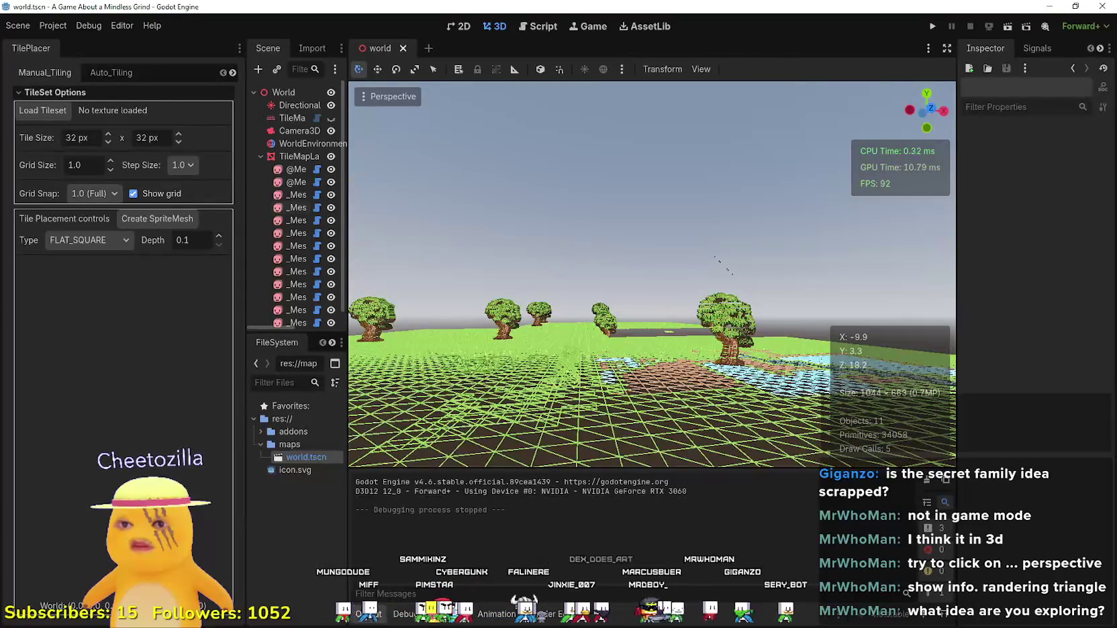
{"action": "mouse_move", "coordinate": [710, 201]}
{"action": "left_mouse_down"}
{"action": "mouse_move", "coordinate": [710, 258]}
{"action": "mouse_move", "coordinate": [604, 202]}
{"action": "left_mouse_up"}
Collapse the TileMapLayer's children in the Scene tree.
{"action": "left_click", "coordinate": [261, 156]}
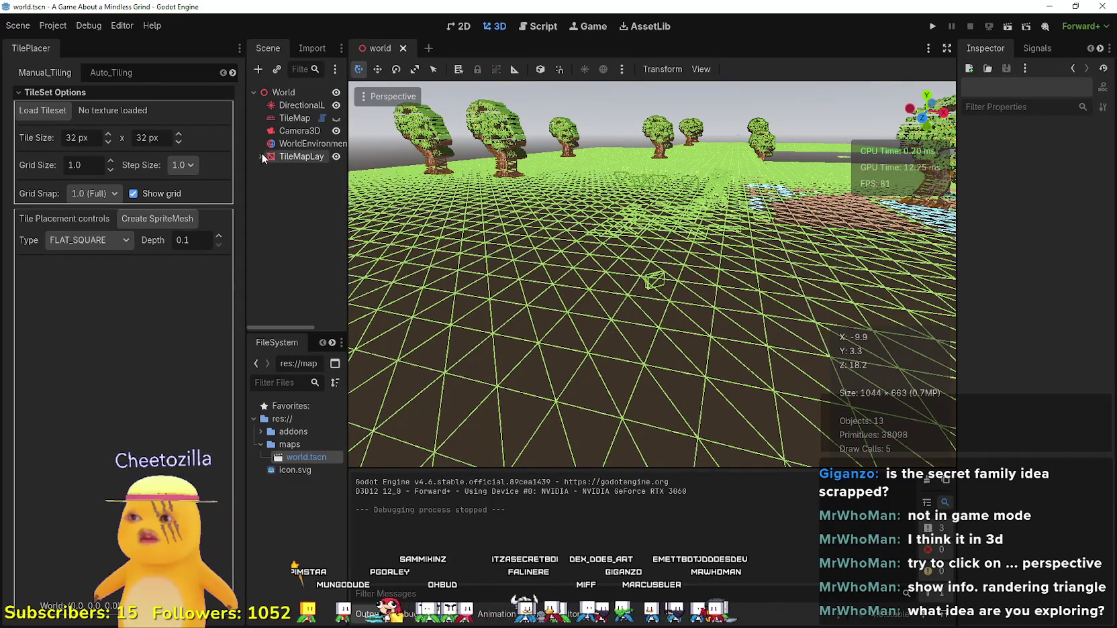
{"action": "scroll", "coordinate": [651, 274], "scroll_direction": "down", "scroll_amount": 10}
{"action": "scroll", "coordinate": [651, 274], "scroll_direction": "up", "scroll_amount": 5}
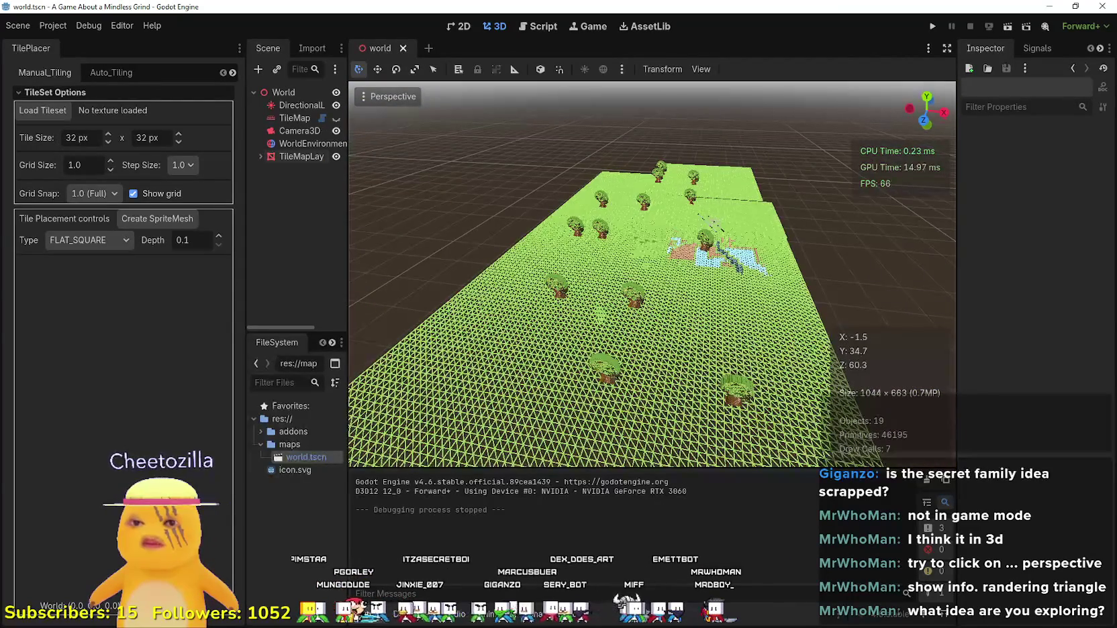
{"action": "scroll", "coordinate": [703, 380], "scroll_direction": "down", "scroll_amount": 5}
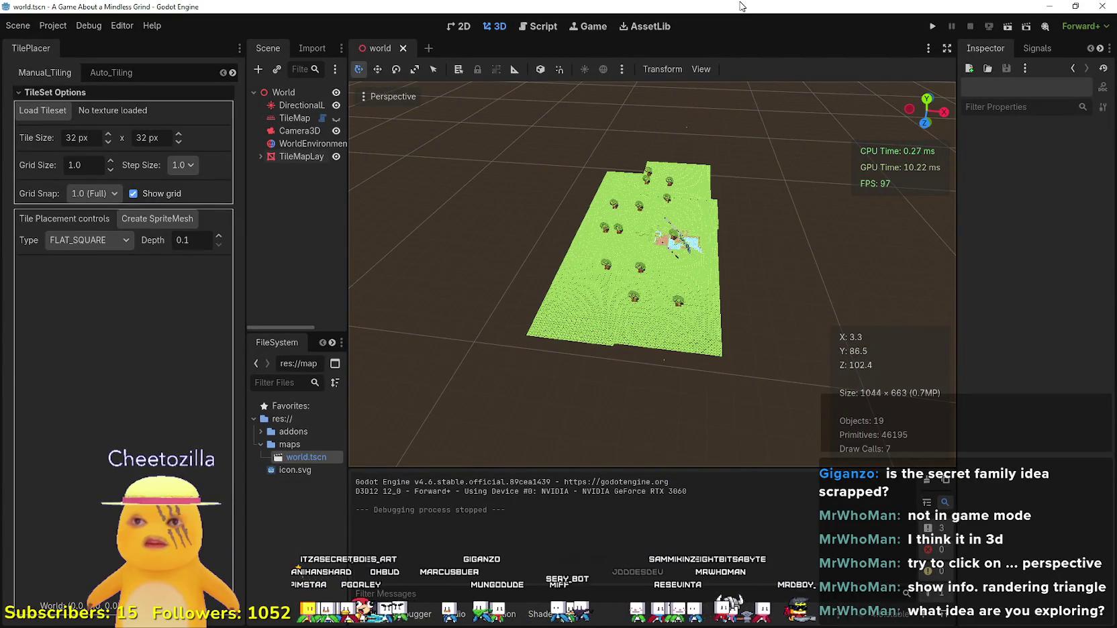
Minimize the MyAdventureOnlineDev editor and switch back to the terrain demo editor.
{"action": "key", "text": "alt+Tab"}
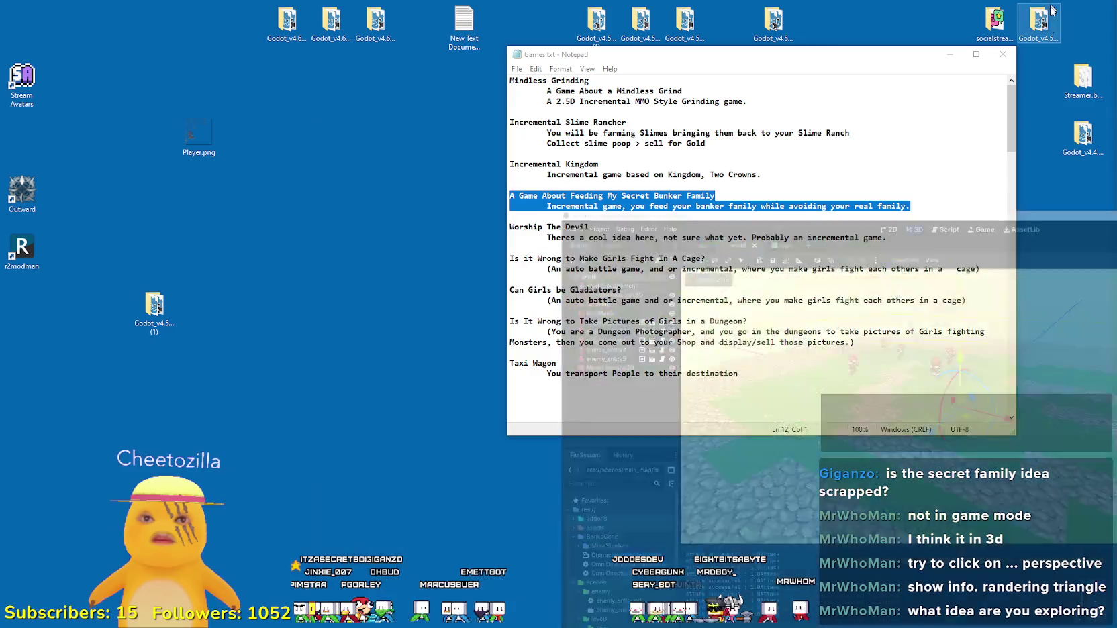
{"action": "left_click", "coordinate": [1049, 6]}
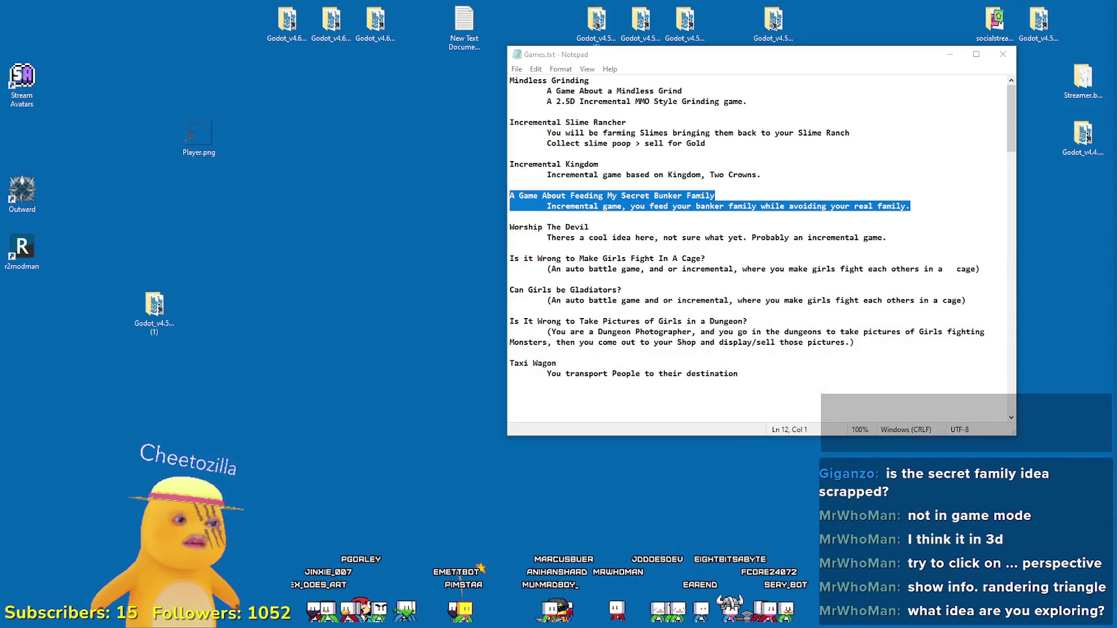
{"action": "key", "text": "alt+Tab"}
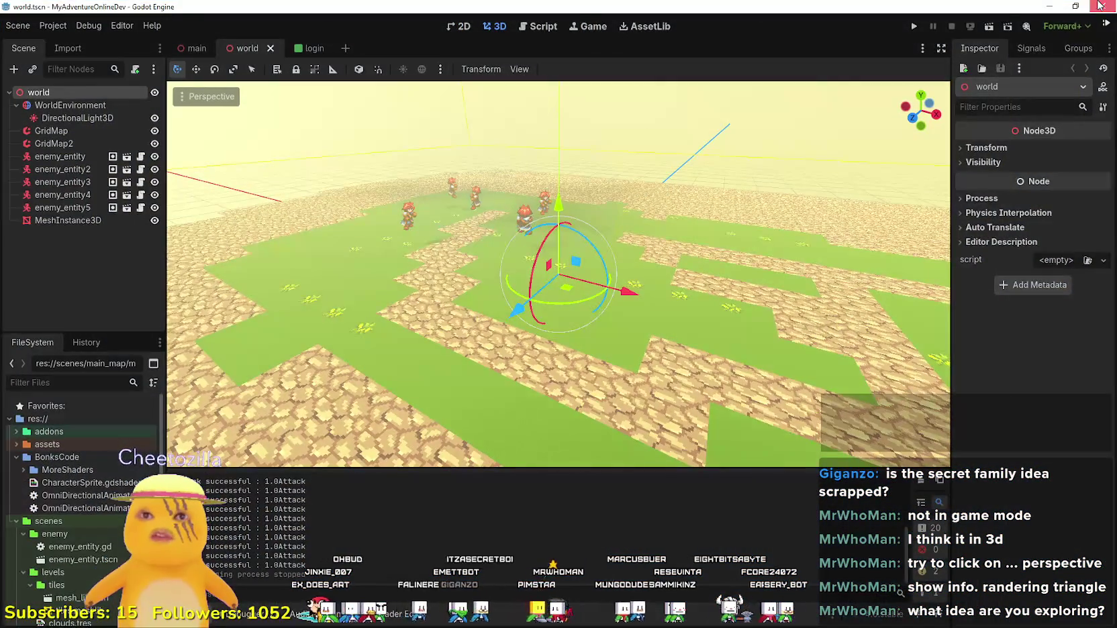
{"action": "key", "text": "alt+Tab"}
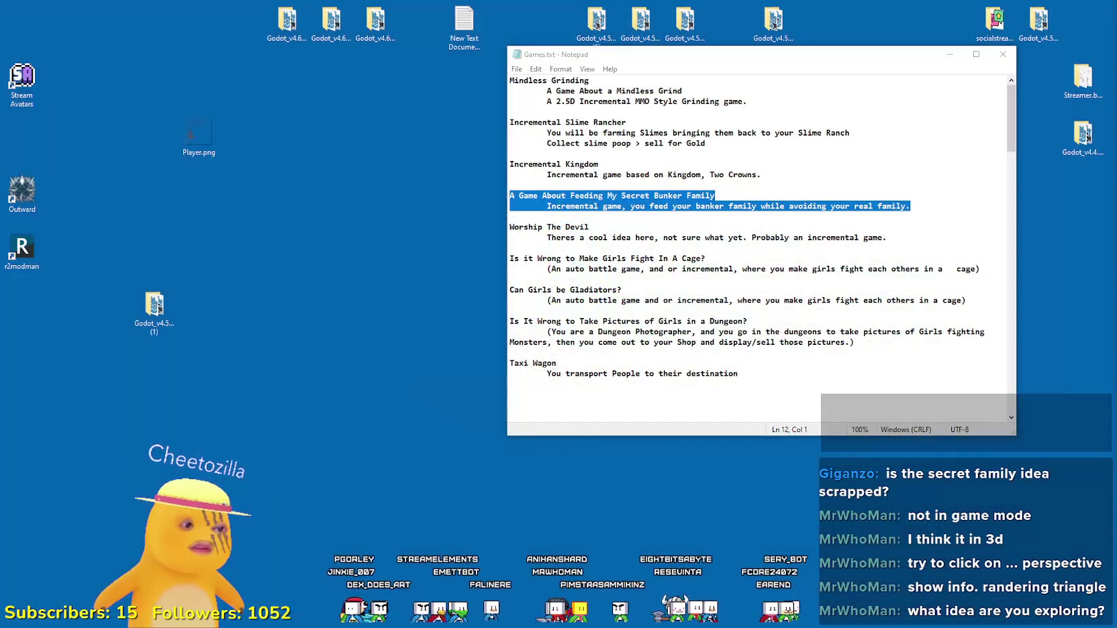
{"action": "key", "text": "alt+Tab"}
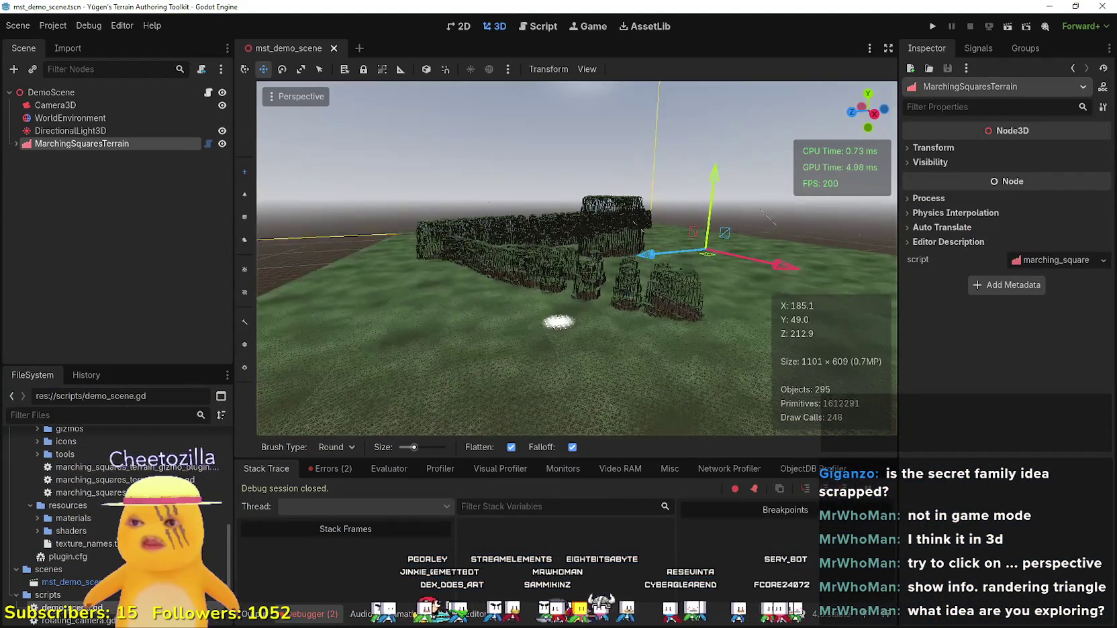
Circle the camera around the terrain walls, then drag the Mindless Grind window over the editor.
{"action": "key", "text": "s"}
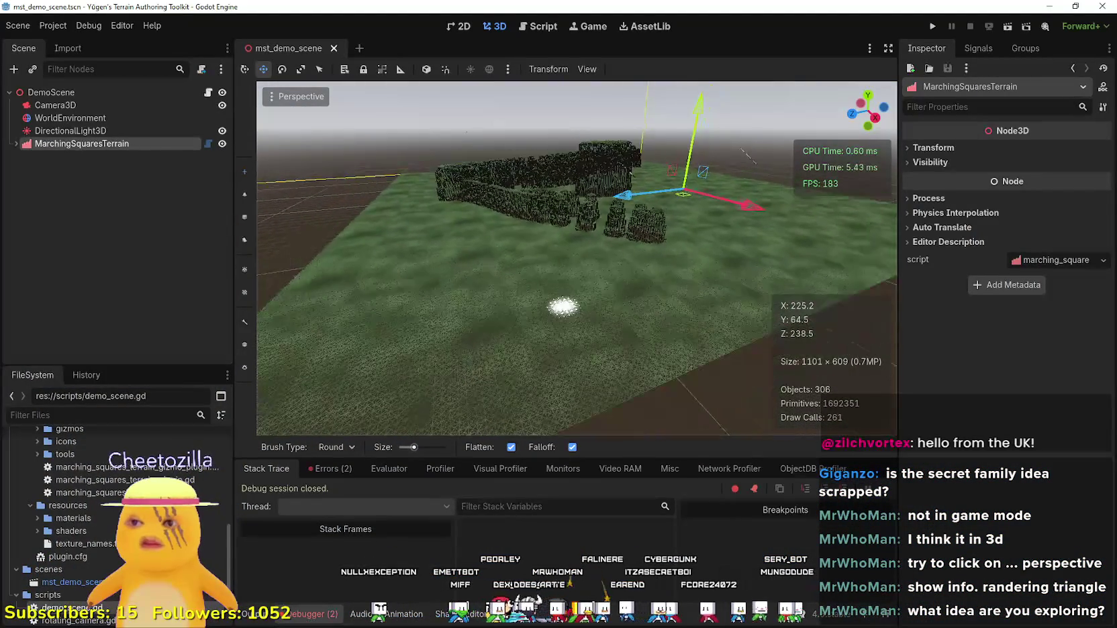
{"action": "key", "text": "d"}
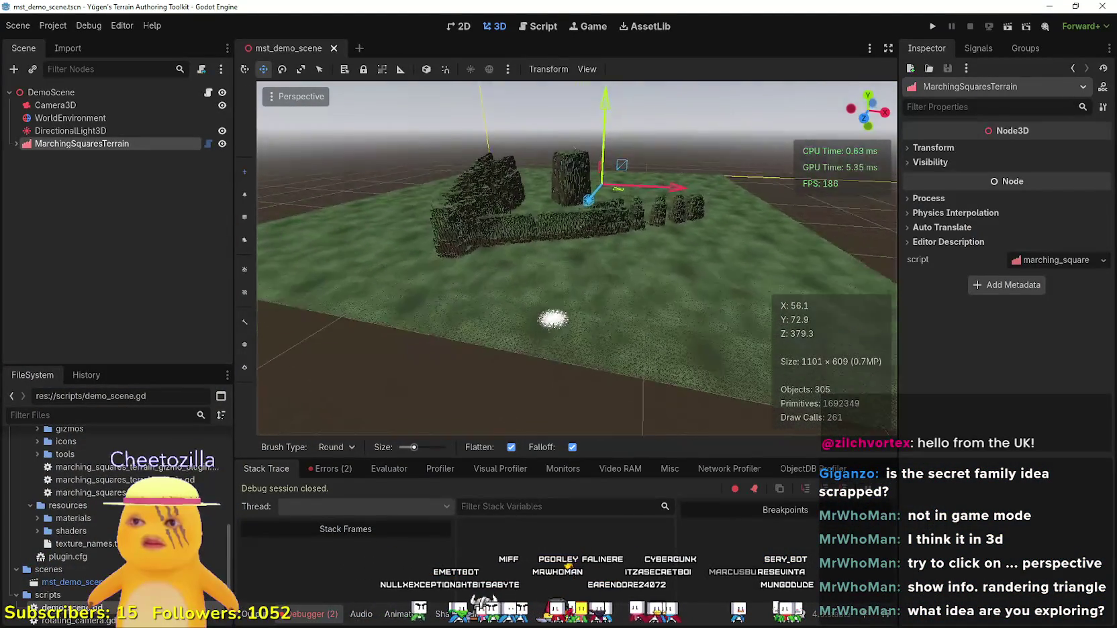
{"action": "key", "text": "a"}
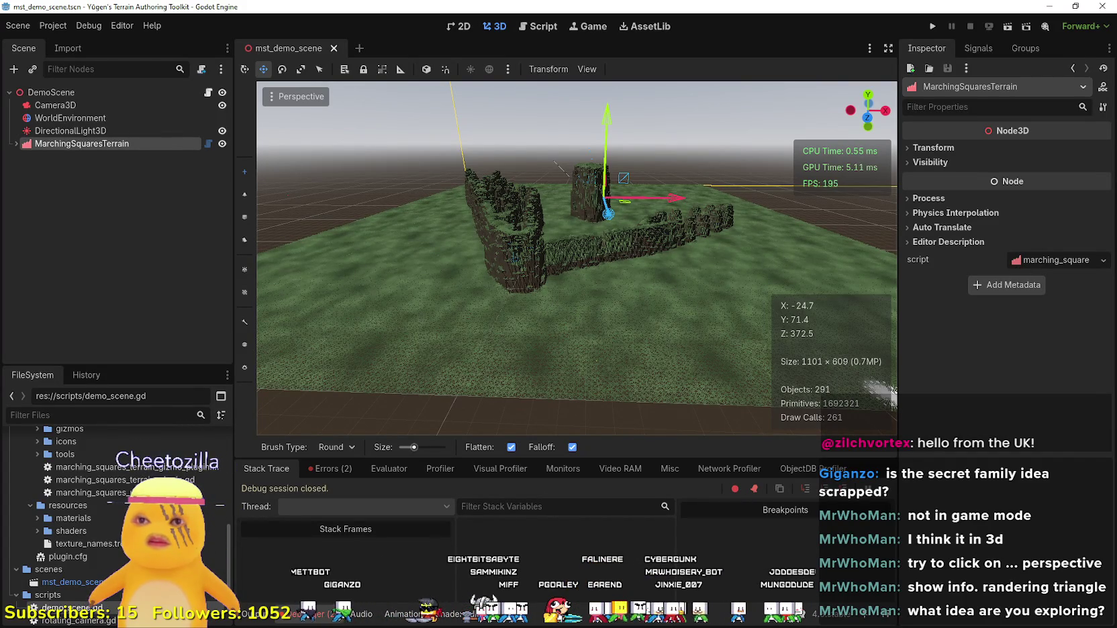
{"action": "left_click_drag", "start_coordinate": [681, 171], "coordinate": [670, 179]}
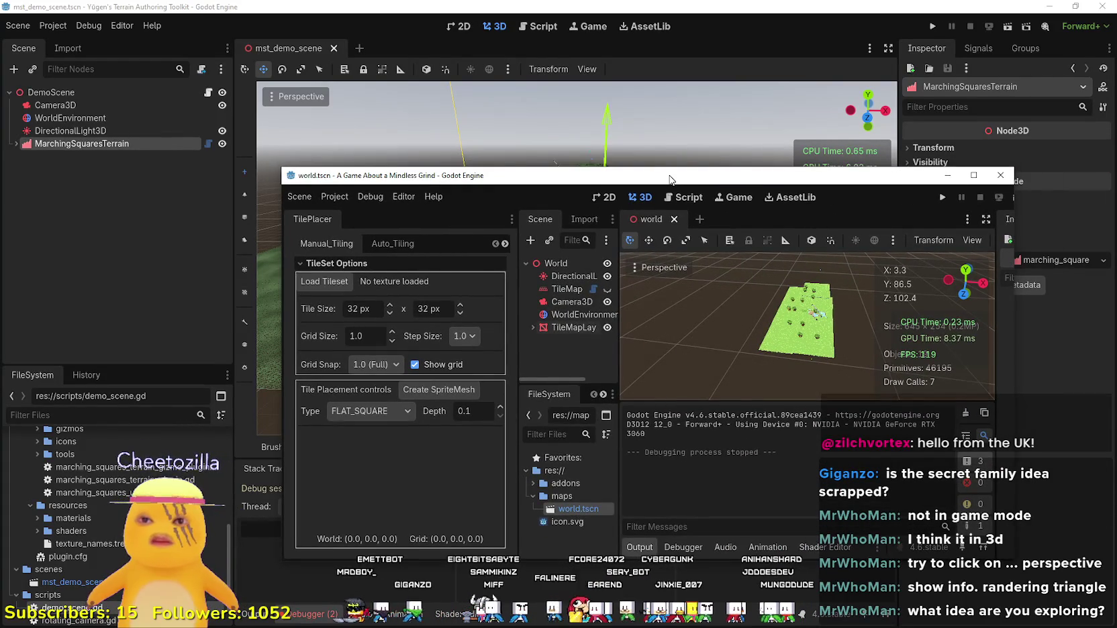
Orbit the Mindless Grind view, move its window top-left to reveal terrain stats, and hide TileMapLayer.
{"action": "mouse_move", "coordinate": [771, 284]}
{"action": "left_mouse_down"}
{"action": "mouse_move", "coordinate": [748, 369]}
{"action": "mouse_move", "coordinate": [749, 336]}
{"action": "left_mouse_up"}
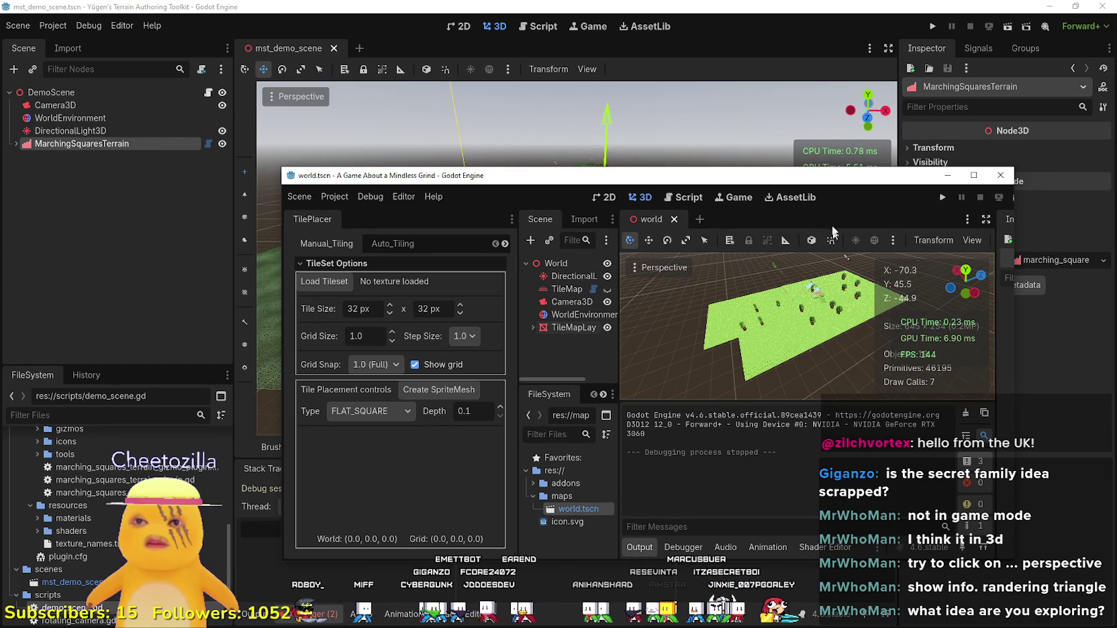
{"action": "mouse_move", "coordinate": [789, 170]}
{"action": "left_mouse_down"}
{"action": "mouse_move", "coordinate": [776, 112]}
{"action": "mouse_move", "coordinate": [515, 82]}
{"action": "mouse_move", "coordinate": [520, 68]}
{"action": "left_mouse_up"}
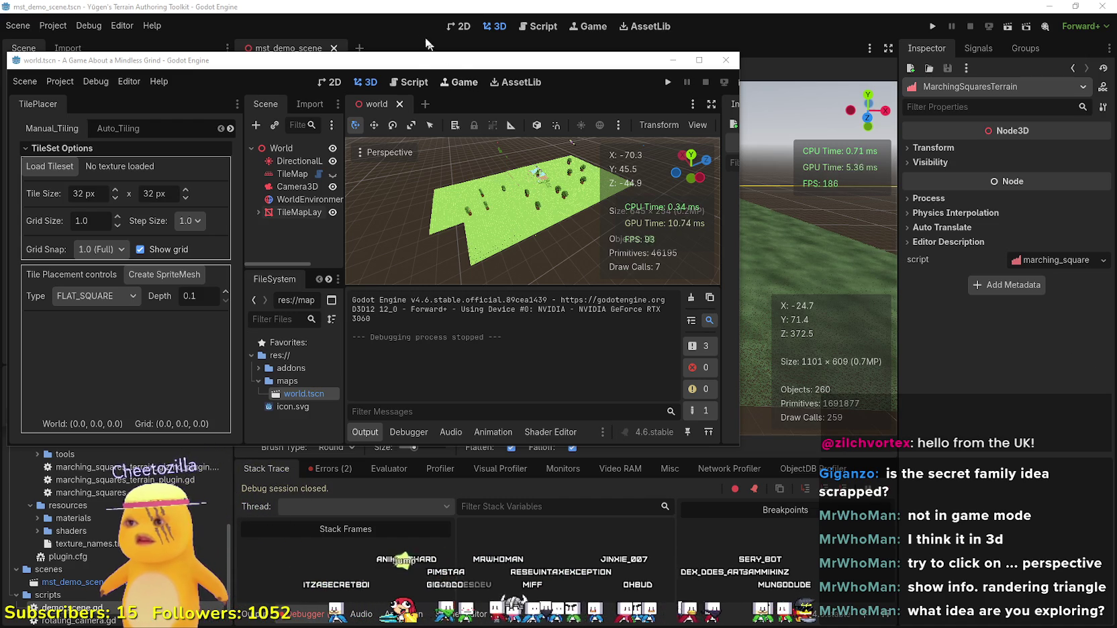
{"action": "mouse_move", "coordinate": [437, 53]}
{"action": "left_mouse_down"}
{"action": "mouse_move", "coordinate": [518, 318]}
{"action": "mouse_move", "coordinate": [485, 146]}
{"action": "mouse_move", "coordinate": [428, 82]}
{"action": "left_mouse_up"}
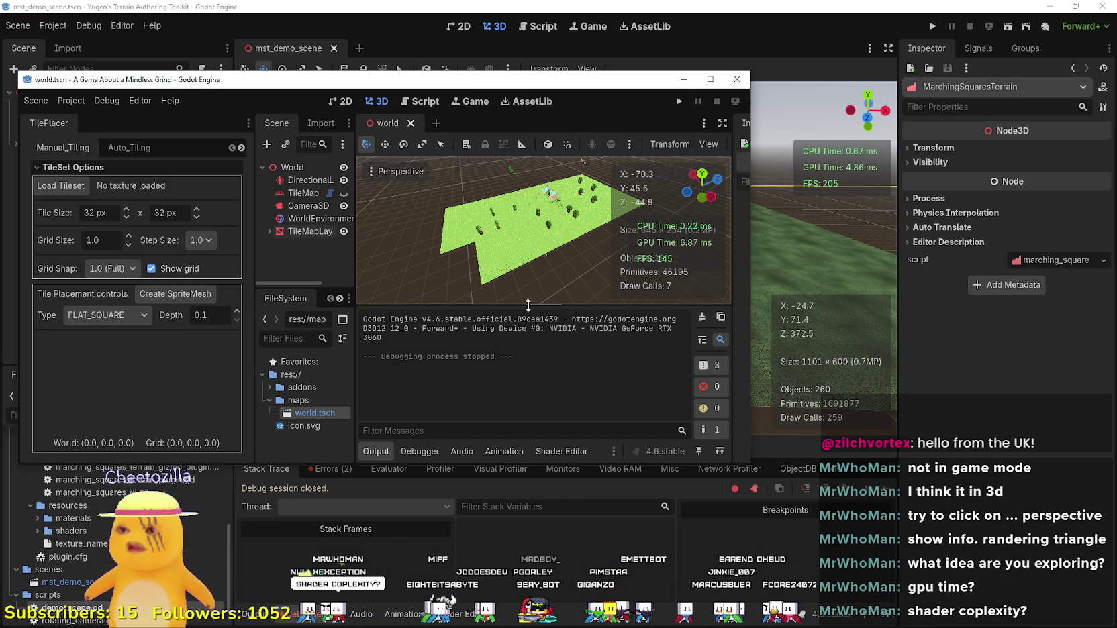
{"action": "left_click", "coordinate": [343, 232]}
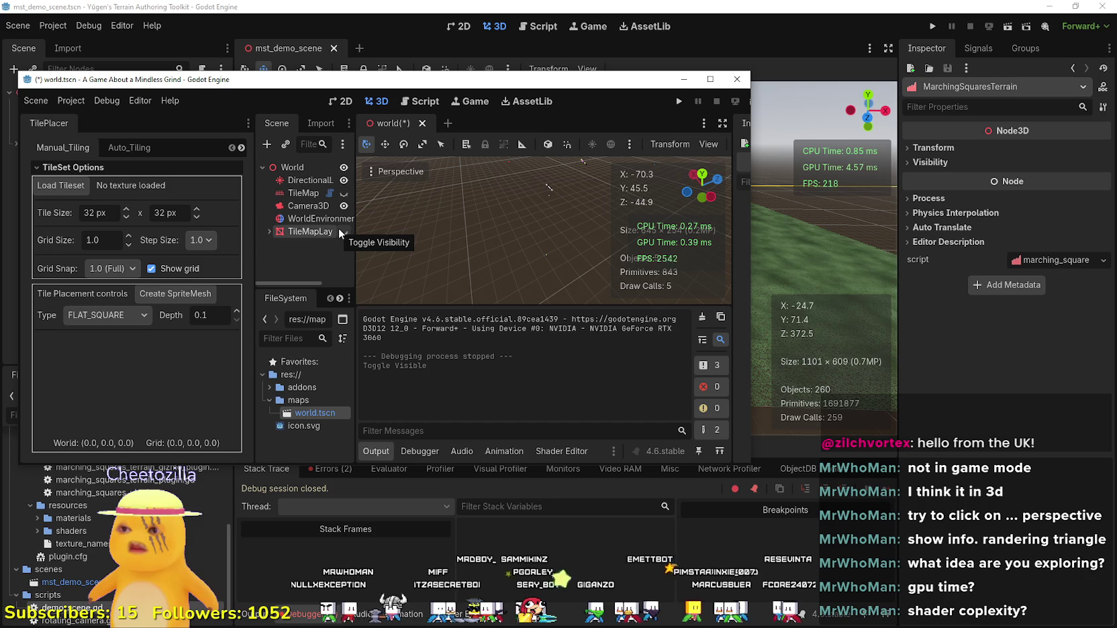
Show the TileMapLayer again and expand it to list its mesh children.
{"action": "left_click", "coordinate": [345, 232]}
{"action": "left_click", "coordinate": [265, 230]}
{"action": "scroll", "coordinate": [316, 225], "scroll_direction": "down", "scroll_amount": 5}
{"action": "scroll", "coordinate": [324, 222], "scroll_direction": "up", "scroll_amount": 1}
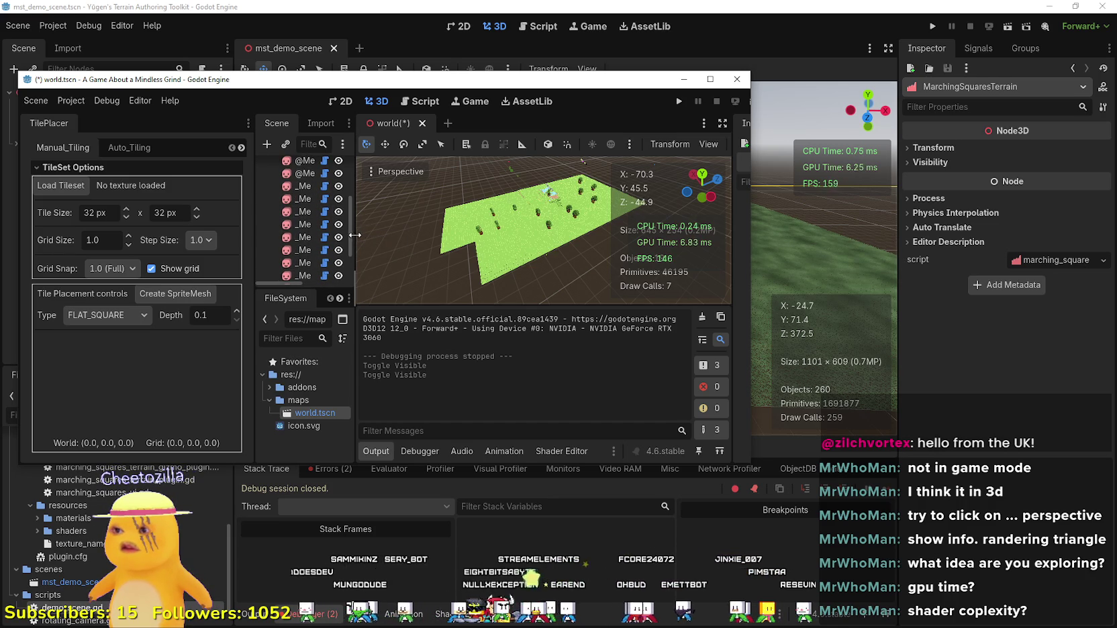
{"action": "scroll", "coordinate": [328, 237], "scroll_direction": "up", "scroll_amount": 3}
Hide every _Me MeshInstance3D child under TileMapLayer, one after another.
{"action": "left_click", "coordinate": [338, 202]}
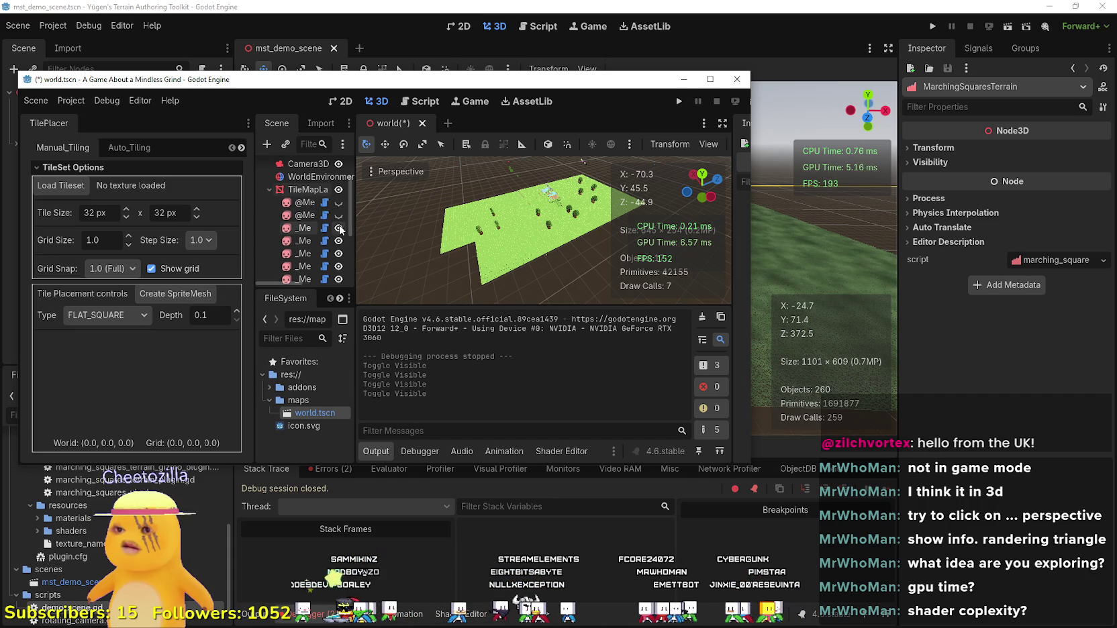
{"action": "left_click", "coordinate": [339, 241]}
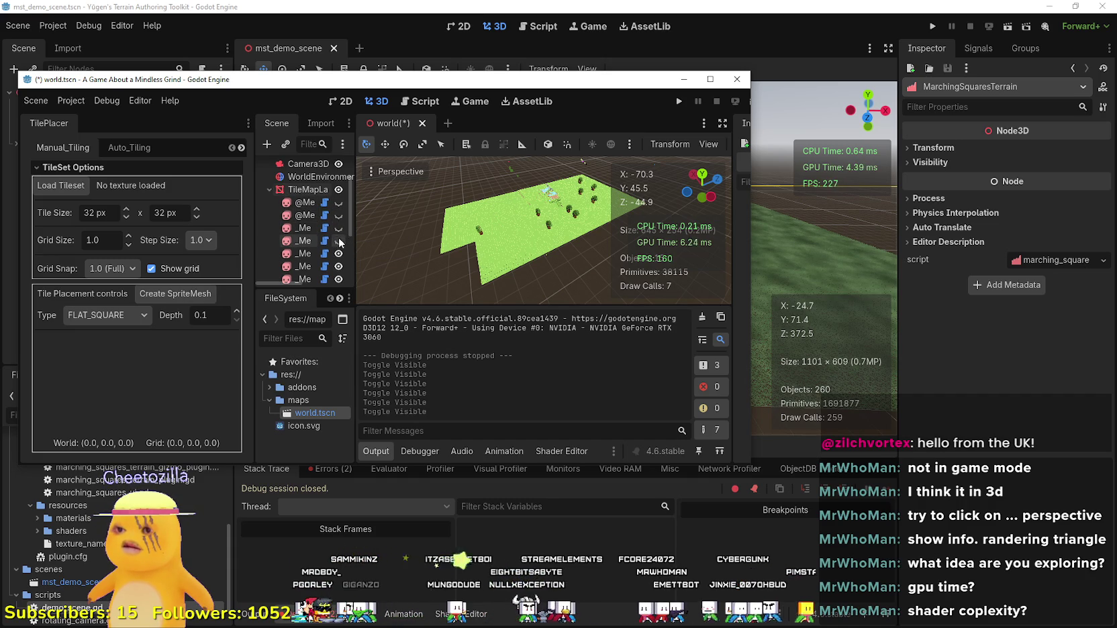
{"action": "scroll", "coordinate": [338, 243], "scroll_direction": "down", "scroll_amount": 2}
{"action": "left_click", "coordinate": [338, 242]}
{"action": "left_click", "coordinate": [336, 245]}
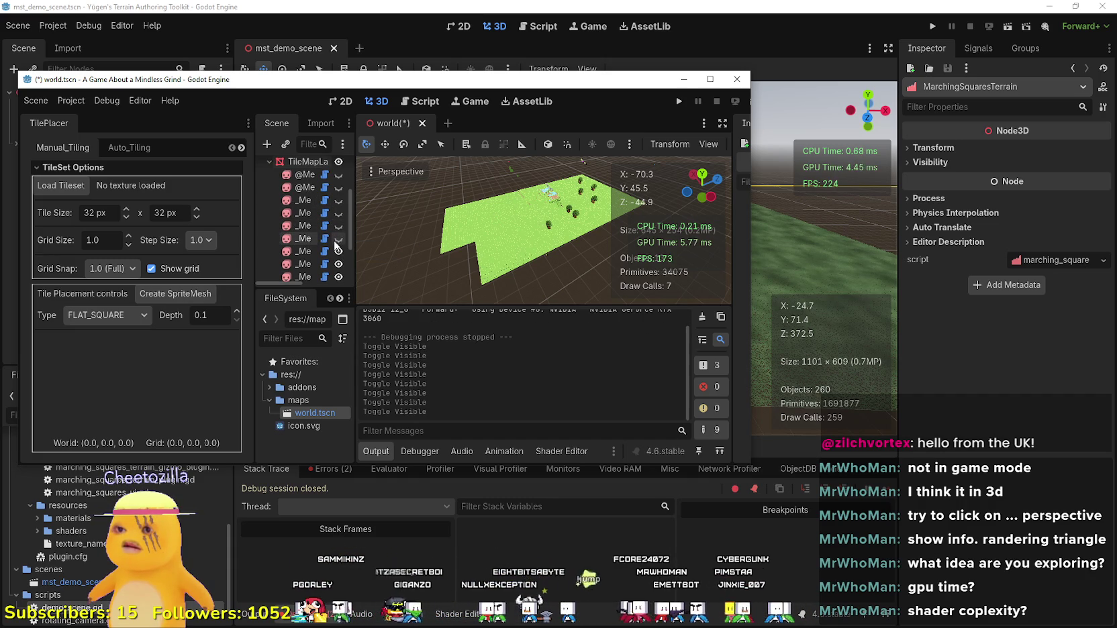
{"action": "scroll", "coordinate": [335, 245], "scroll_direction": "down", "scroll_amount": 1}
{"action": "left_click", "coordinate": [338, 235]}
{"action": "left_click", "coordinate": [338, 249]}
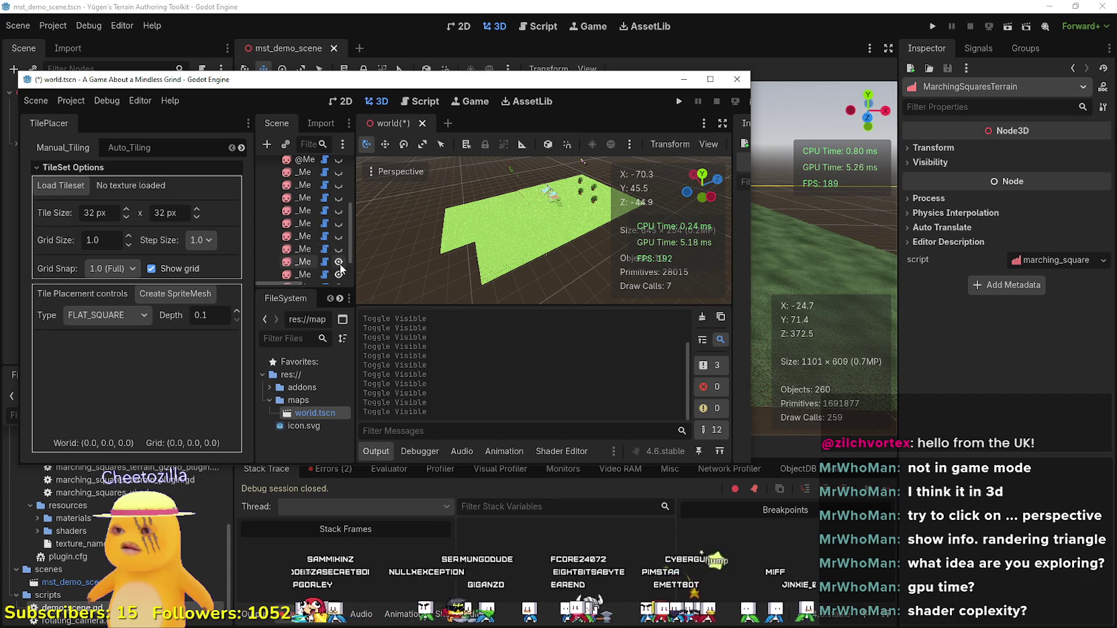
{"action": "left_click", "coordinate": [339, 262]}
{"action": "scroll", "coordinate": [339, 263], "scroll_direction": "down", "scroll_amount": 2}
{"action": "left_click", "coordinate": [339, 262]}
{"action": "scroll", "coordinate": [340, 263], "scroll_direction": "down", "scroll_amount": 1}
{"action": "scroll", "coordinate": [339, 270], "scroll_direction": "down", "scroll_amount": 1}
{"action": "left_click", "coordinate": [339, 268]}
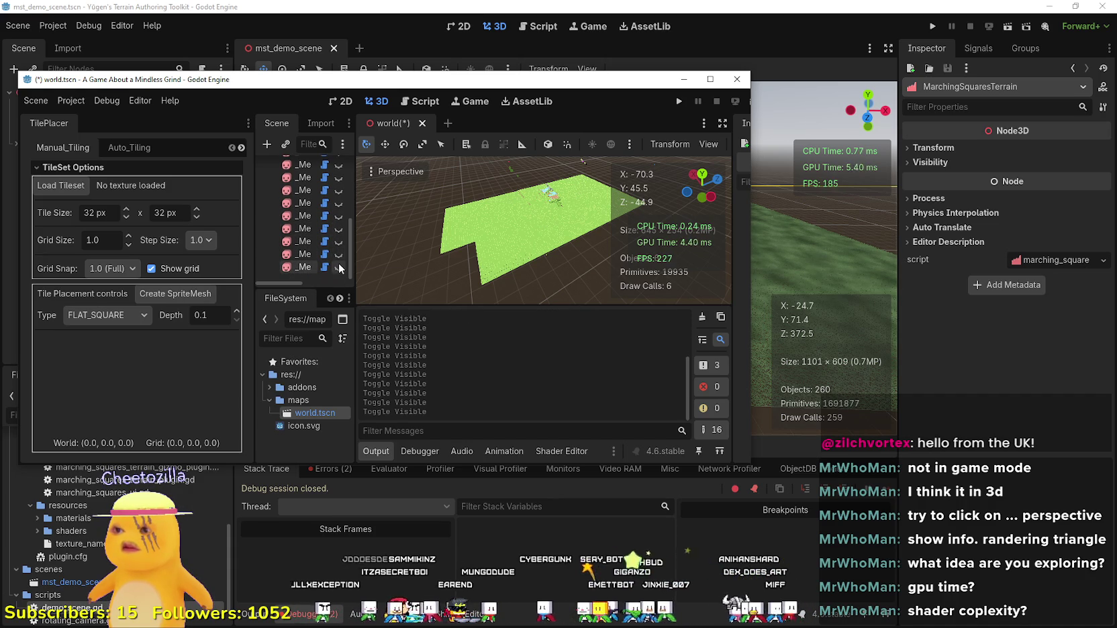
Toggle TileMapLayer off and on while orbiting around the remaining green ground.
{"action": "left_click_drag", "start_coordinate": [362, 271], "coordinate": [510, 275]}
{"action": "scroll", "coordinate": [315, 215], "scroll_direction": "up", "scroll_amount": 5}
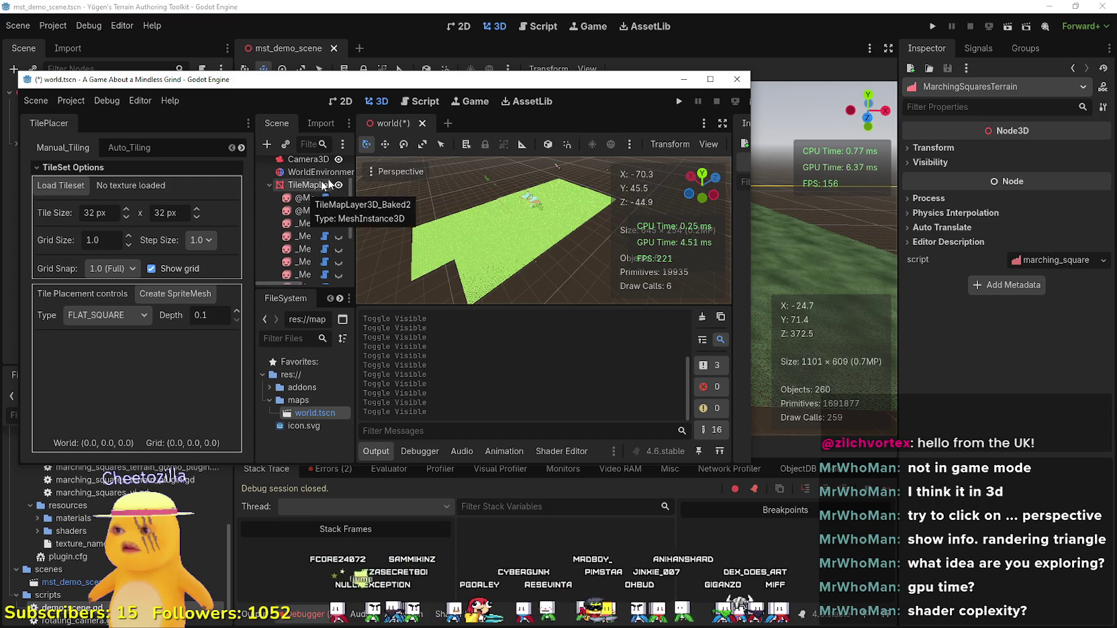
{"action": "left_click", "coordinate": [339, 185]}
{"action": "left_click", "coordinate": [339, 185]}
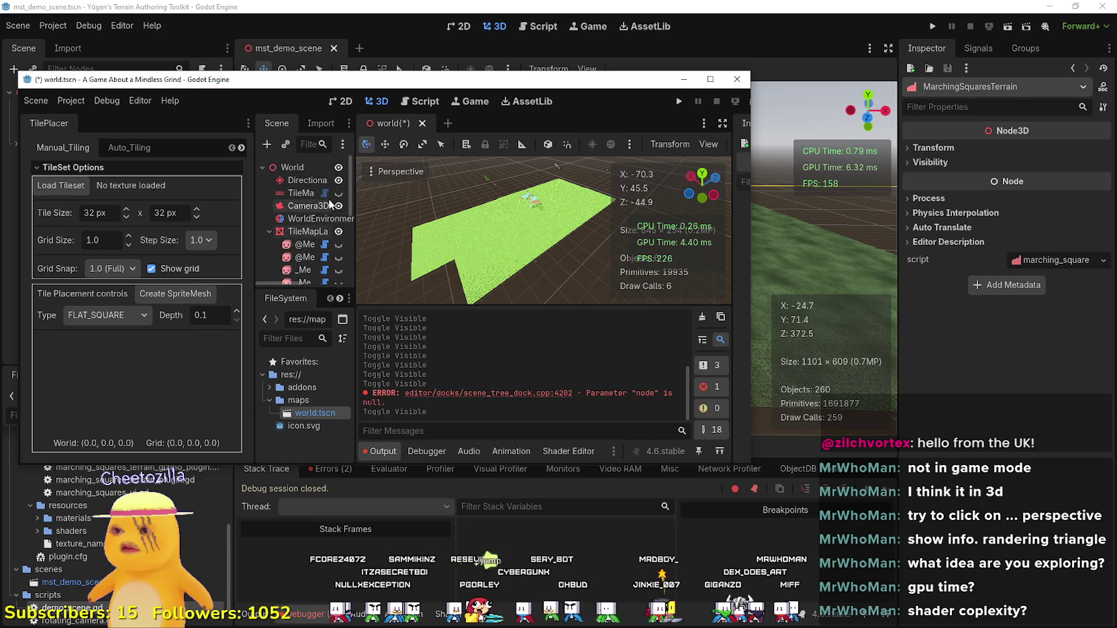
{"action": "left_click_drag", "start_coordinate": [540, 231], "coordinate": [707, 259]}
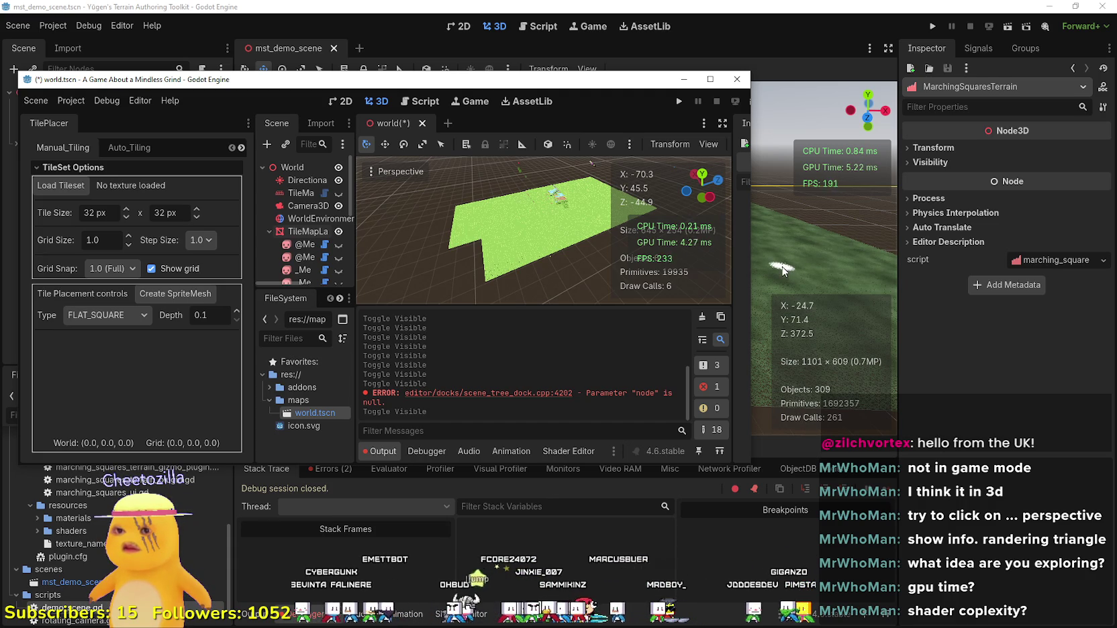
Put the demo editor in 2D view and bring the Mindless Grind editor to the front.
{"action": "left_click", "coordinate": [468, 30]}
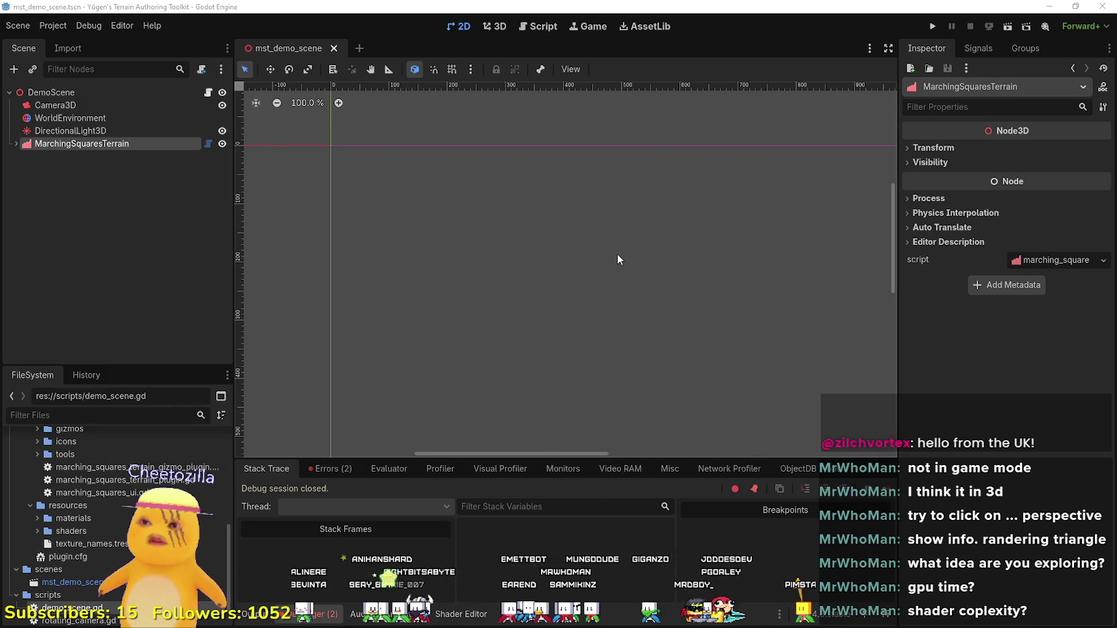
{"action": "key", "text": "alt+Tab"}
{"action": "scroll", "coordinate": [480, 251], "scroll_direction": "up", "scroll_amount": 10}
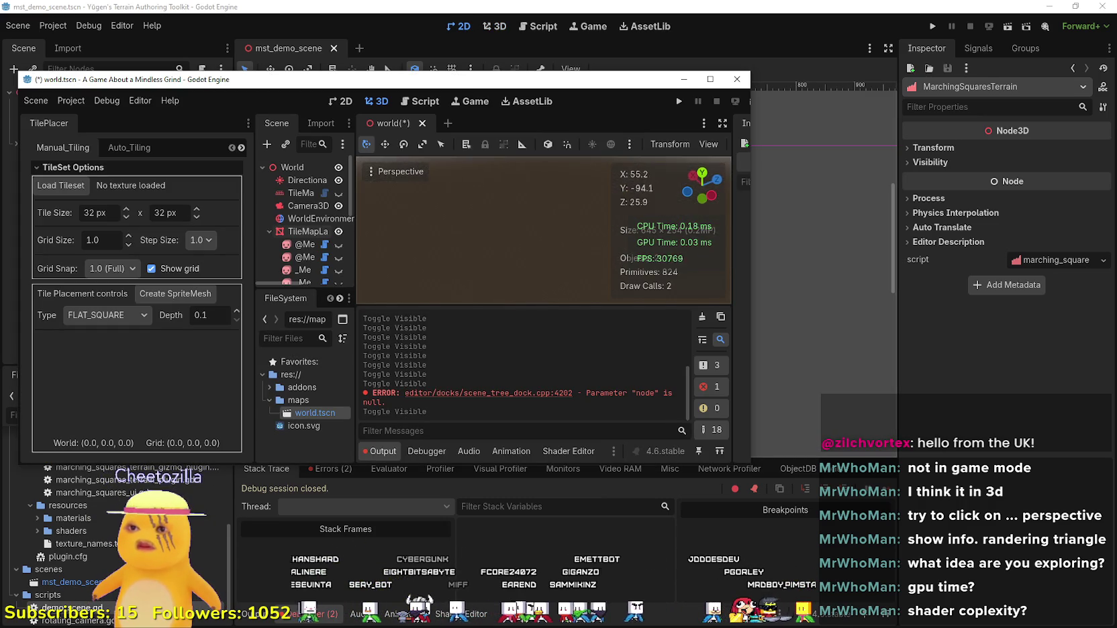
{"action": "mouse_move", "coordinate": [480, 251]}
{"action": "left_mouse_down"}
{"action": "mouse_move", "coordinate": [494, 222]}
{"action": "mouse_move", "coordinate": [500, 235]}
{"action": "mouse_move", "coordinate": [507, 225]}
{"action": "left_mouse_up"}
{"action": "scroll", "coordinate": [580, 165], "scroll_direction": "down", "scroll_amount": 10}
Maximize the Mindless Grind editor and zoom close over the wireframe terrain triangles.
{"action": "left_click", "coordinate": [708, 82]}
{"action": "scroll", "coordinate": [602, 316], "scroll_direction": "up", "scroll_amount": 10}
{"action": "scroll", "coordinate": [662, 274], "scroll_direction": "up", "scroll_amount": 10}
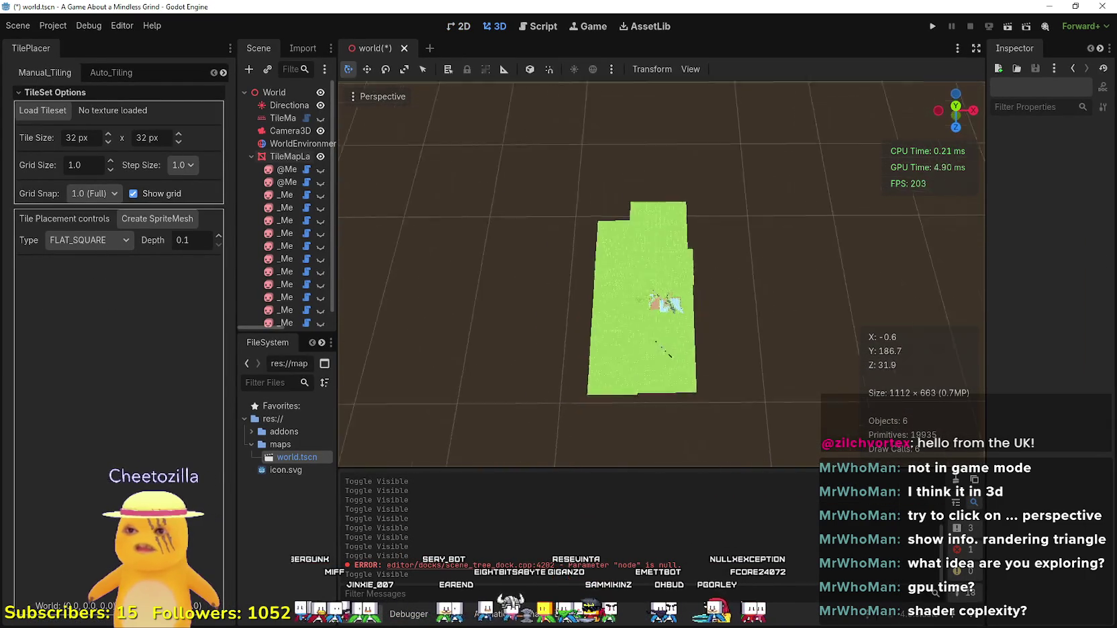
{"action": "scroll", "coordinate": [632, 304], "scroll_direction": "up", "scroll_amount": 3}
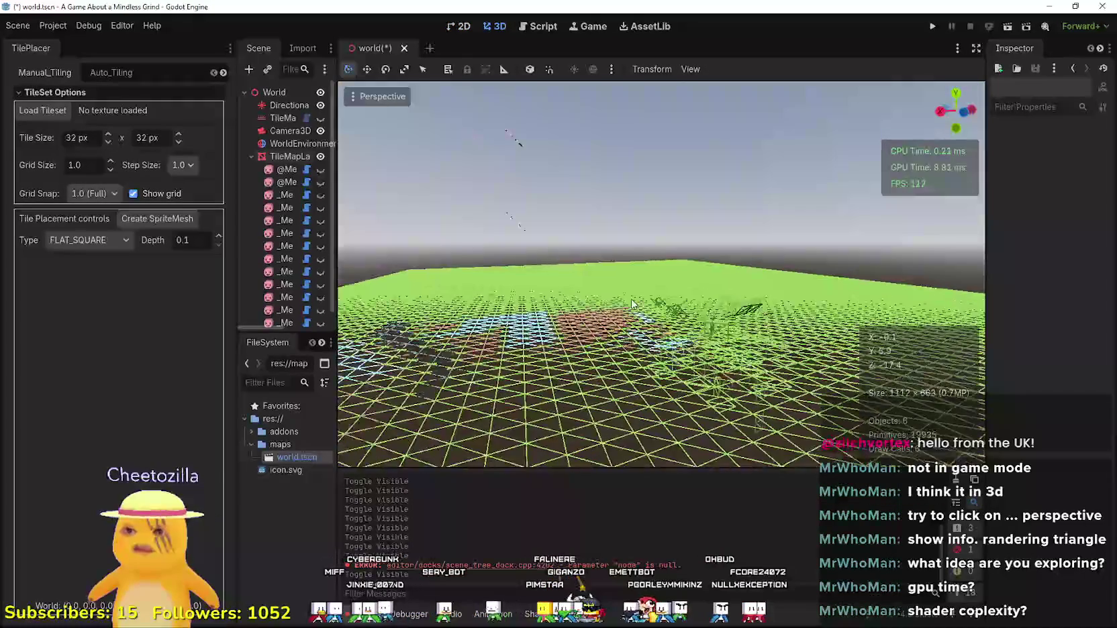
{"action": "scroll", "coordinate": [662, 274], "scroll_direction": "up", "scroll_amount": 5}
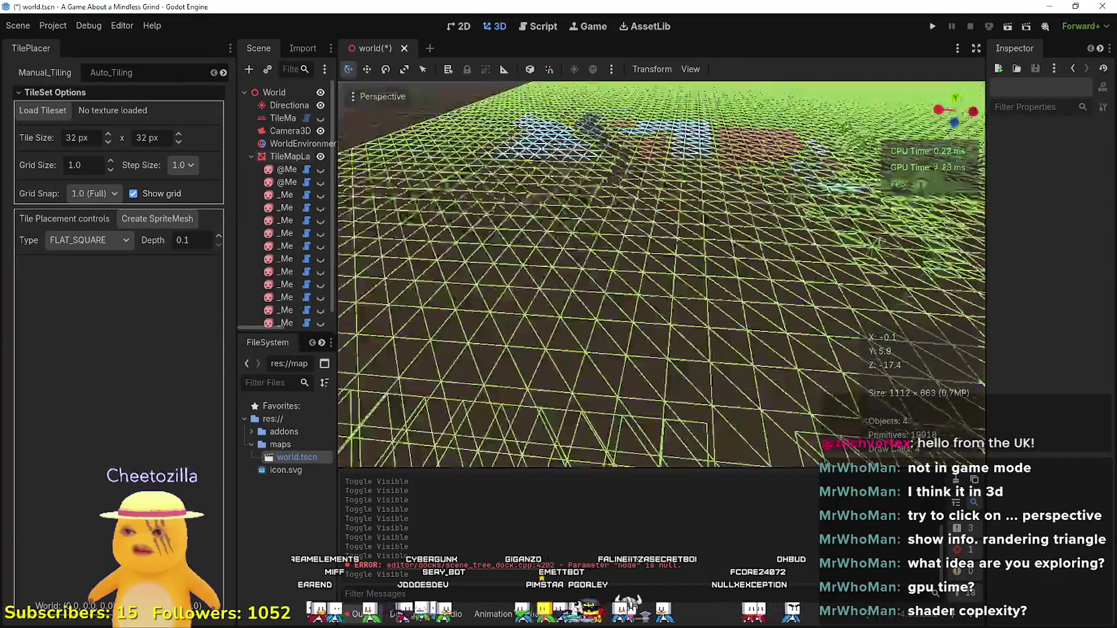
{"action": "scroll", "coordinate": [661, 274], "scroll_direction": "down", "scroll_amount": 8}
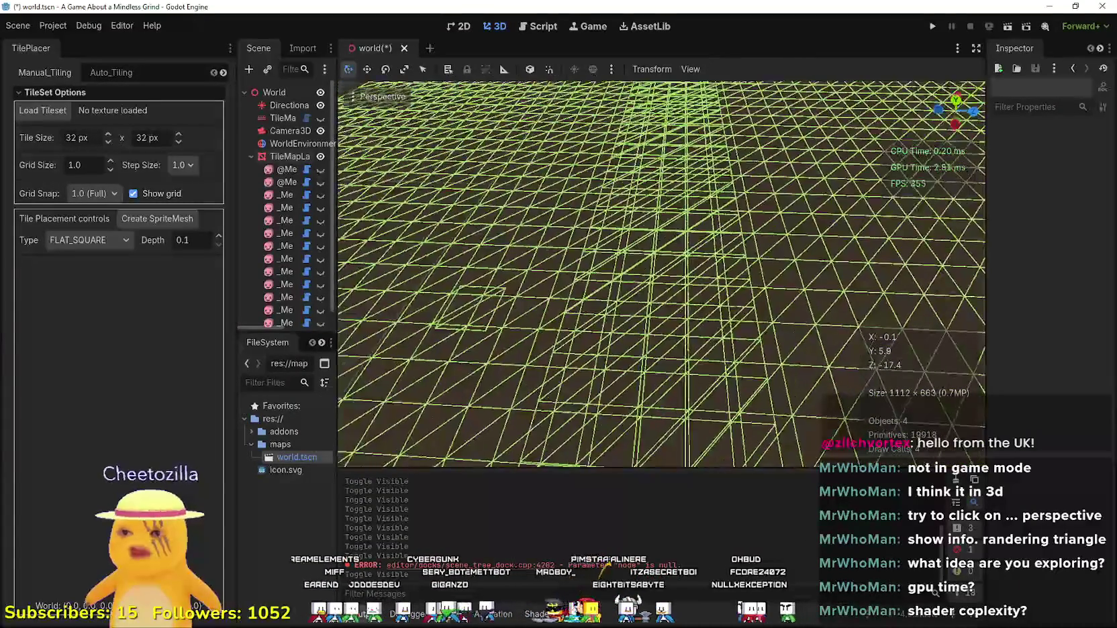
{"action": "scroll", "coordinate": [477, 225], "scroll_direction": "up", "scroll_amount": 5}
{"action": "scroll", "coordinate": [478, 224], "scroll_direction": "up", "scroll_amount": 6}
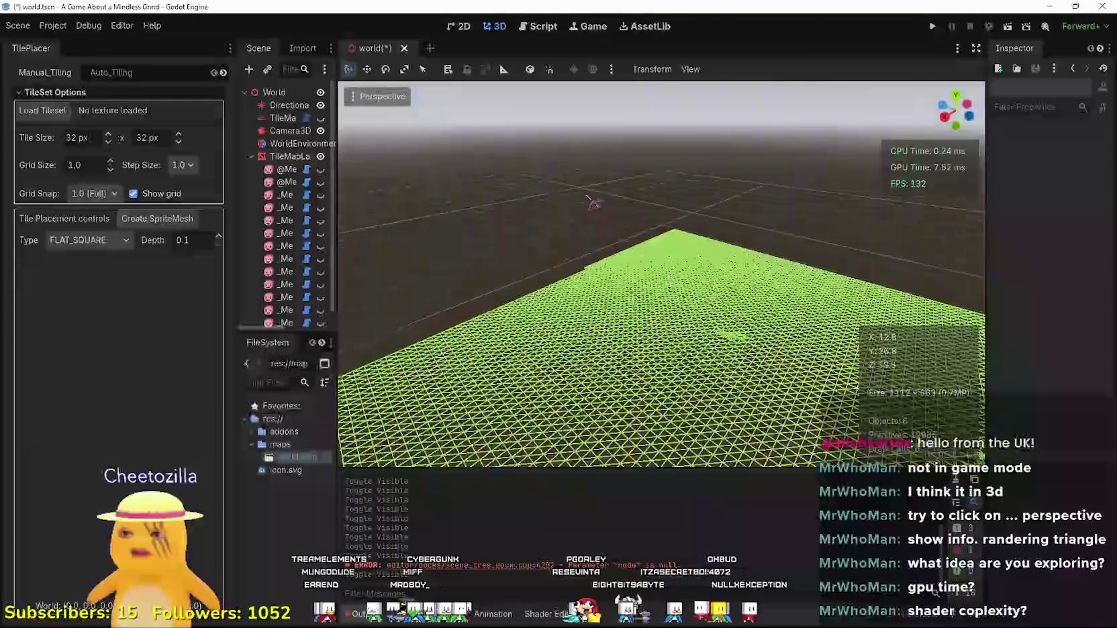
{"action": "scroll", "coordinate": [661, 273], "scroll_direction": "down", "scroll_amount": 5}
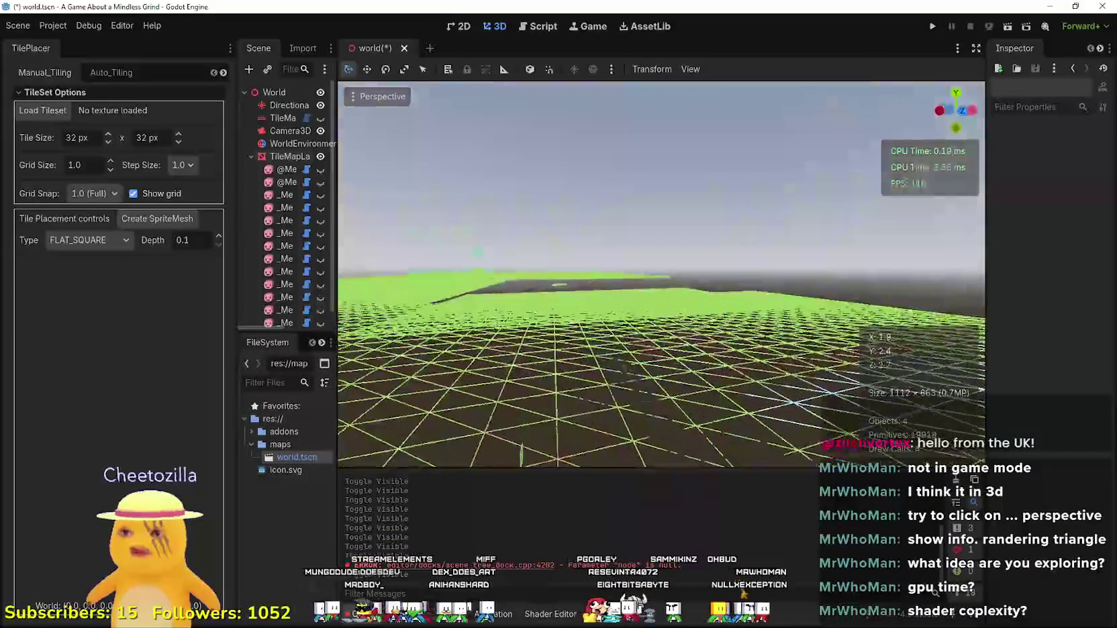
{"action": "scroll", "coordinate": [661, 274], "scroll_direction": "up", "scroll_amount": 4}
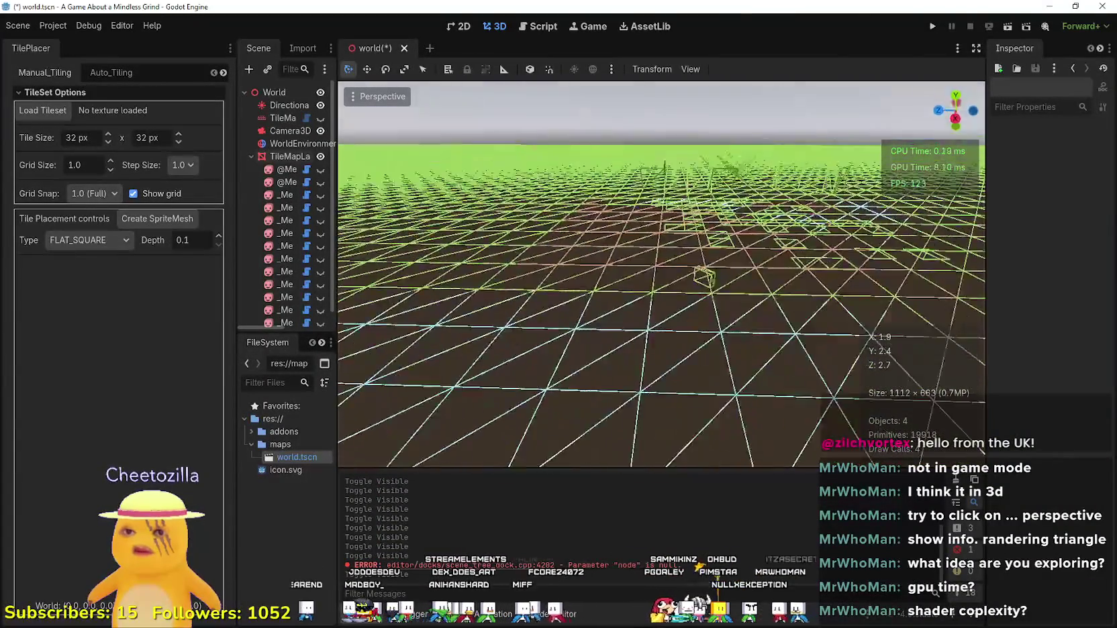
Render the viewport with Display Lighting, then switch to Display Normal.
{"action": "scroll", "coordinate": [560, 322], "scroll_direction": "down", "scroll_amount": 5}
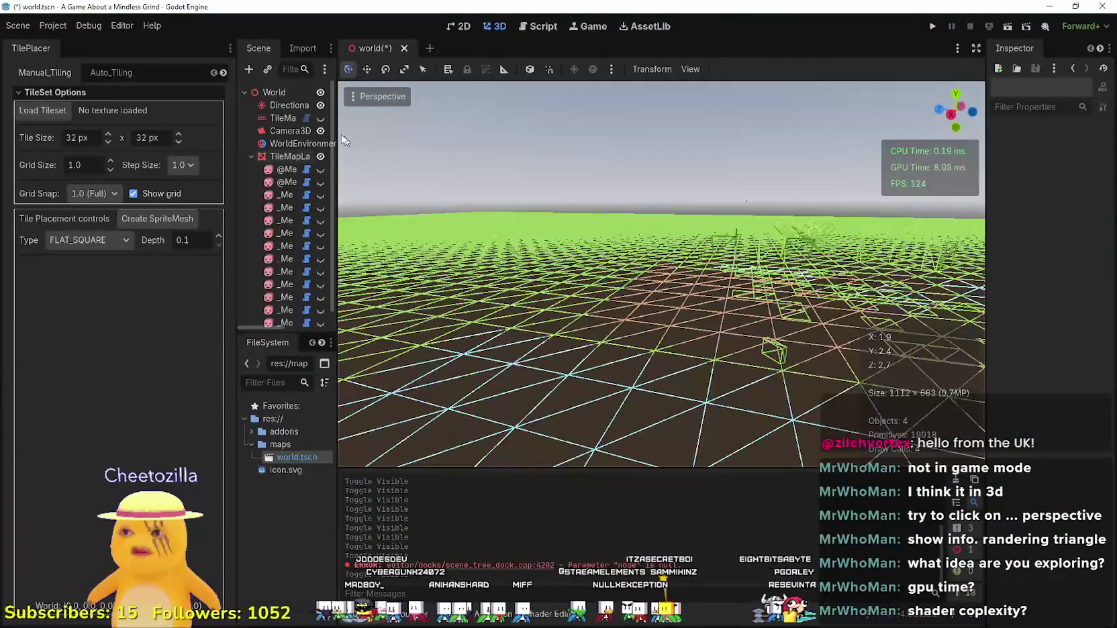
{"action": "left_click", "coordinate": [367, 97]}
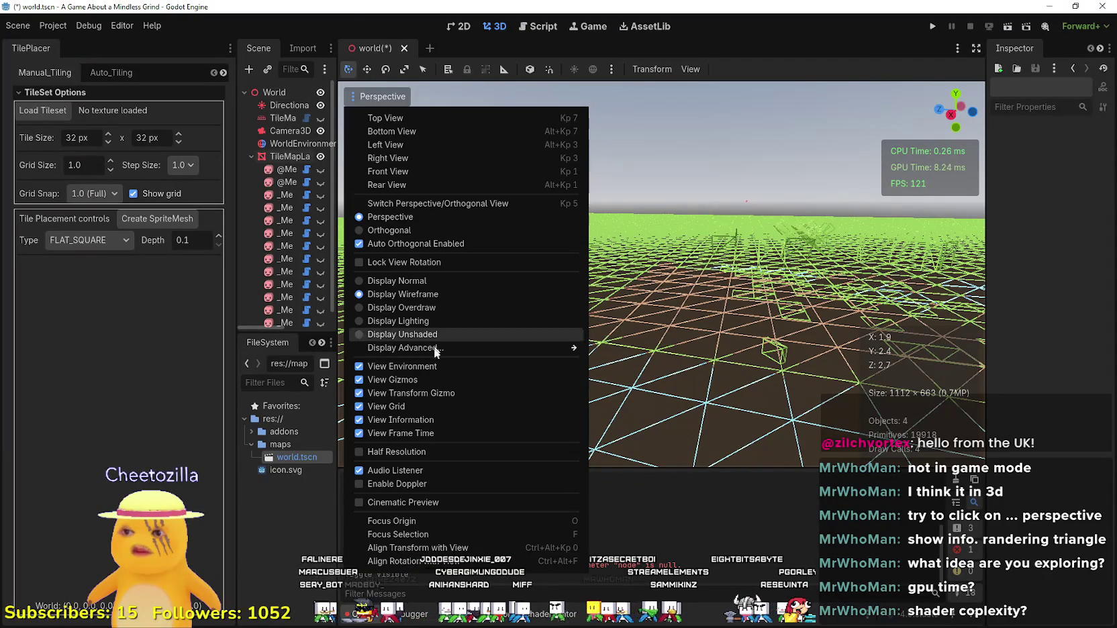
{"action": "left_click", "coordinate": [427, 322]}
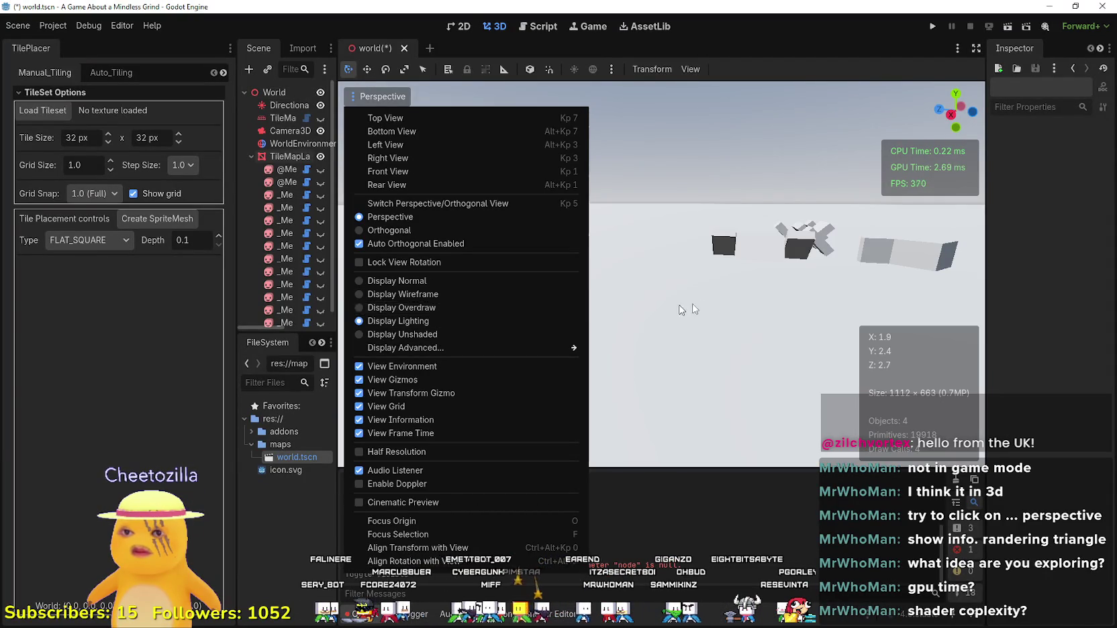
{"action": "left_click", "coordinate": [397, 280]}
{"action": "scroll", "coordinate": [673, 294], "scroll_direction": "down", "scroll_amount": 3}
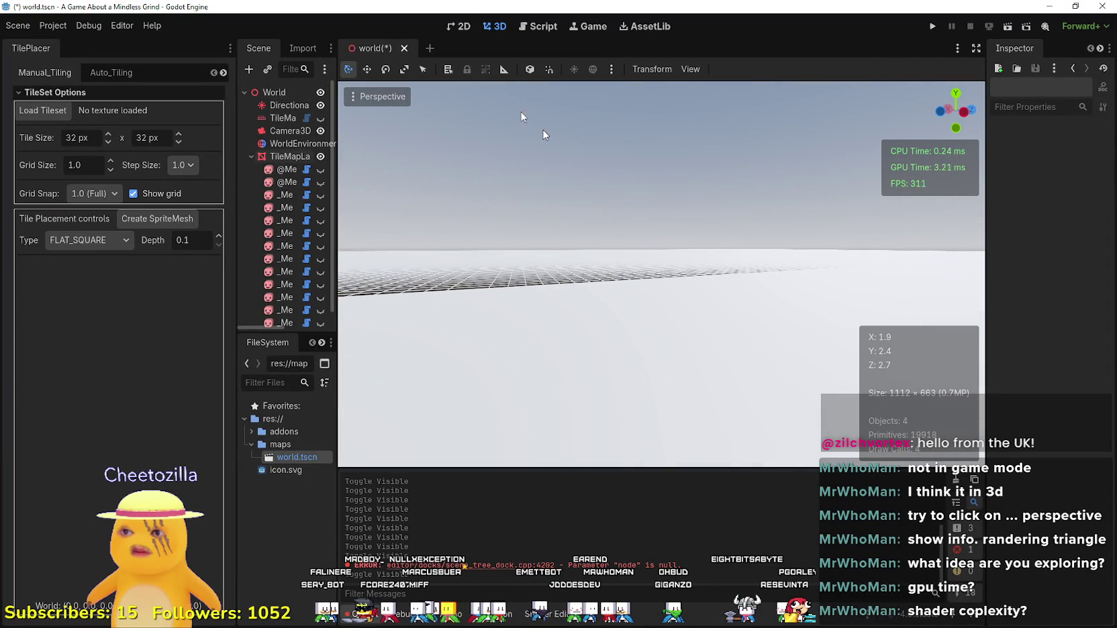
Switch to Display Overdraw and tilt the view to inspect the terrain's overdraw.
{"action": "left_click", "coordinate": [398, 93]}
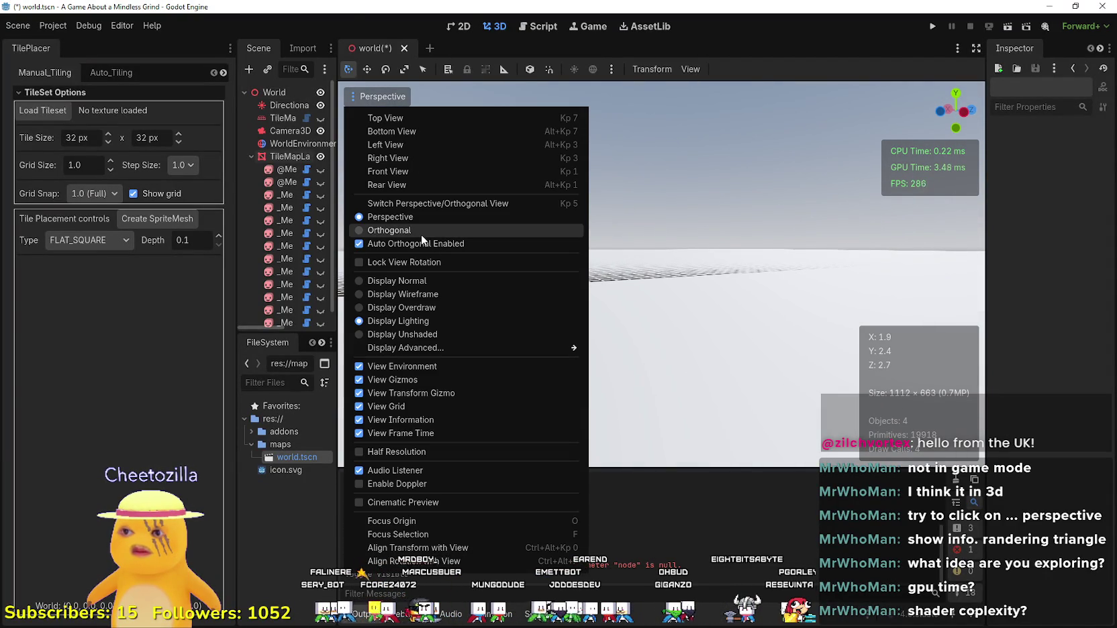
{"action": "left_click", "coordinate": [403, 293]}
{"action": "left_click", "coordinate": [404, 309]}
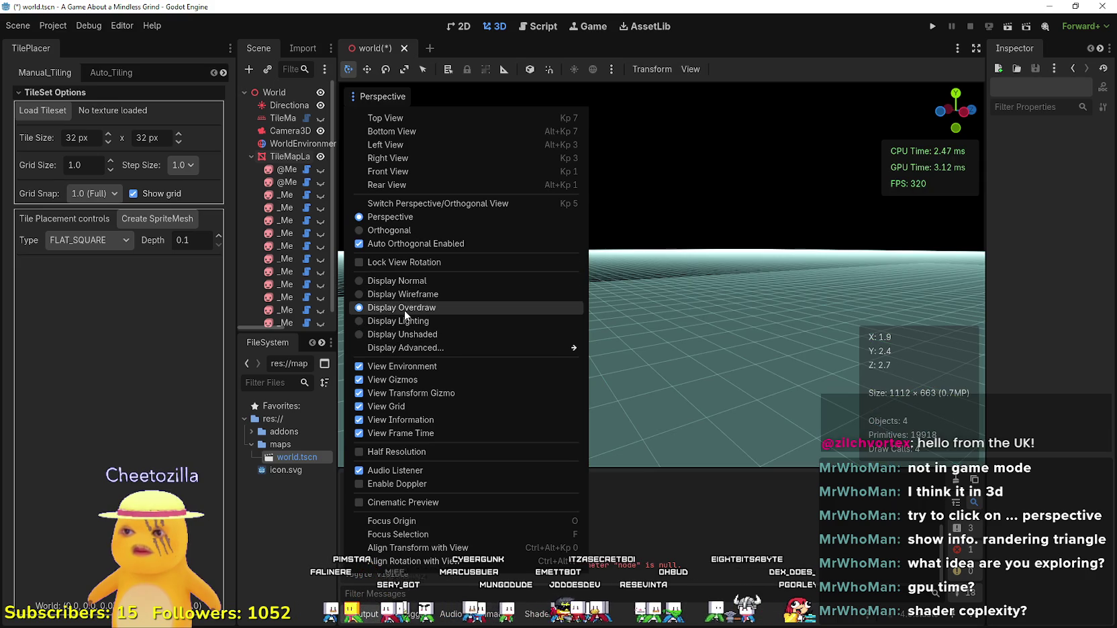
{"action": "left_click", "coordinate": [682, 268]}
{"action": "scroll", "coordinate": [662, 275], "scroll_direction": "down", "scroll_amount": 10}
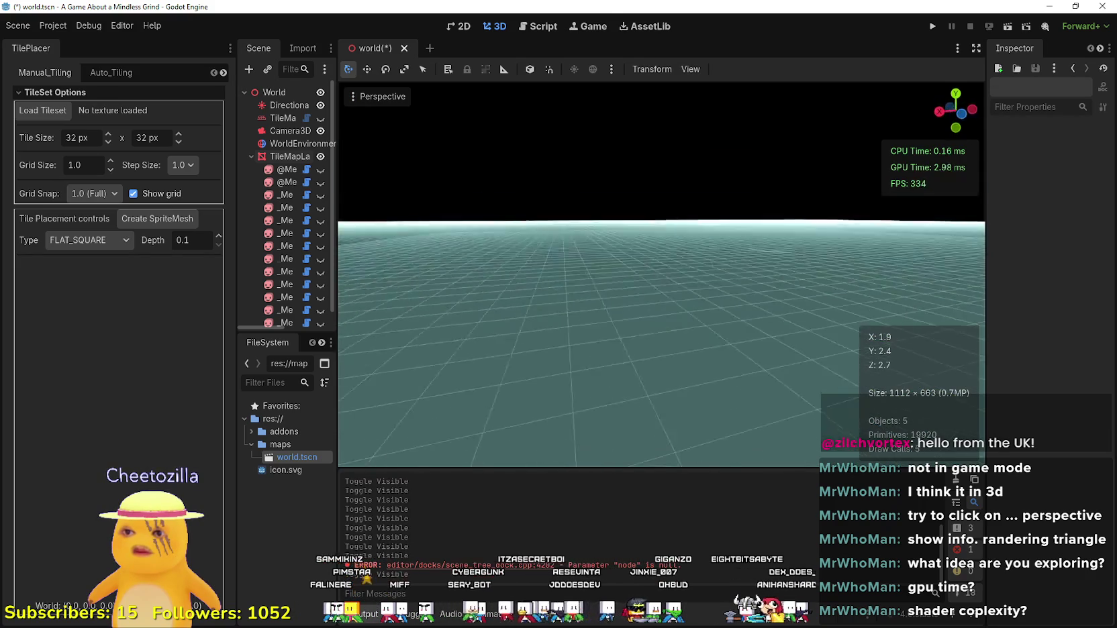
{"action": "scroll", "coordinate": [661, 275], "scroll_direction": "up", "scroll_amount": 10}
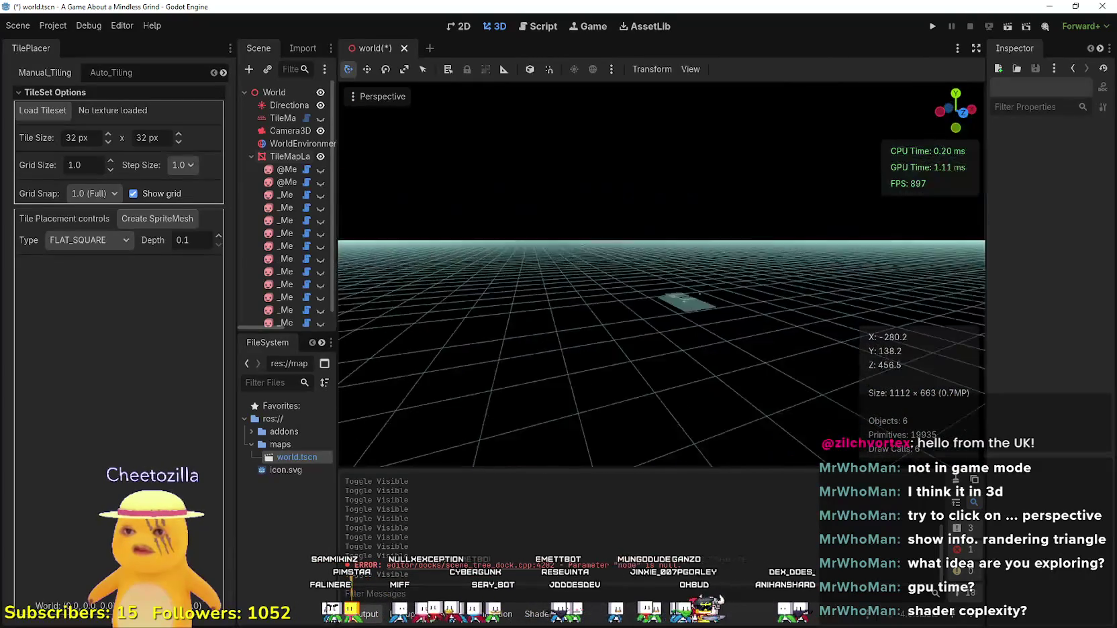
{"action": "scroll", "coordinate": [661, 275], "scroll_direction": "up", "scroll_amount": 2}
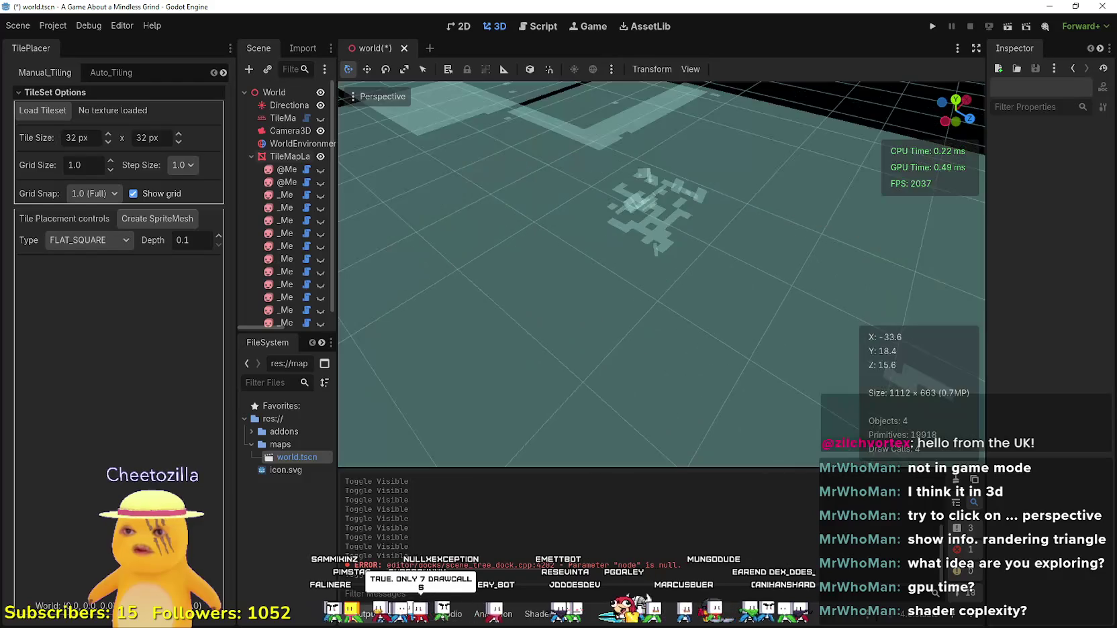
{"action": "mouse_move", "coordinate": [545, 298]}
{"action": "left_mouse_down"}
{"action": "mouse_move", "coordinate": [545, 255]}
{"action": "mouse_move", "coordinate": [545, 295]}
{"action": "mouse_move", "coordinate": [557, 299]}
{"action": "mouse_move", "coordinate": [557, 265]}
{"action": "mouse_move", "coordinate": [571, 288]}
{"action": "left_mouse_up"}
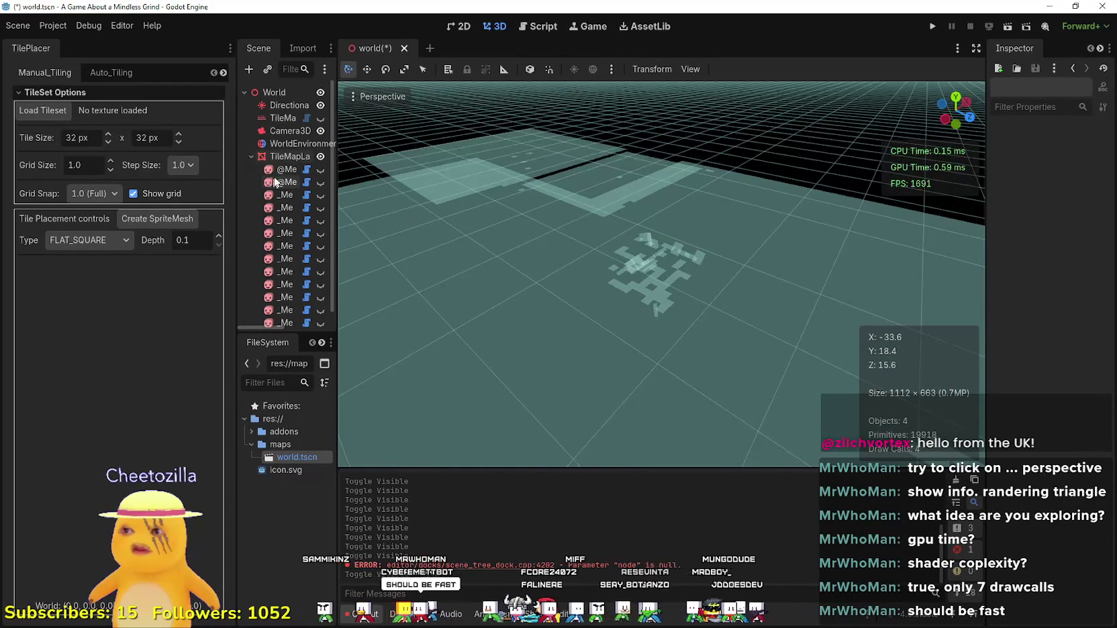
Return the viewport to Display Wireframe.
{"action": "left_click", "coordinate": [361, 96]}
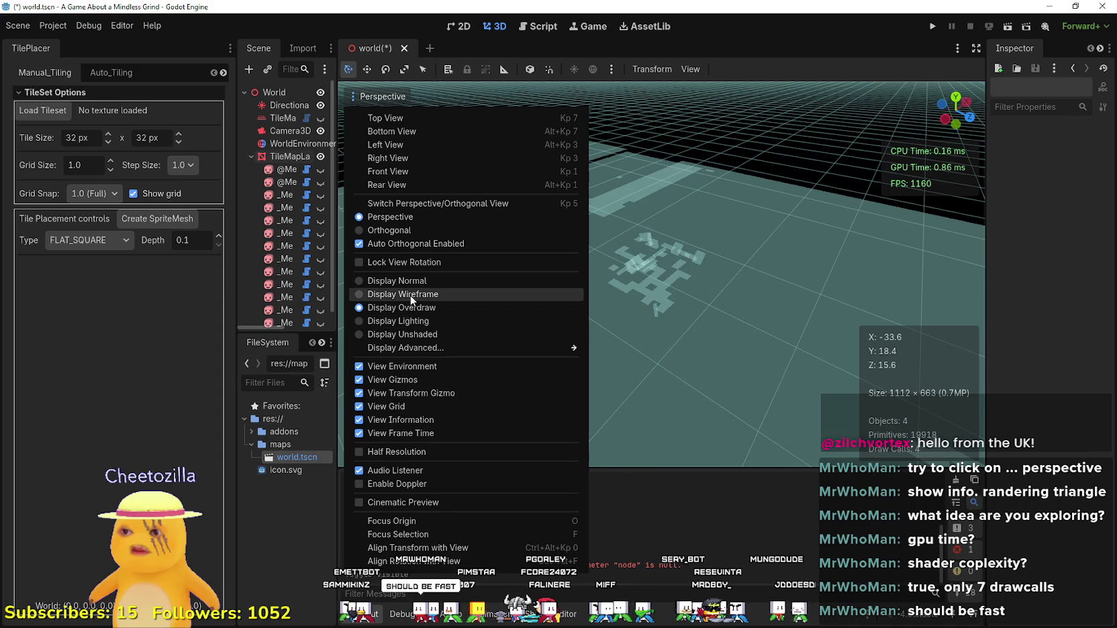
{"action": "left_click", "coordinate": [403, 294]}
{"action": "left_click", "coordinate": [788, 360]}
{"action": "scroll", "coordinate": [716, 164], "scroll_direction": "down", "scroll_amount": 5}
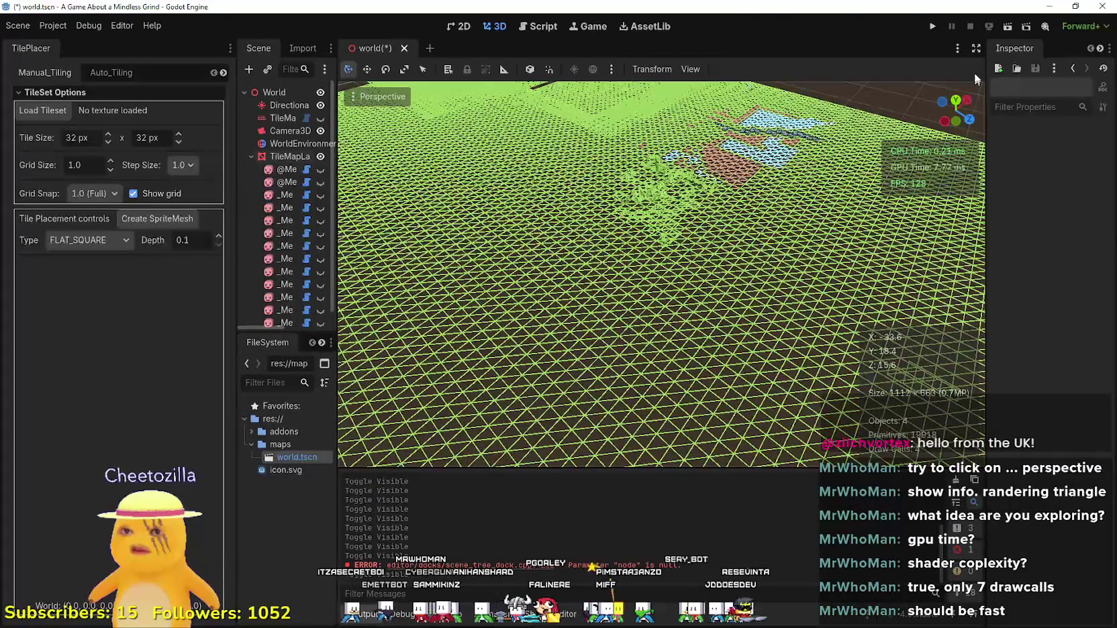
Fly over the wireframe tile plane, tilt down onto the triangle grid, then save and run.
{"action": "scroll", "coordinate": [741, 165], "scroll_direction": "up", "scroll_amount": 5}
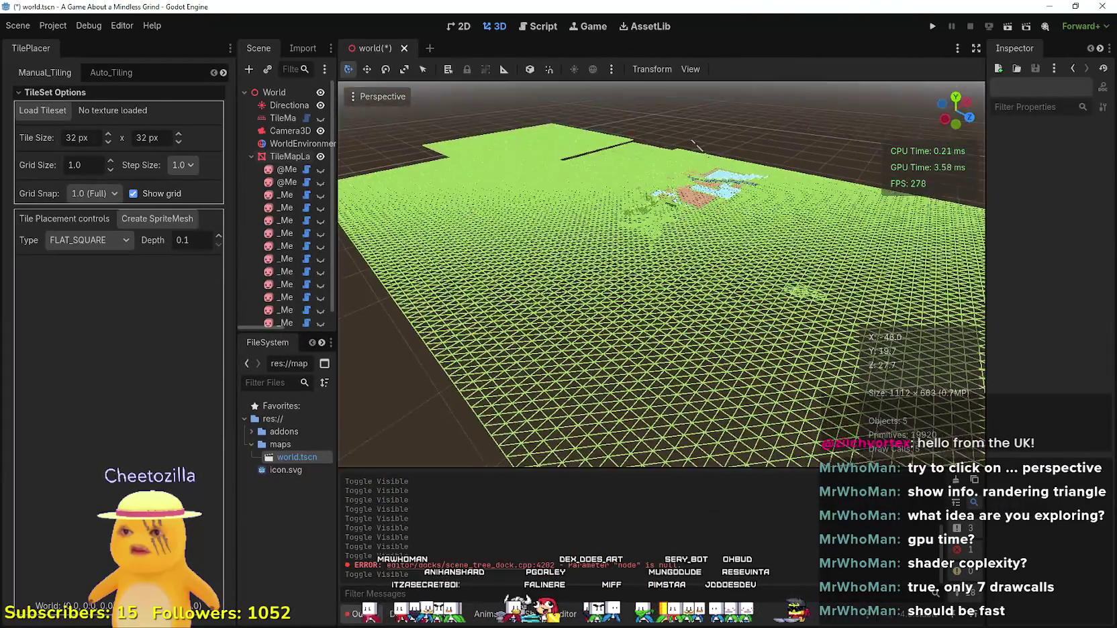
{"action": "scroll", "coordinate": [698, 183], "scroll_direction": "down", "scroll_amount": 20}
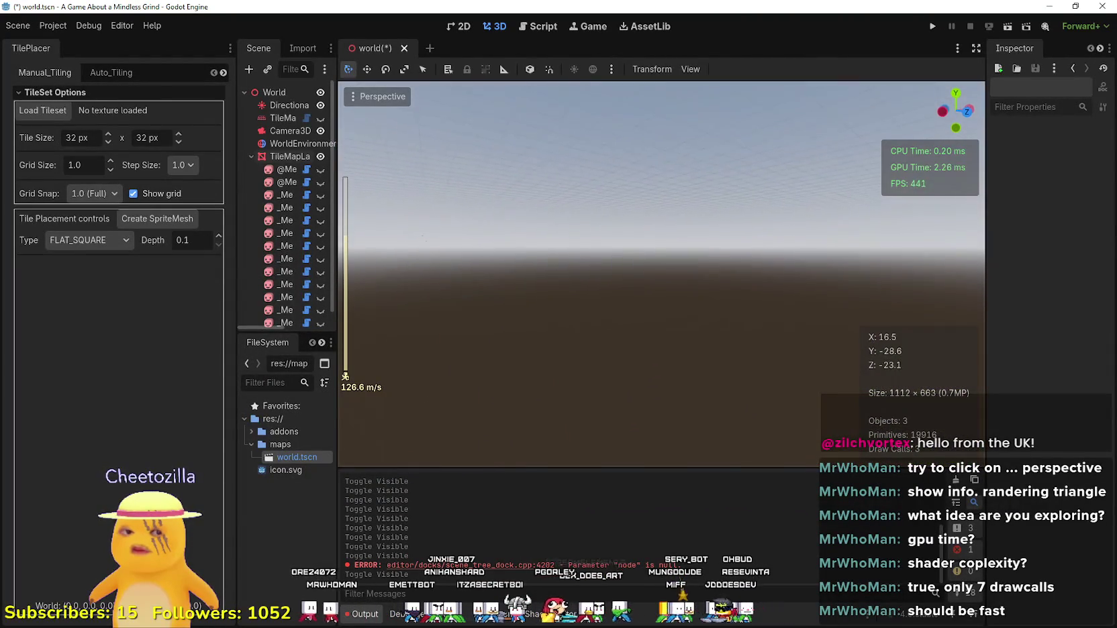
{"action": "scroll", "coordinate": [661, 274], "scroll_direction": "down", "scroll_amount": 4}
{"action": "scroll", "coordinate": [661, 274], "scroll_direction": "down", "scroll_amount": 2}
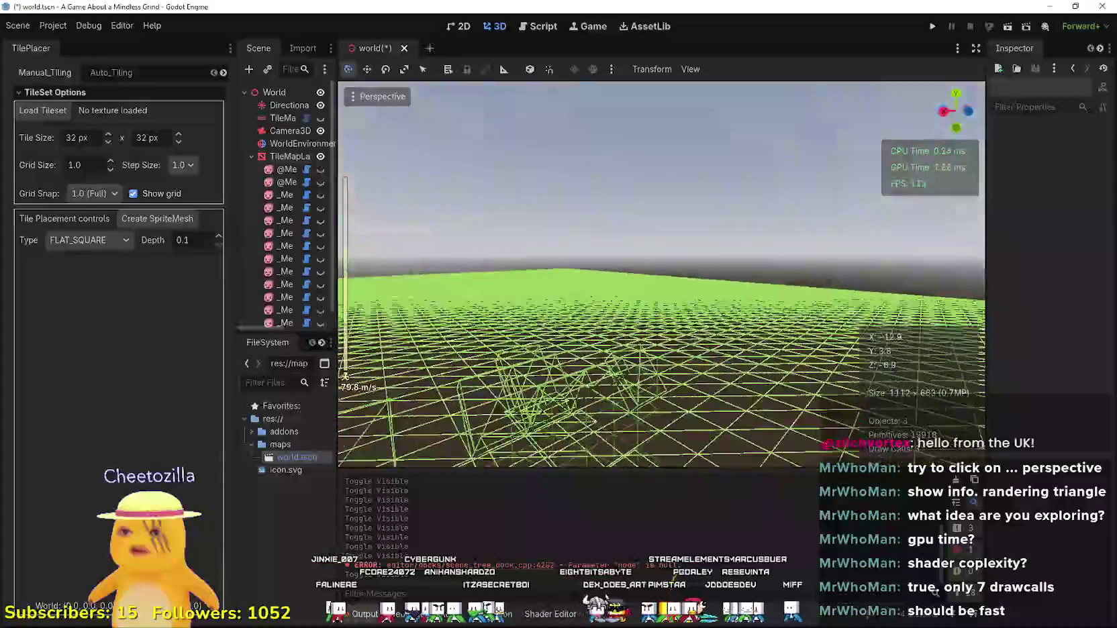
{"action": "key", "text": "w"}
{"action": "key", "text": "d"}
{"action": "key", "text": "w"}
{"action": "key", "text": "w"}
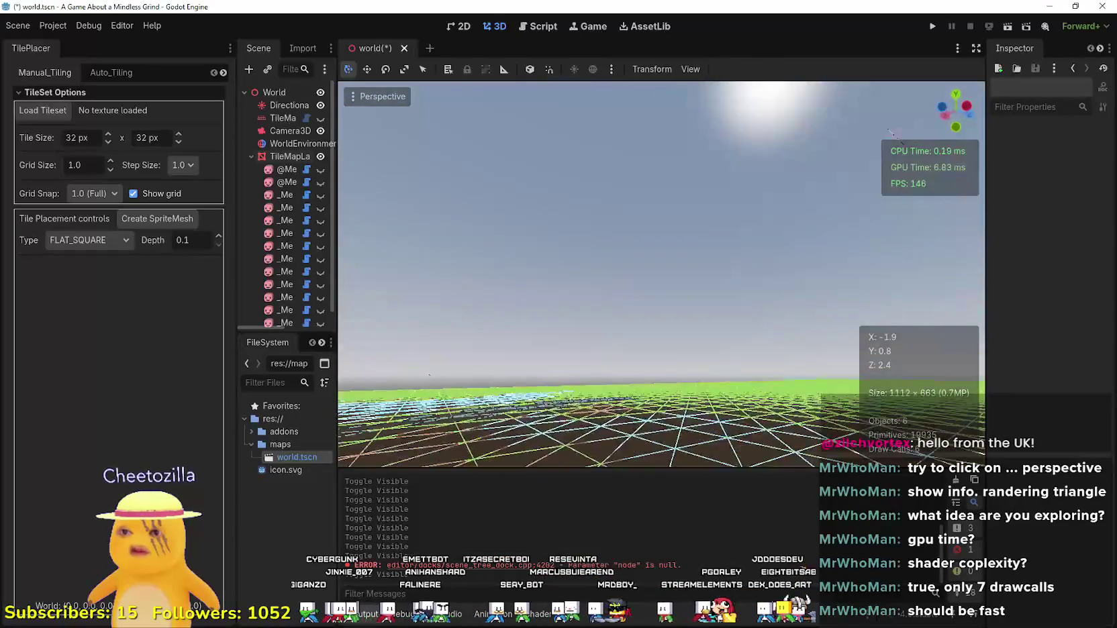
{"action": "key", "text": "e"}
{"action": "mouse_move", "coordinate": [661, 274]}
{"action": "left_mouse_down"}
{"action": "mouse_move", "coordinate": [772, 202]}
{"action": "mouse_move", "coordinate": [974, 24]}
{"action": "left_mouse_up"}
{"action": "left_click", "coordinate": [934, 27]}
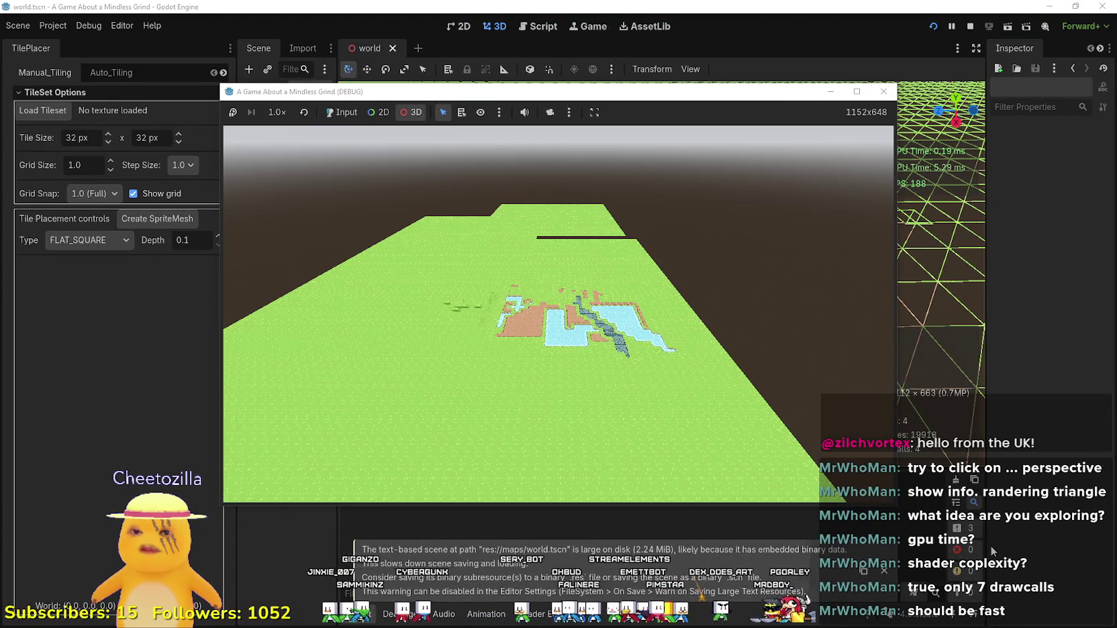
Enable camera override and 3D inspection in the running game, then return to the 2D workspace.
{"action": "left_click", "coordinate": [550, 112]}
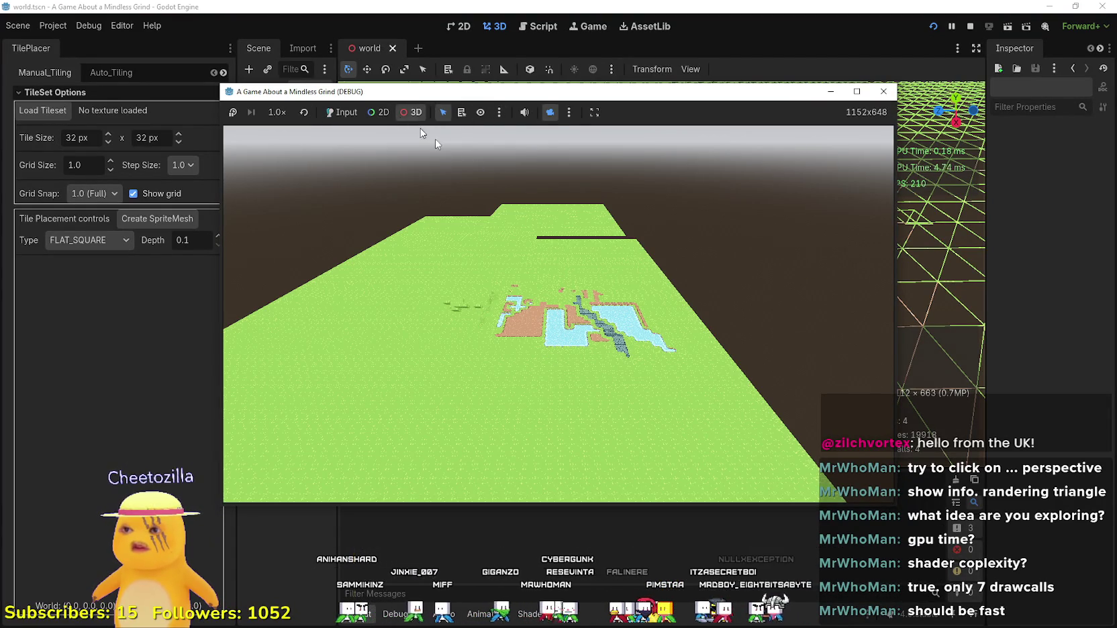
{"action": "left_click", "coordinate": [410, 113]}
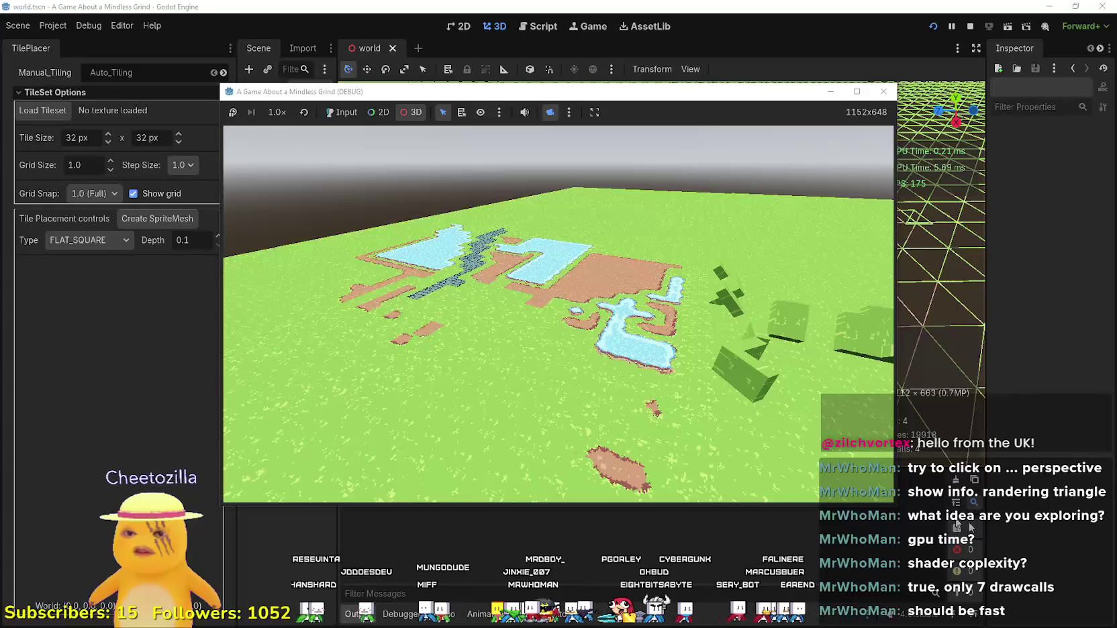
{"action": "left_click", "coordinate": [939, 516]}
{"action": "left_click", "coordinate": [461, 27]}
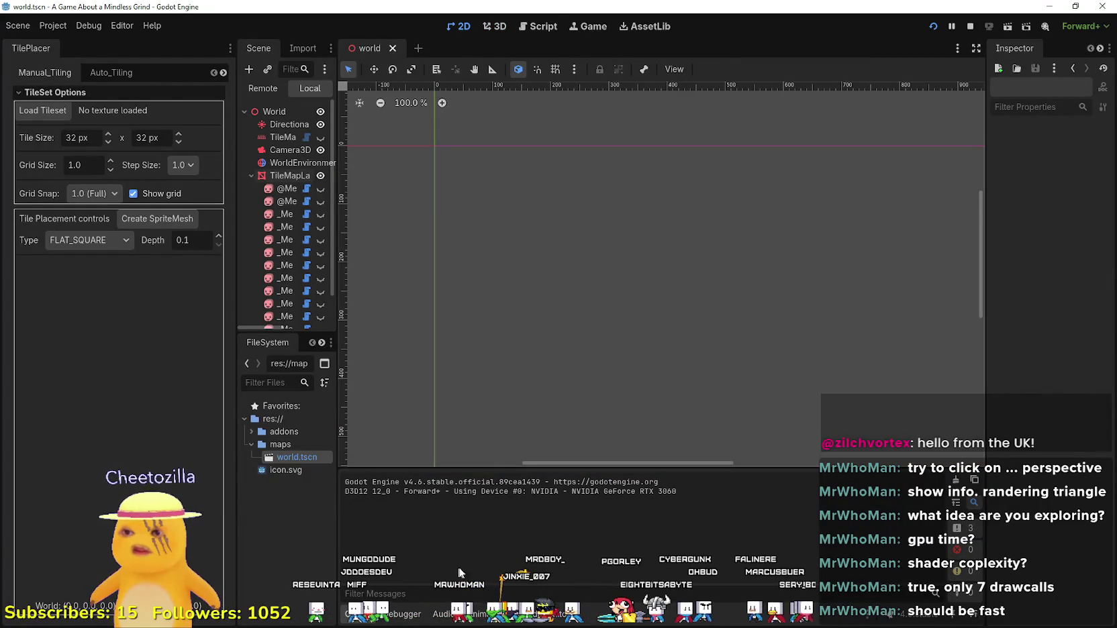
Add FPS, Process, Physics Process and Total Draw Calls graphs in the debugger's Monitors.
{"action": "left_click", "coordinate": [403, 614]}
{"action": "left_click", "coordinate": [445, 520]}
{"action": "left_click", "coordinate": [443, 533]}
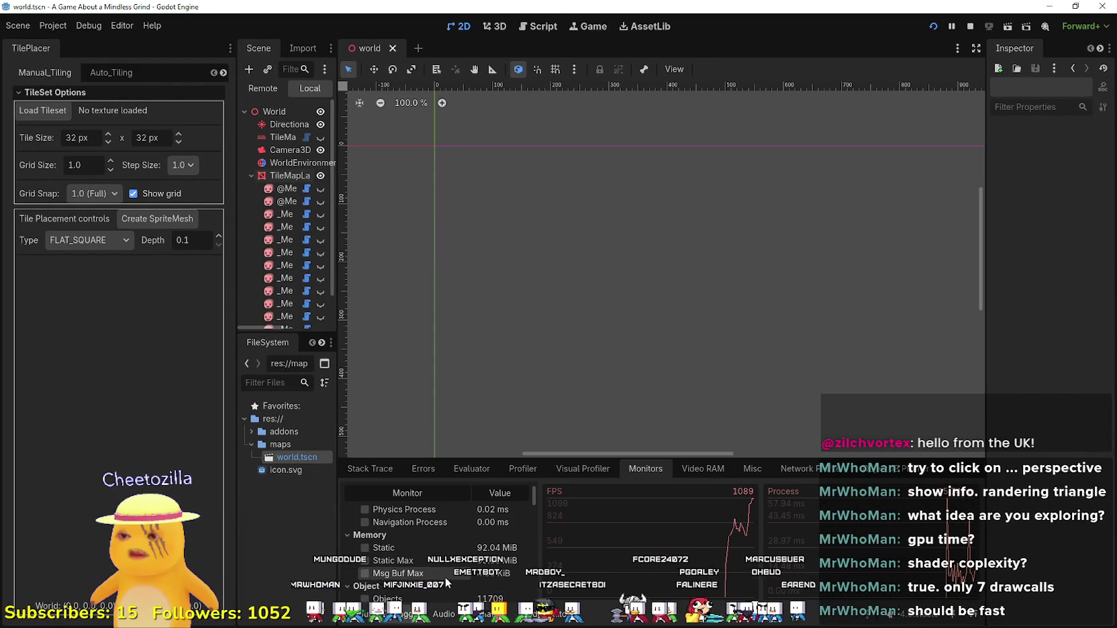
{"action": "left_click", "coordinate": [413, 545]}
{"action": "scroll", "coordinate": [408, 549], "scroll_direction": "down", "scroll_amount": 10}
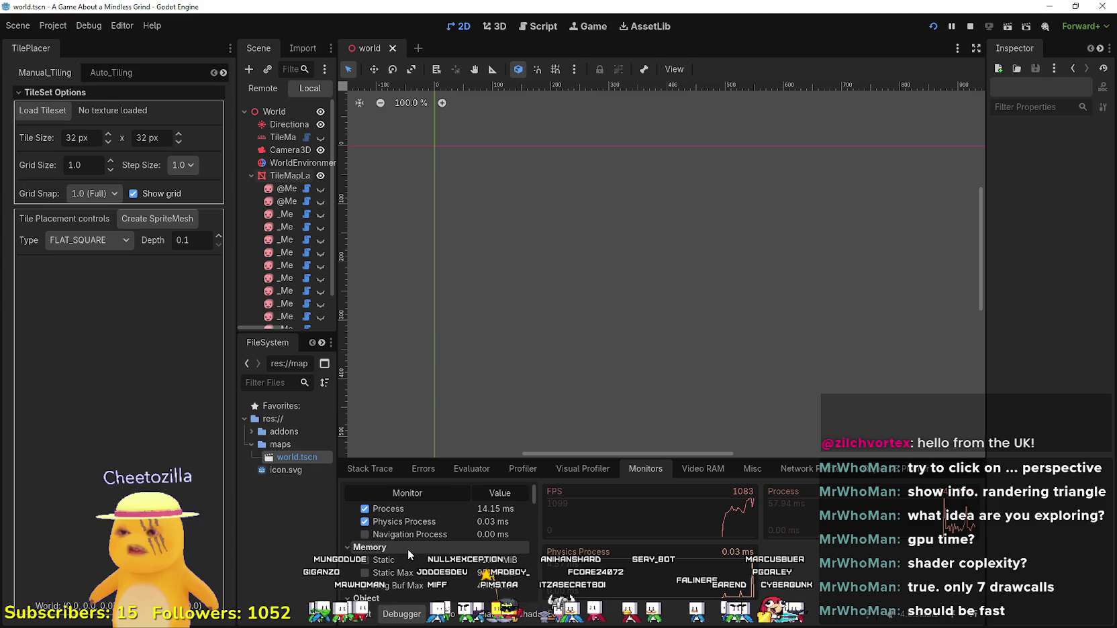
{"action": "scroll", "coordinate": [423, 567], "scroll_direction": "down", "scroll_amount": 1}
{"action": "left_click", "coordinate": [421, 529]}
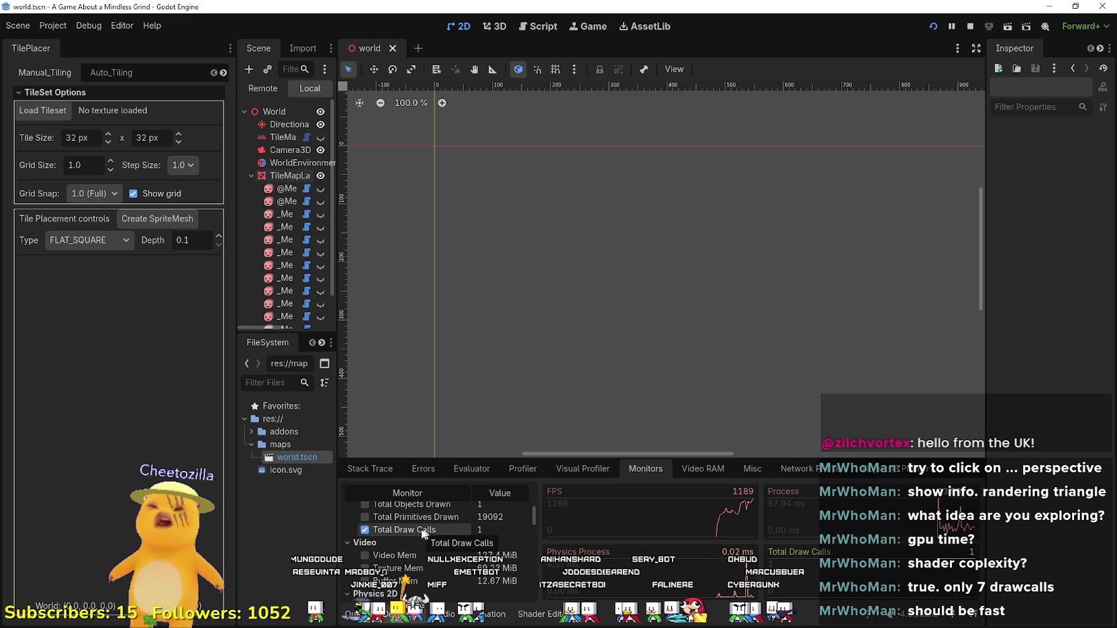
Move the running game's view forward over the tiles, then return to the editor.
{"action": "key", "text": "alt+Tab"}
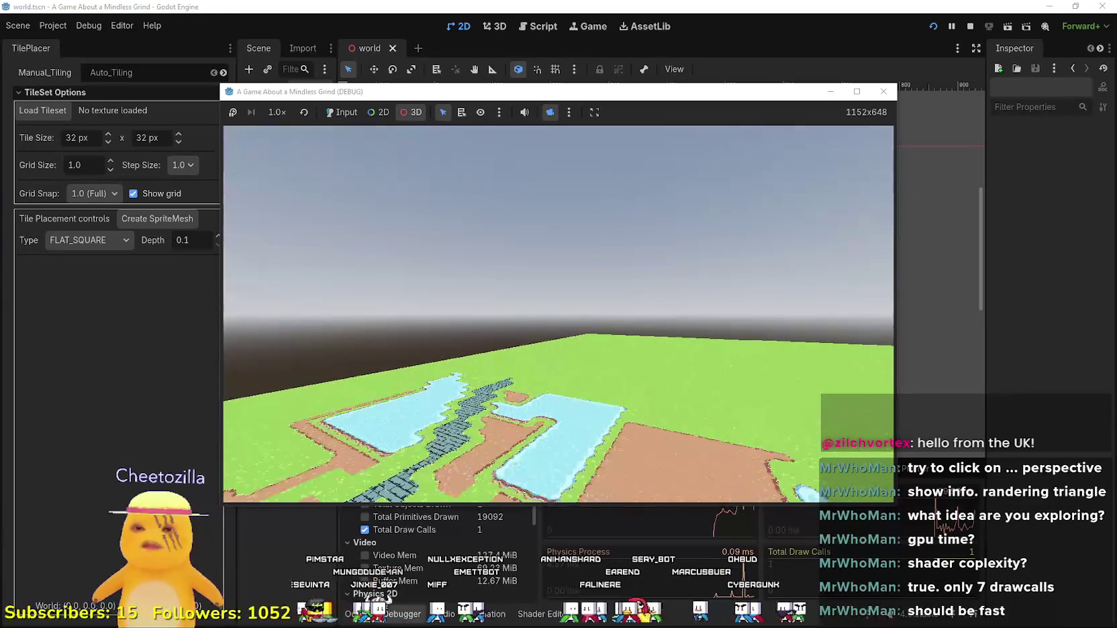
{"action": "left_click_drag", "start_coordinate": [675, 95], "coordinate": [710, 63]}
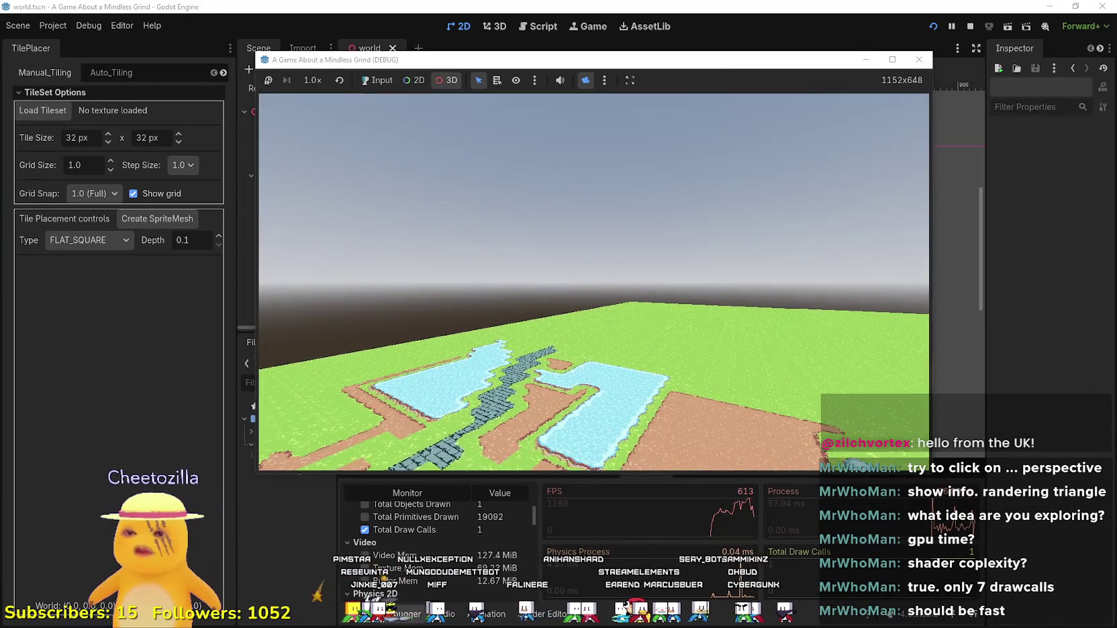
{"action": "left_click", "coordinate": [482, 5]}
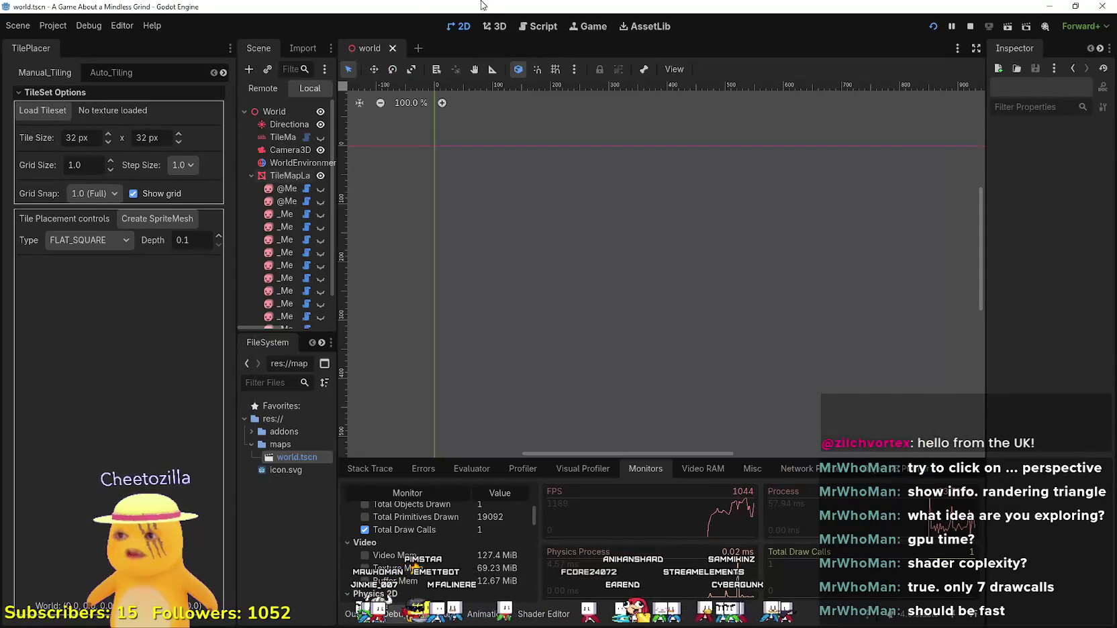
Unhide all eight mesh nodes under the tile map layer, run the game with F5, then stop it.
{"action": "left_click", "coordinate": [320, 190]}
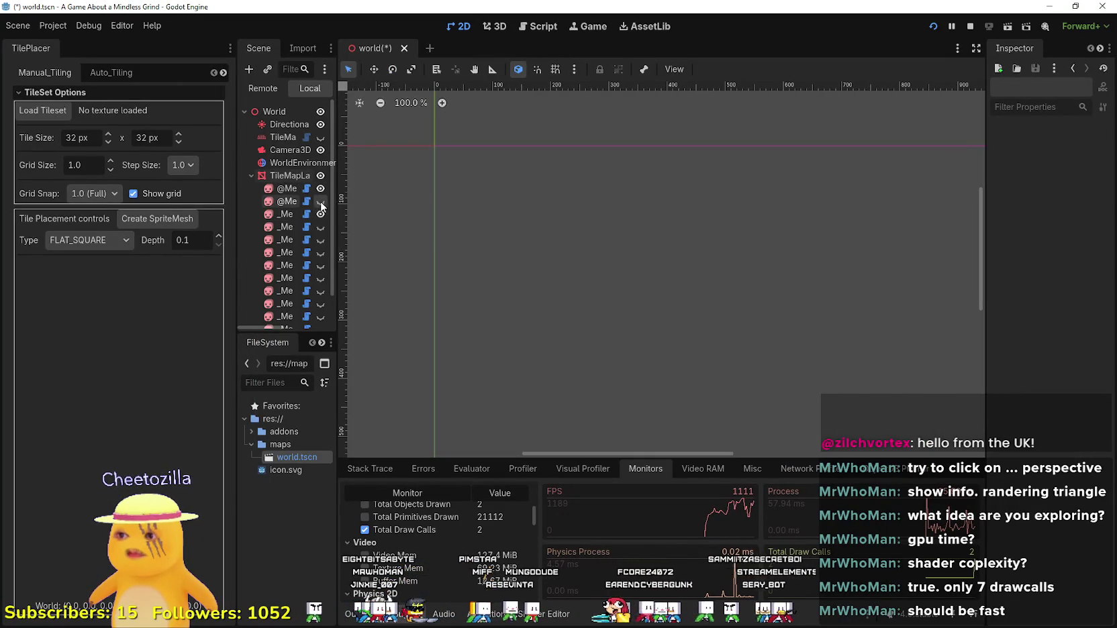
{"action": "left_click", "coordinate": [320, 240]}
{"action": "scroll", "coordinate": [319, 243], "scroll_direction": "down", "scroll_amount": 1}
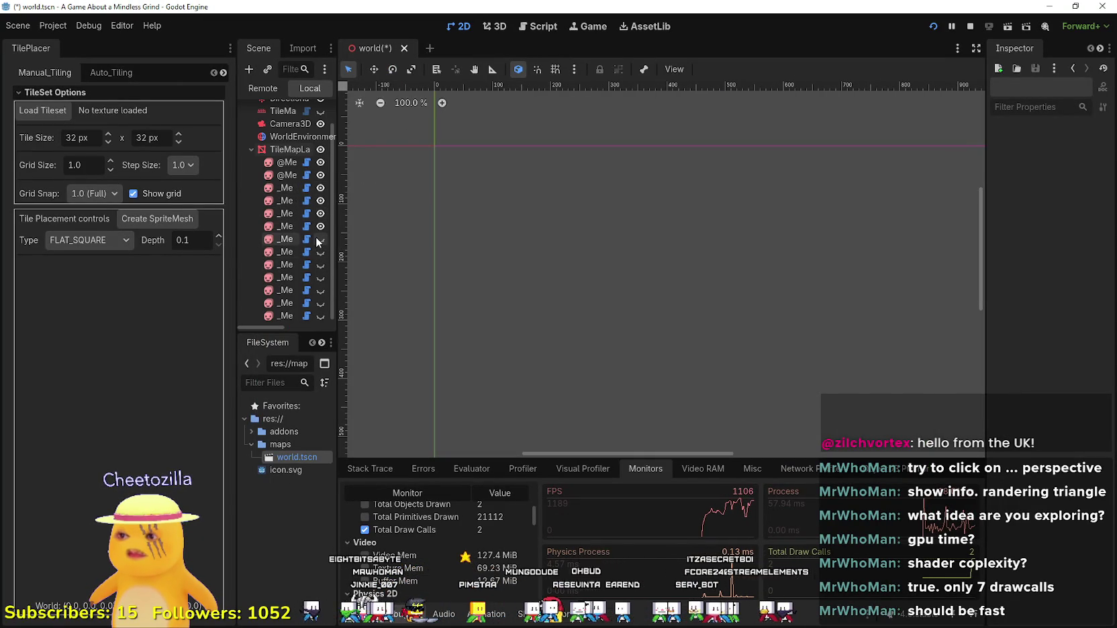
{"action": "left_click", "coordinate": [320, 251]}
{"action": "left_click", "coordinate": [320, 264]}
{"action": "left_click", "coordinate": [320, 278]}
{"action": "left_click", "coordinate": [320, 290]}
{"action": "left_click", "coordinate": [320, 303]}
{"action": "left_click", "coordinate": [321, 316]}
{"action": "key", "text": "F5"}
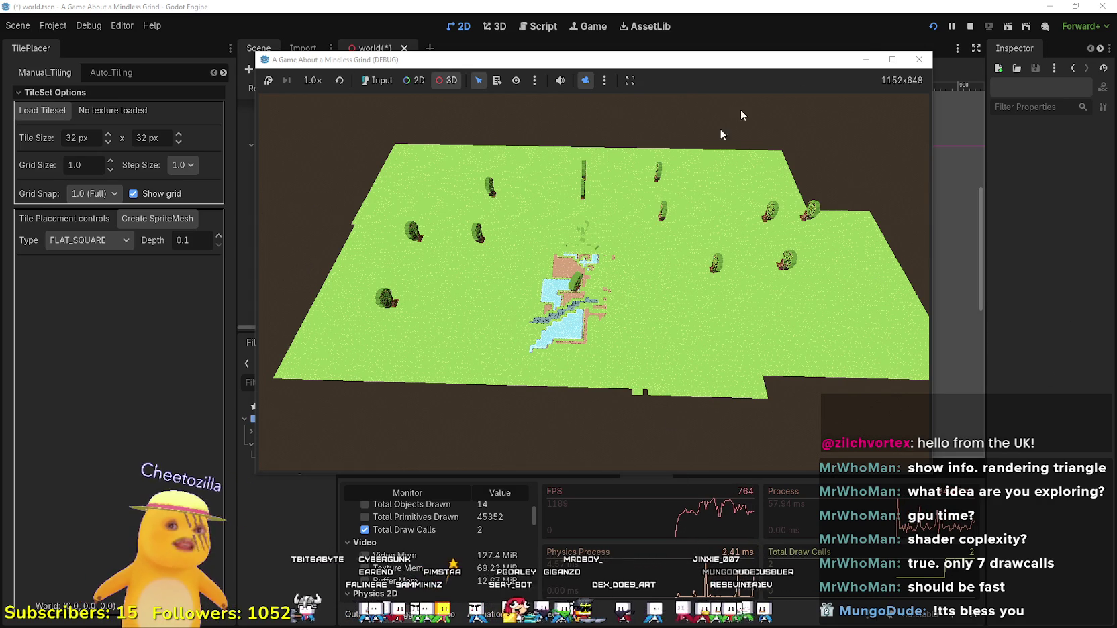
{"action": "left_click", "coordinate": [971, 26]}
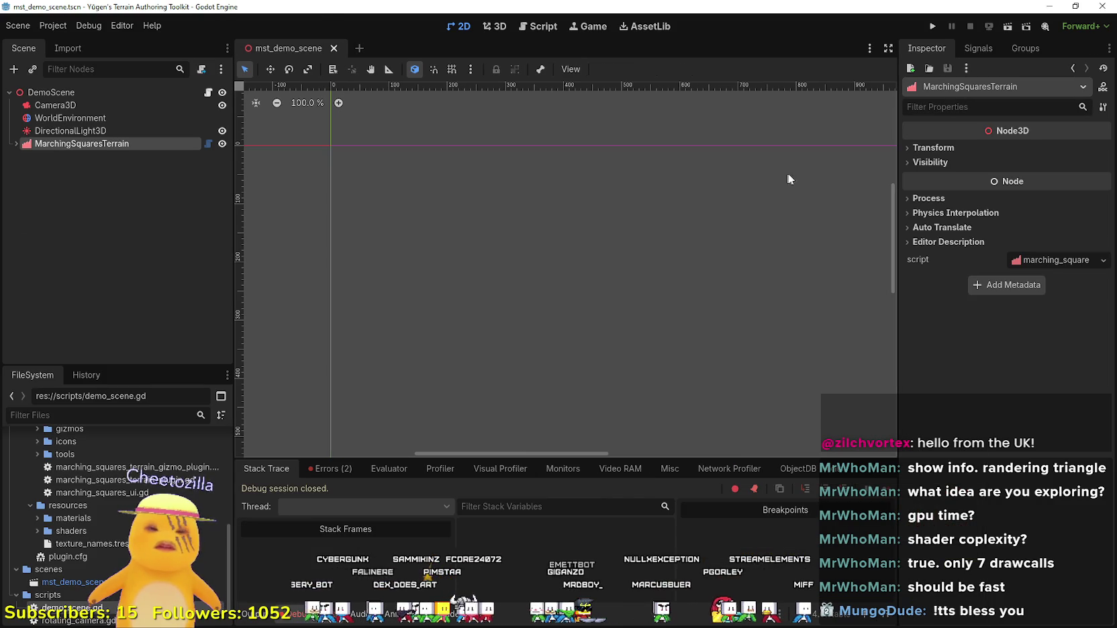
Run the terrain demo scene, continue past the script error, and show the game in the editor.
{"action": "left_click", "coordinate": [931, 27]}
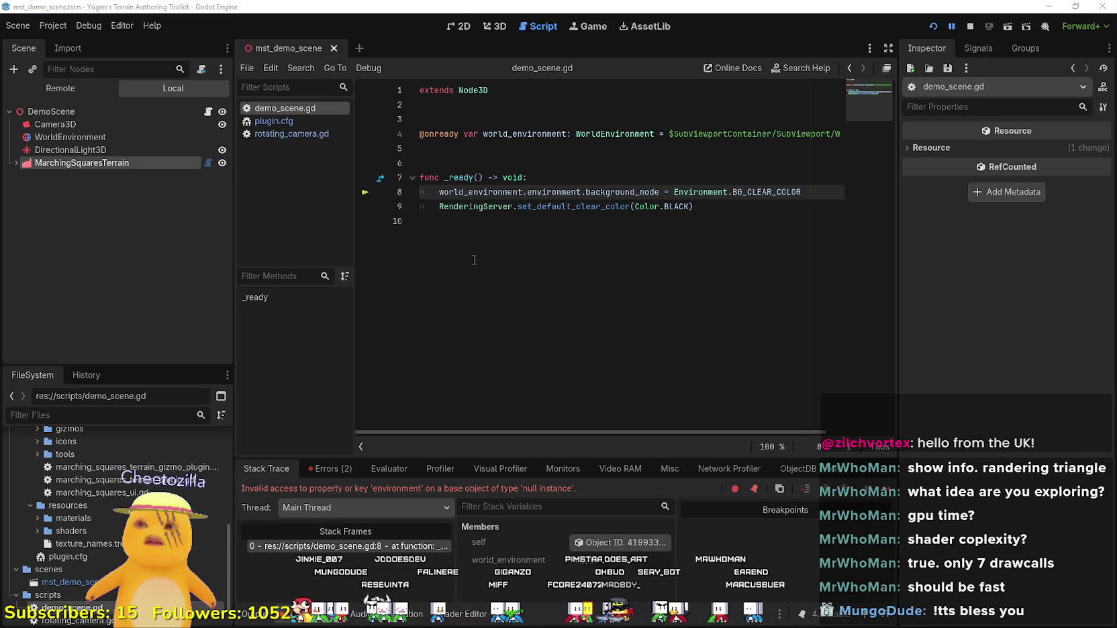
{"action": "left_click", "coordinate": [892, 493]}
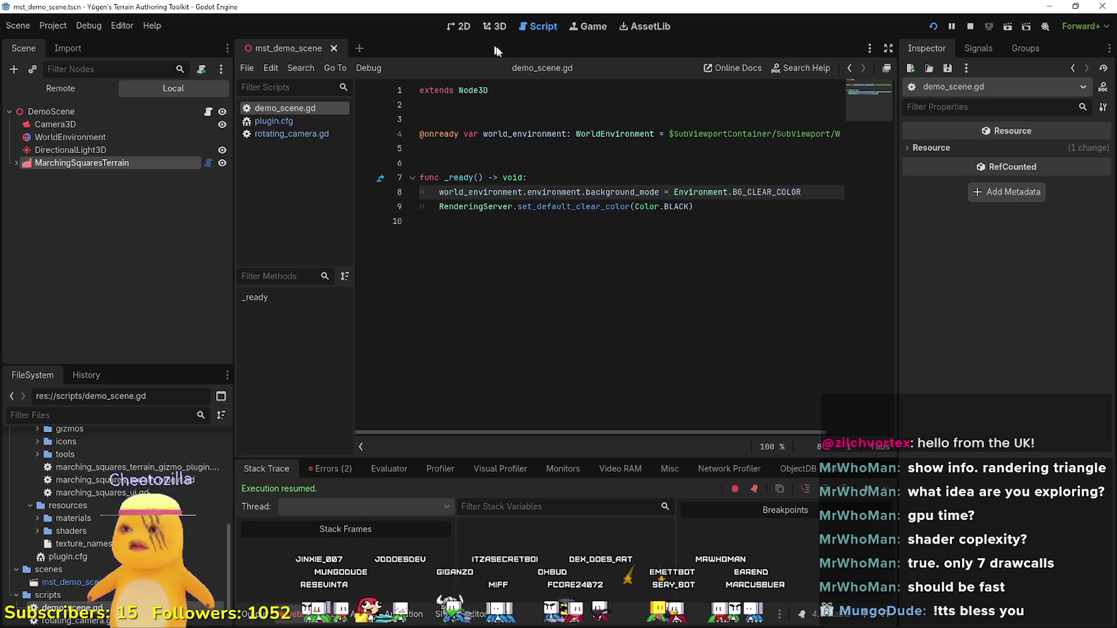
{"action": "left_click", "coordinate": [594, 27]}
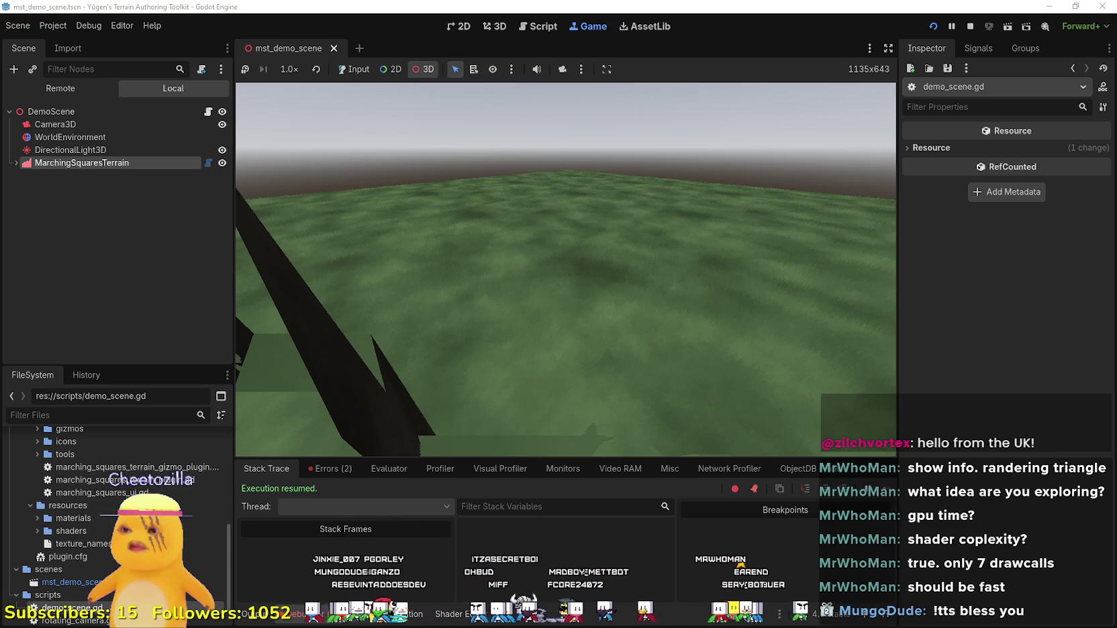
Graph FPS, Process time and Total Draw Calls in Monitors, and enable the editor camera override.
{"action": "left_click", "coordinate": [440, 469]}
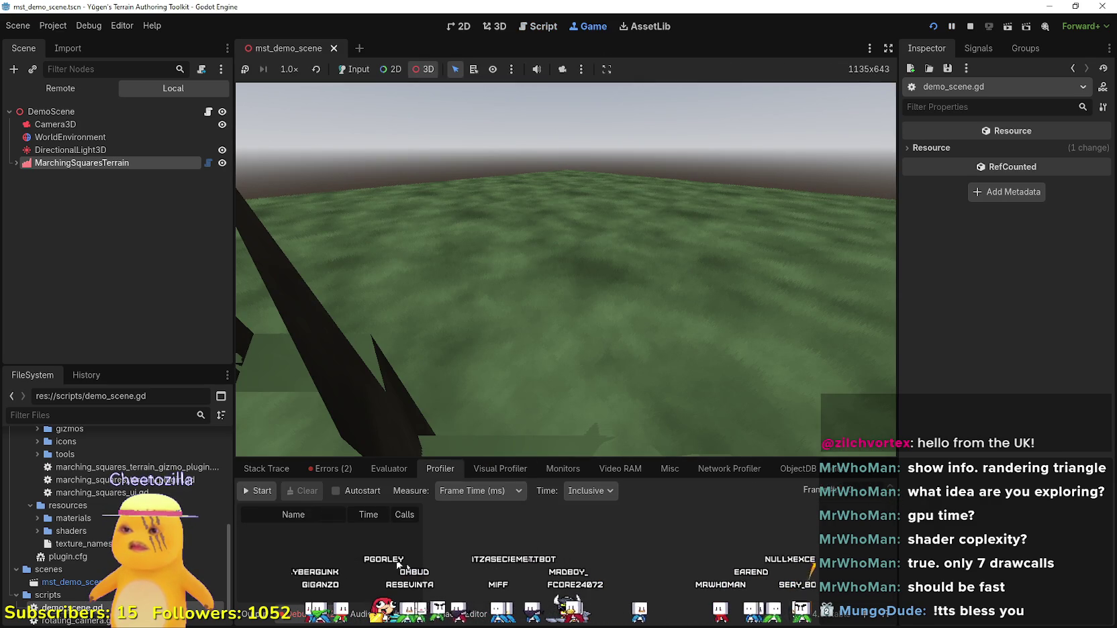
{"action": "left_click", "coordinate": [557, 469]}
{"action": "left_click", "coordinate": [334, 528]}
{"action": "left_click", "coordinate": [330, 517]}
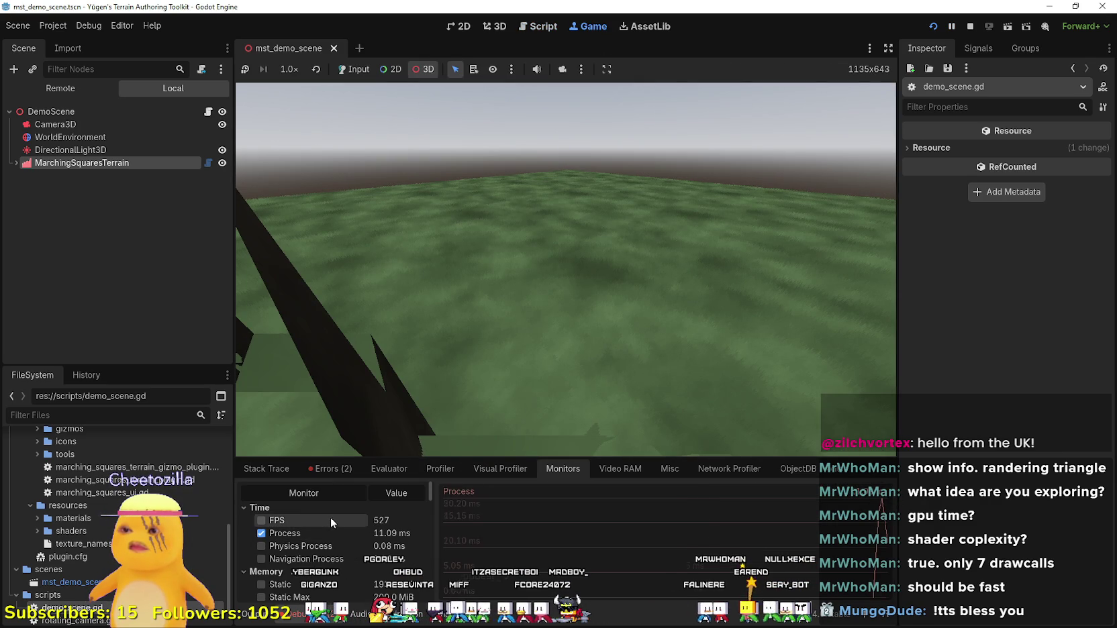
{"action": "scroll", "coordinate": [319, 579], "scroll_direction": "down", "scroll_amount": 5}
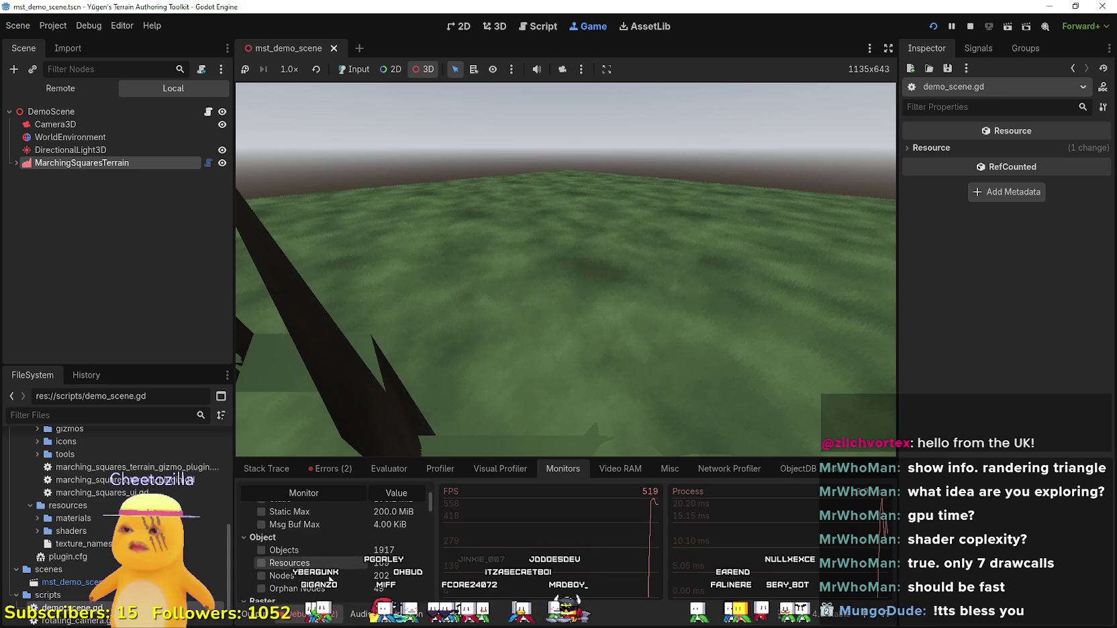
{"action": "scroll", "coordinate": [318, 577], "scroll_direction": "down", "scroll_amount": 2}
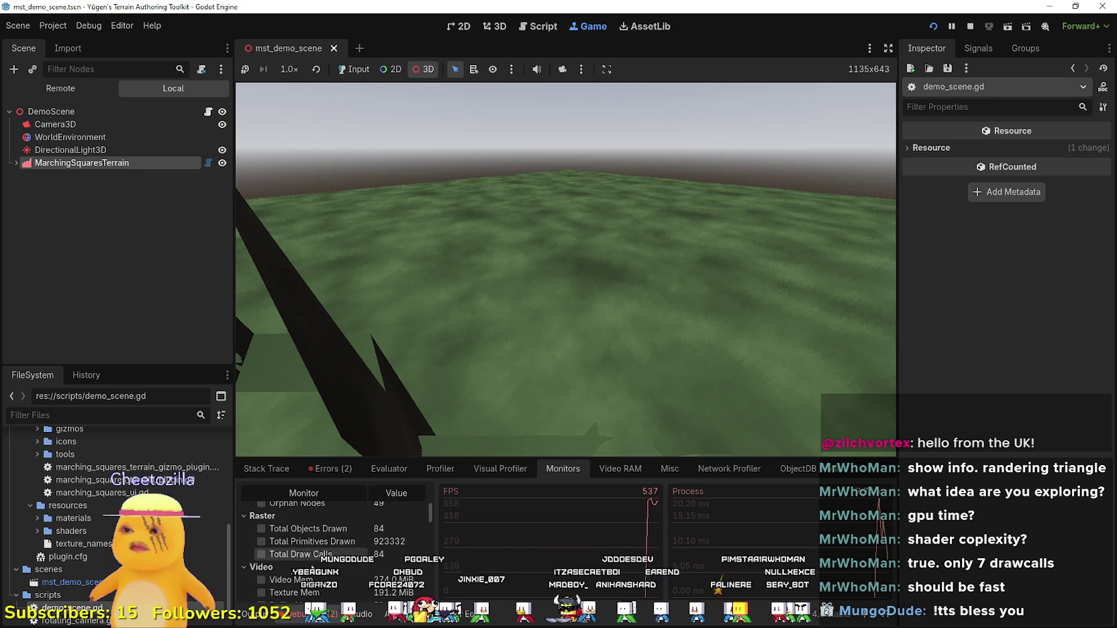
{"action": "left_click", "coordinate": [313, 555]}
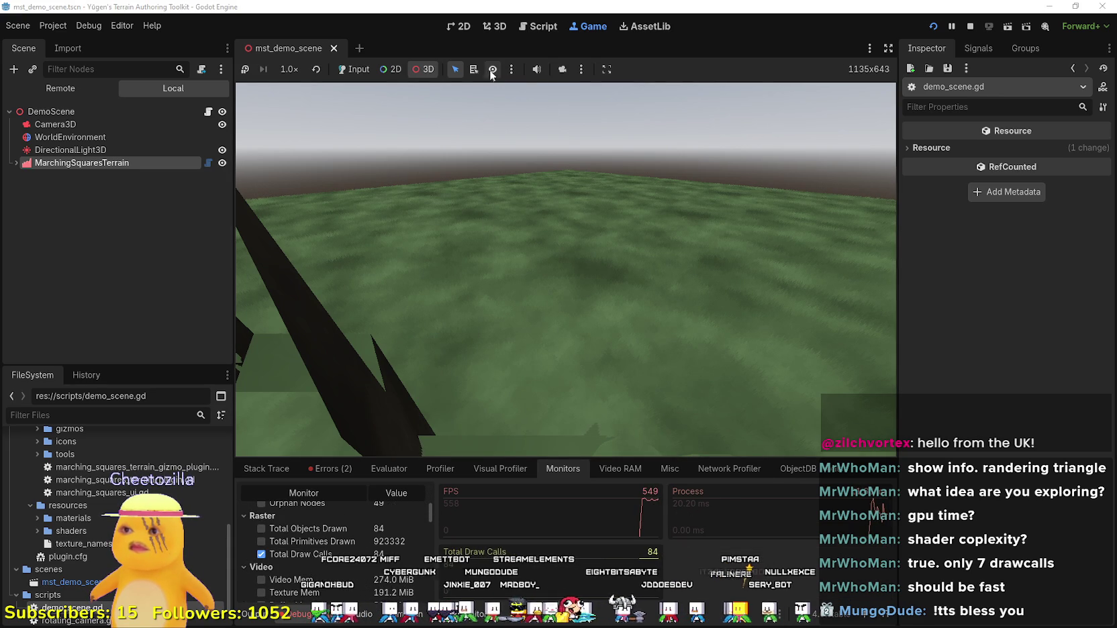
{"action": "left_click", "coordinate": [562, 69]}
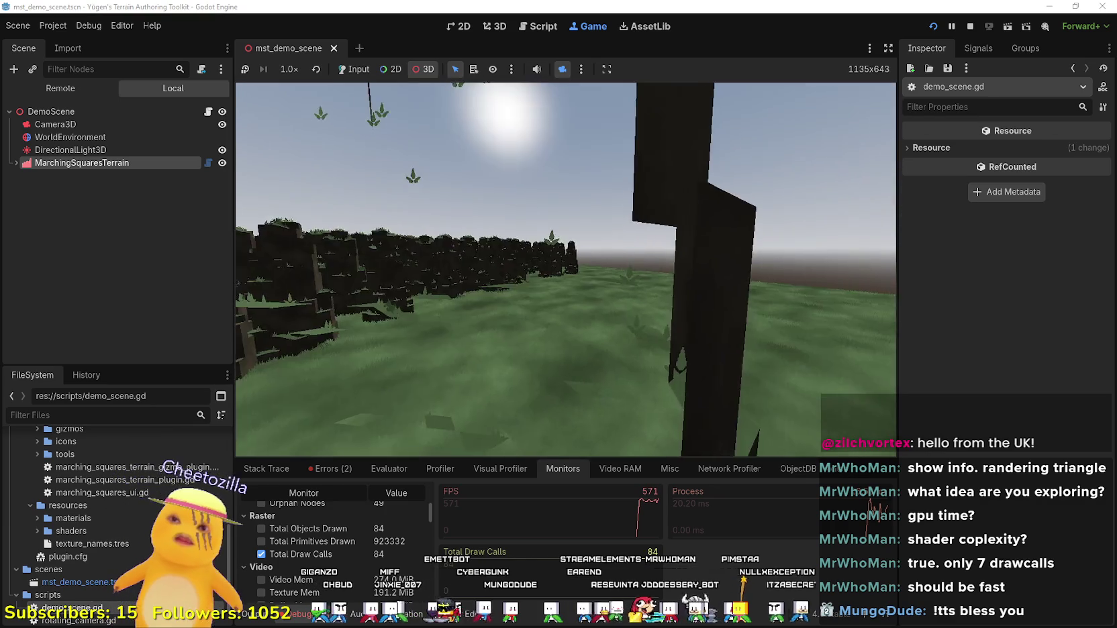
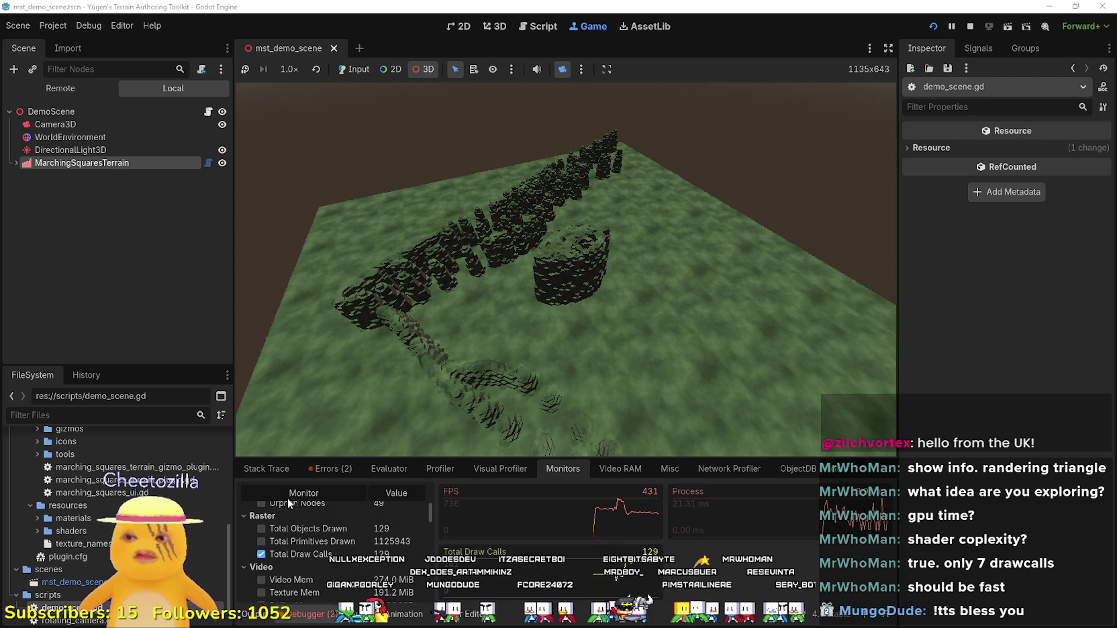
Capture a short Visual Profiler recording of the demo's per-frame CPU/GPU timings.
{"action": "left_click", "coordinate": [481, 473]}
{"action": "left_click", "coordinate": [259, 490]}
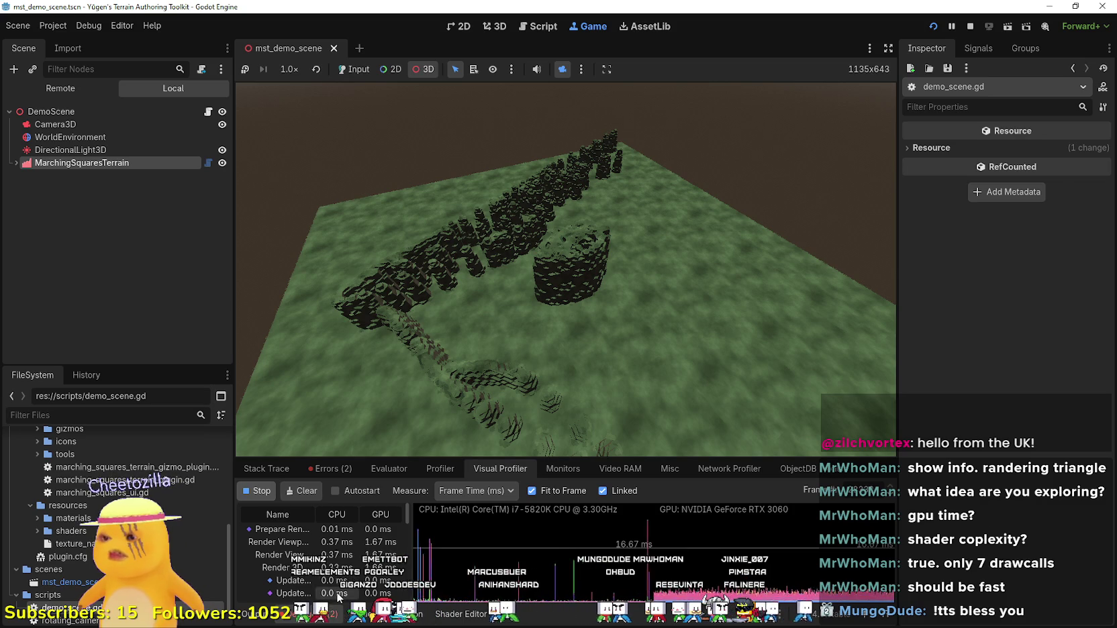
{"action": "left_click", "coordinate": [254, 493]}
Record frame and physics times in the Profiler, then stop the running terrain demo.
{"action": "left_click", "coordinate": [437, 468]}
{"action": "left_click", "coordinate": [261, 492]}
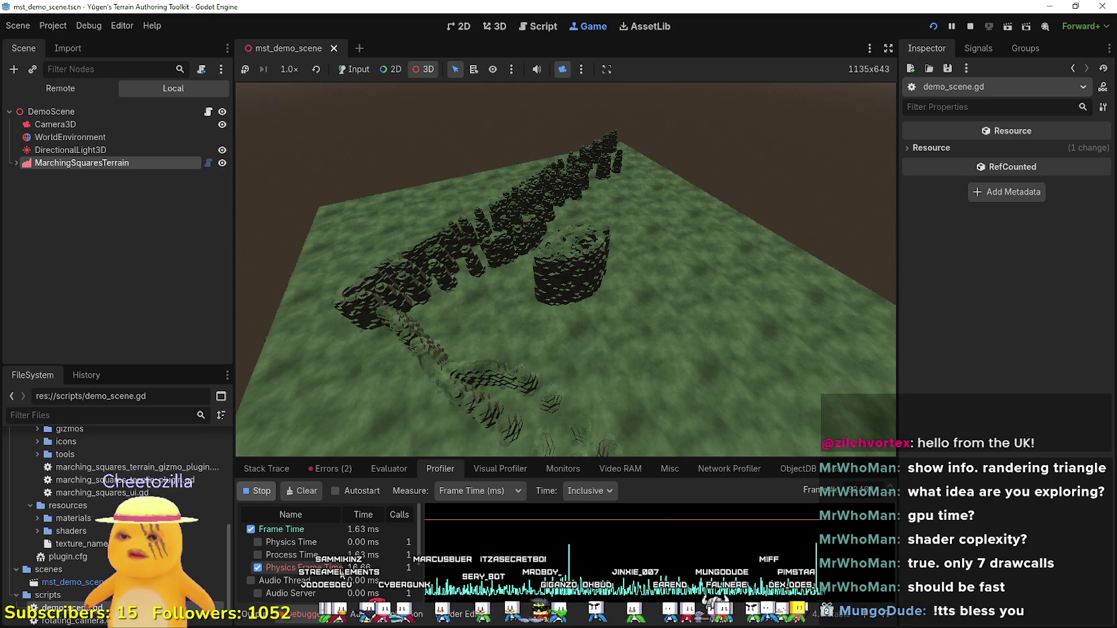
{"action": "left_click", "coordinate": [256, 490]}
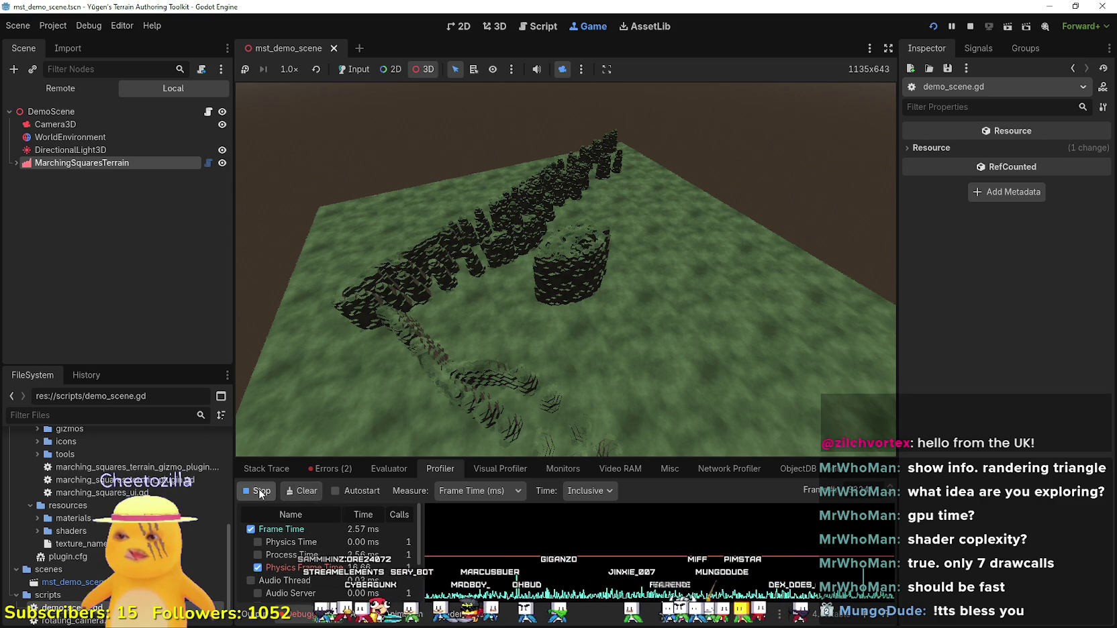
{"action": "left_click", "coordinate": [970, 27]}
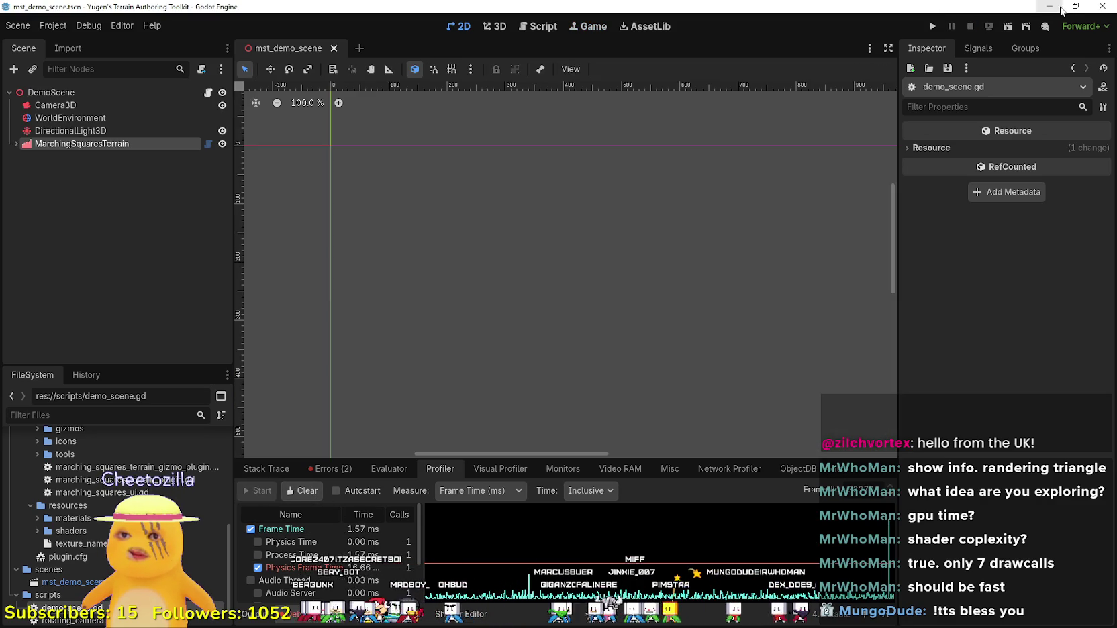
In the other project's Game workspace, review the camera, selection and embed options, then run the tile world.
{"action": "left_click", "coordinate": [1049, 6]}
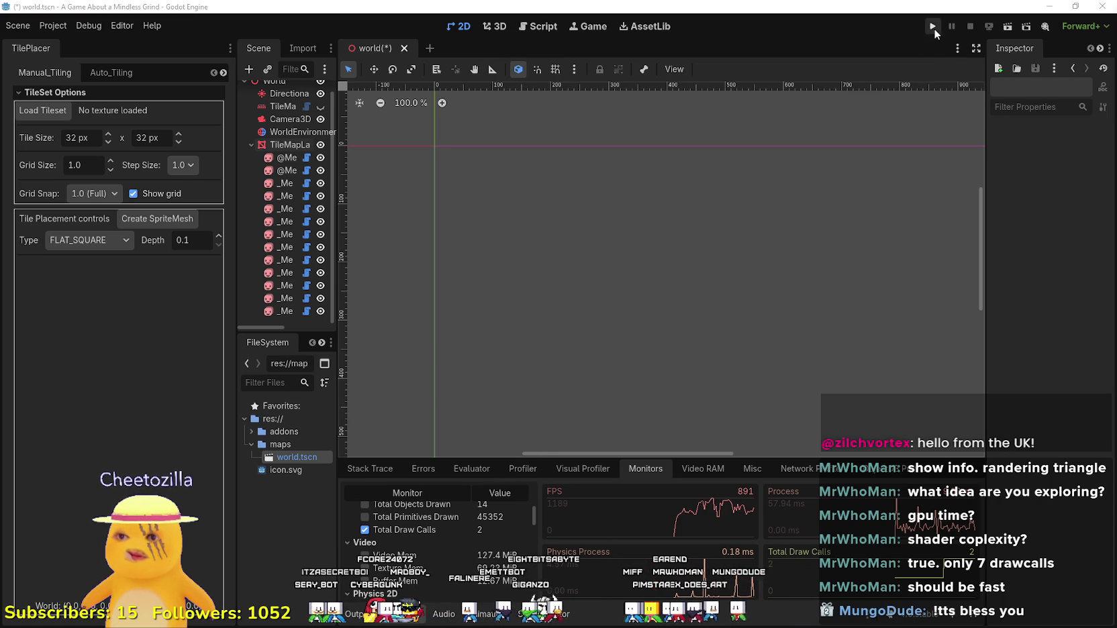
{"action": "left_click", "coordinate": [598, 27]}
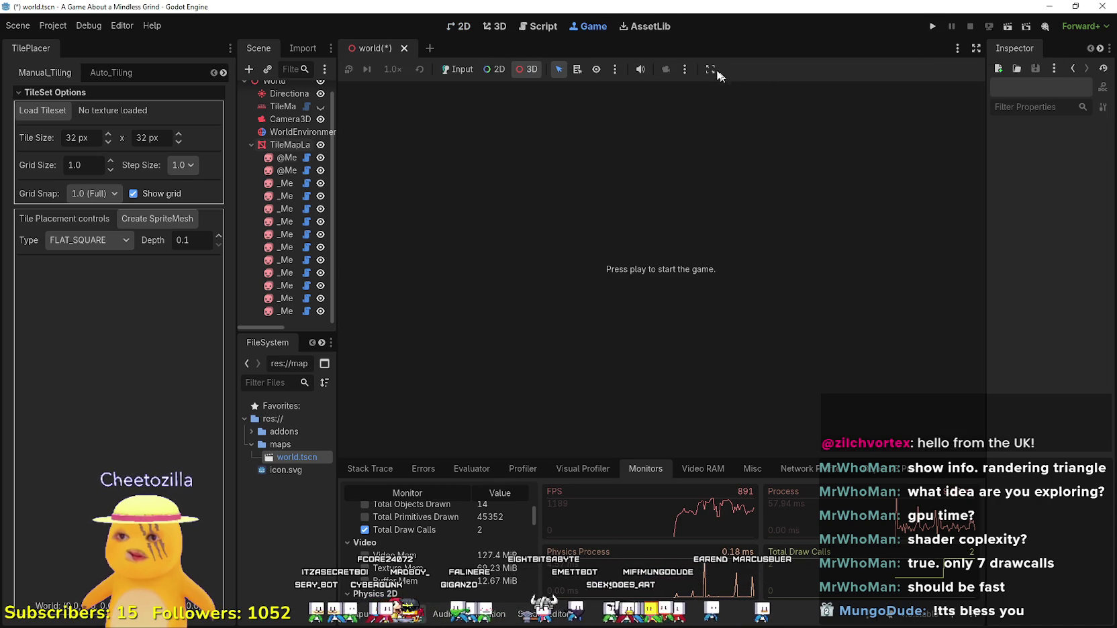
{"action": "left_click", "coordinate": [685, 69]}
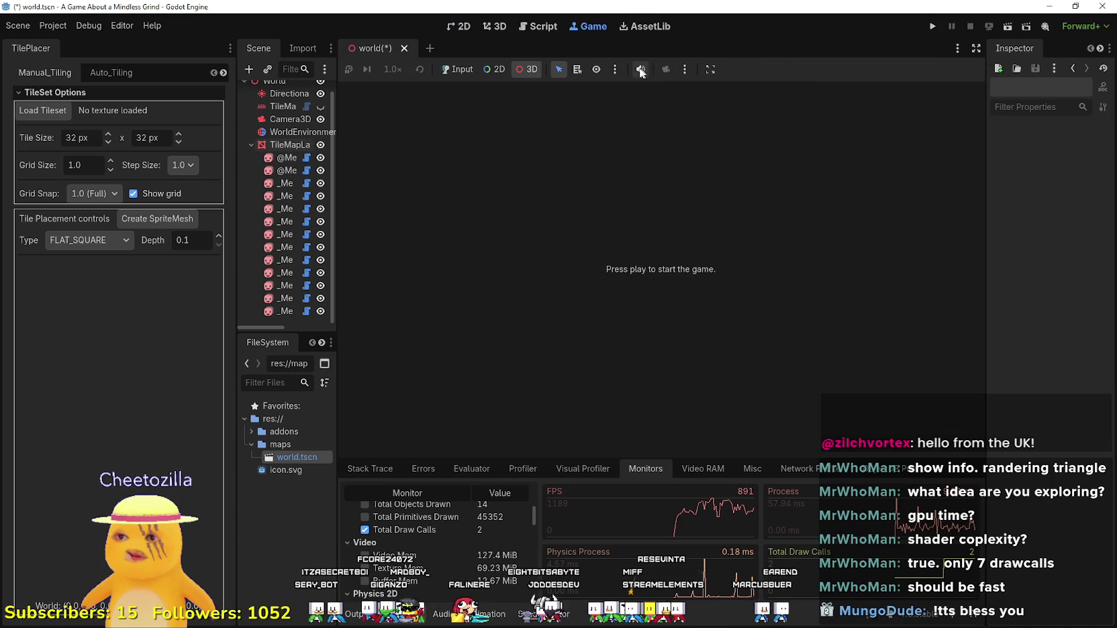
{"action": "left_click", "coordinate": [616, 70]}
{"action": "left_click", "coordinate": [710, 69]}
{"action": "left_click", "coordinate": [710, 69]}
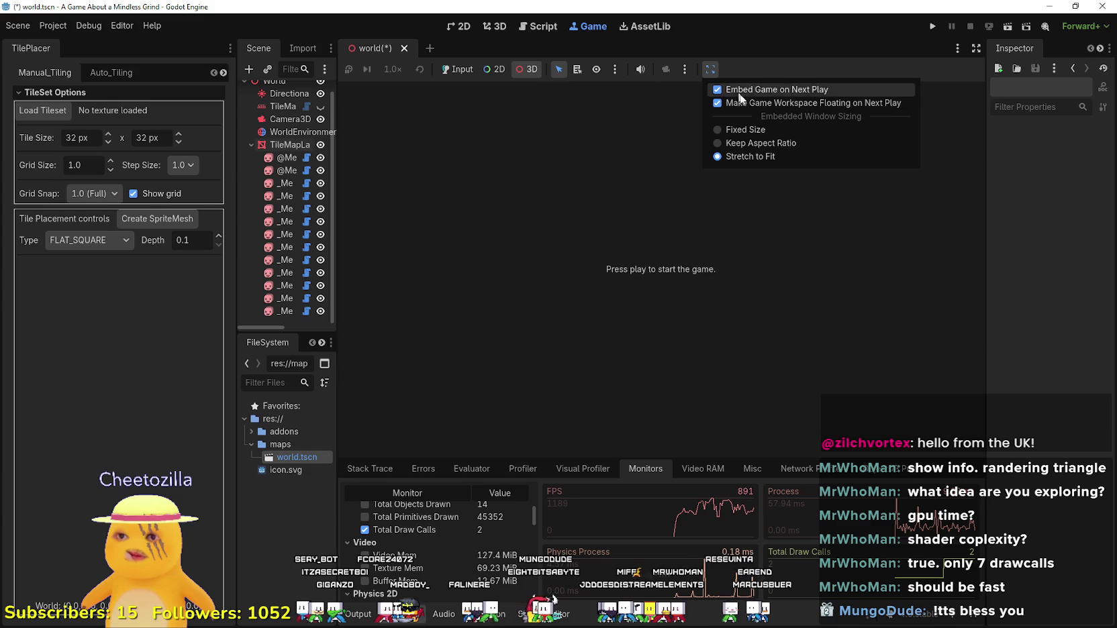
{"action": "left_click", "coordinate": [784, 68]}
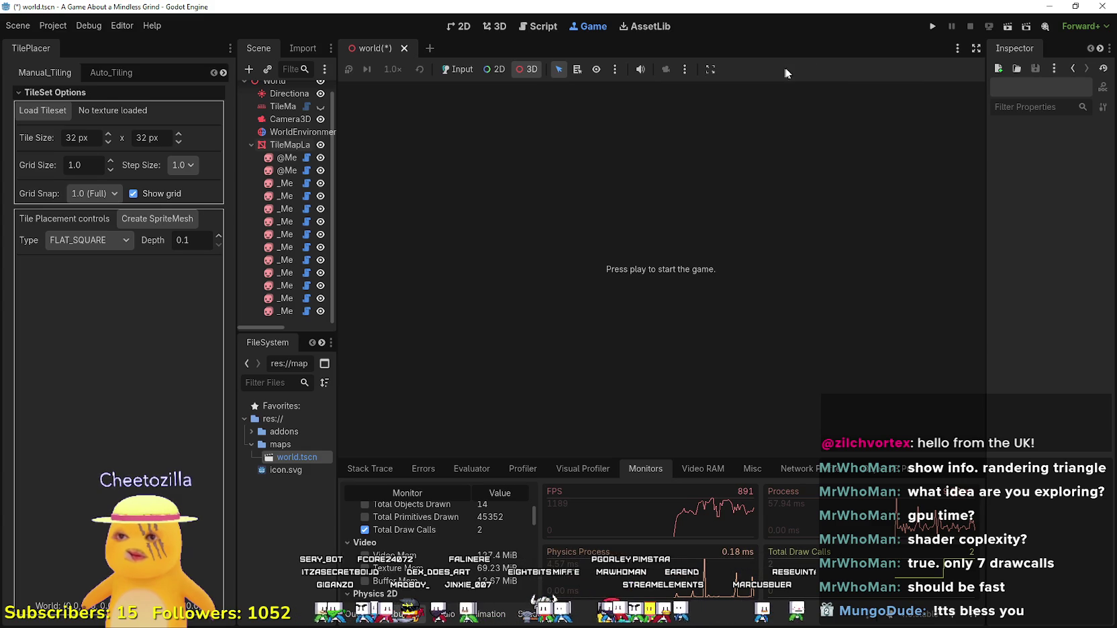
{"action": "left_click", "coordinate": [931, 29]}
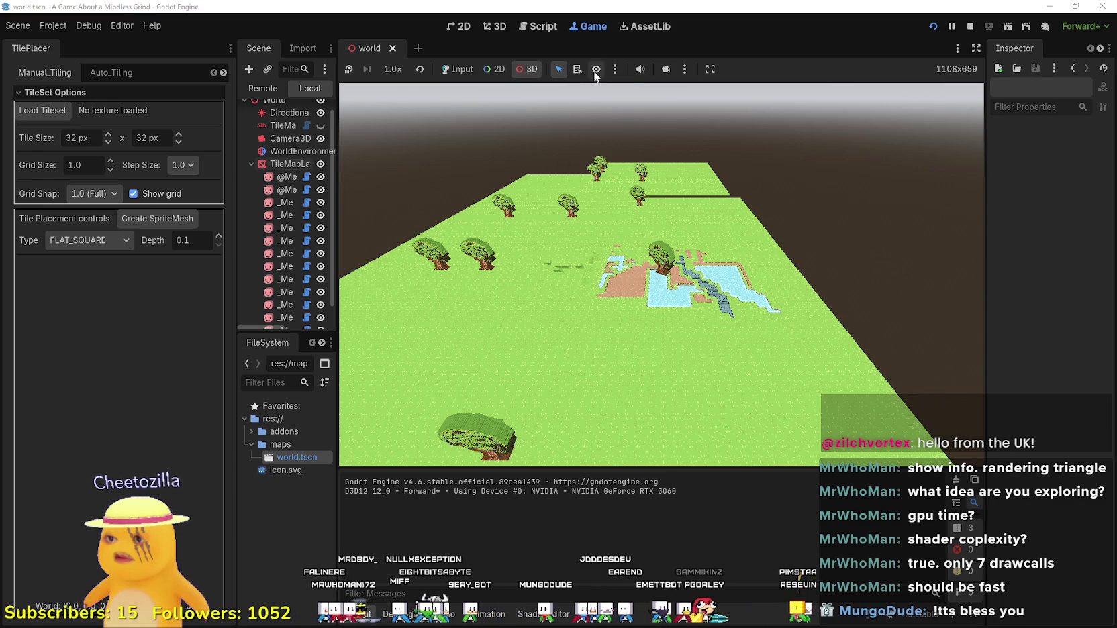
Focus the game, check the FPS and Time monitors in the Debugger, then open Project Settings.
{"action": "left_click", "coordinate": [662, 228]}
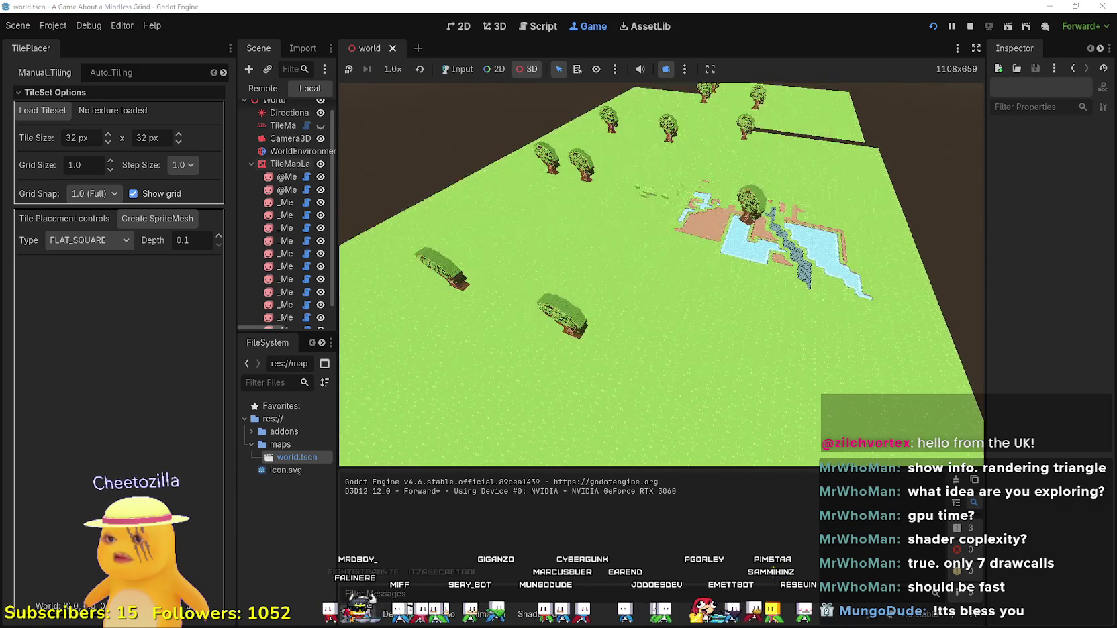
{"action": "left_click", "coordinate": [396, 614]}
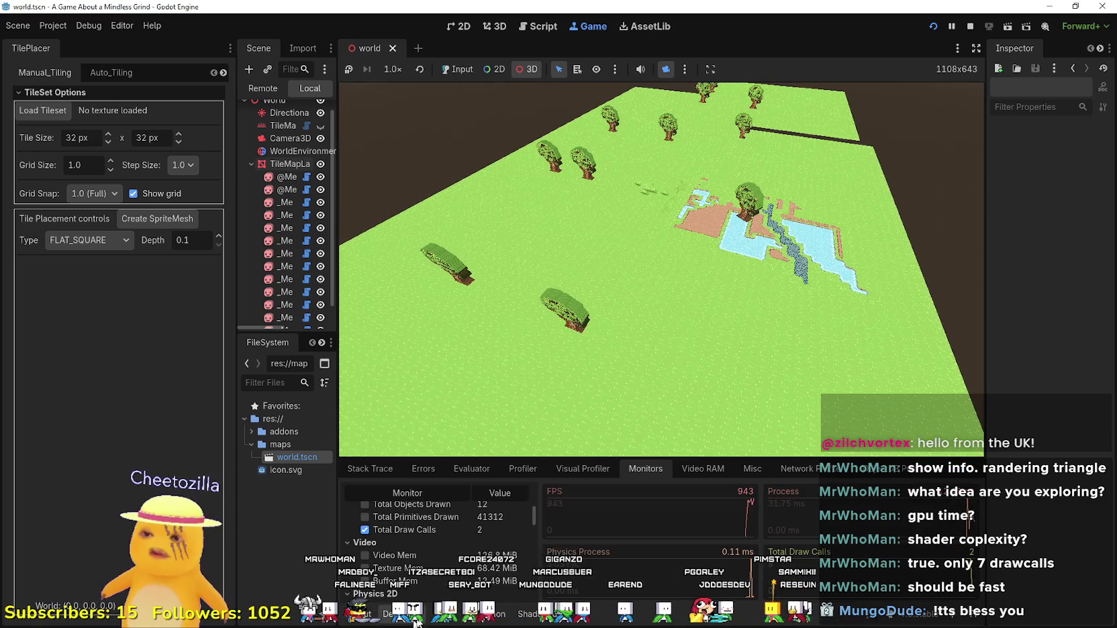
{"action": "scroll", "coordinate": [460, 529], "scroll_direction": "up", "scroll_amount": 4}
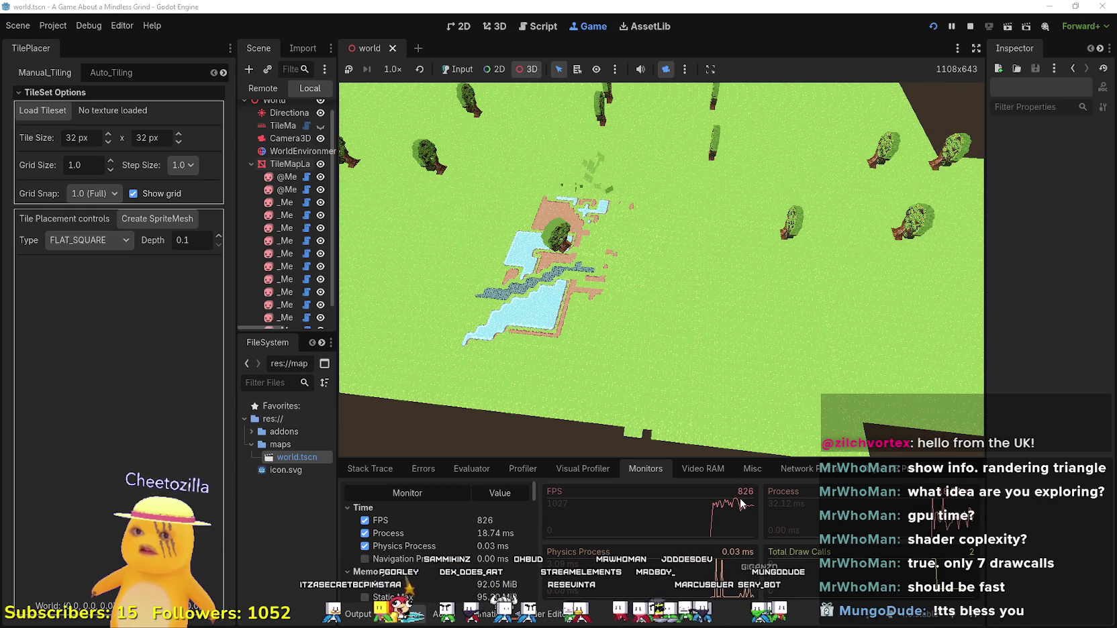
{"action": "left_click", "coordinate": [64, 27]}
{"action": "left_click", "coordinate": [63, 39]}
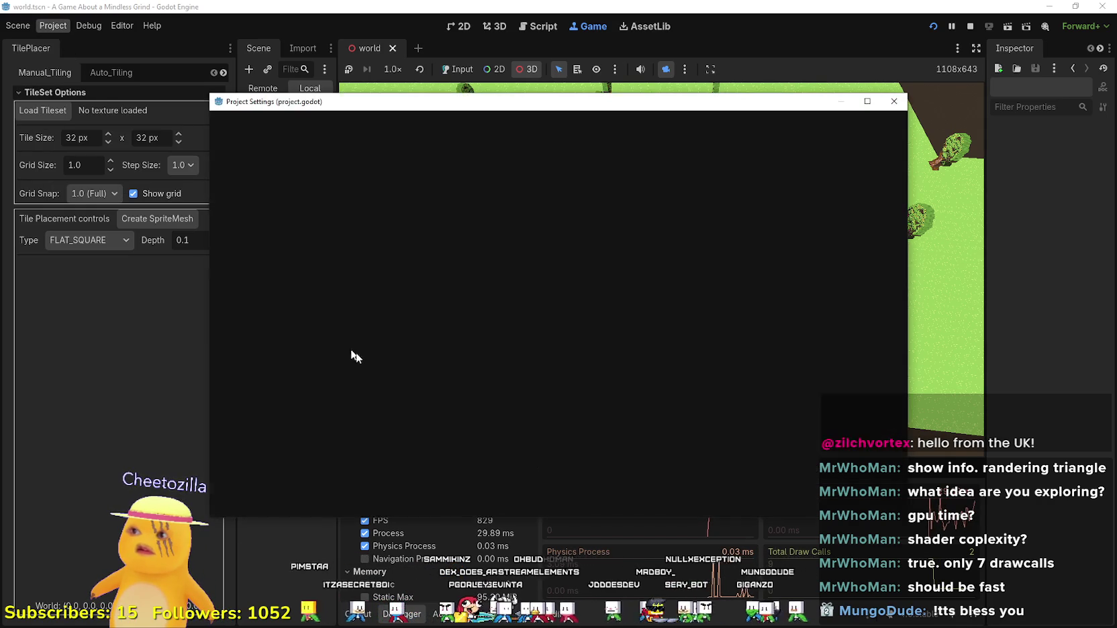
Set Application > Run Max FPS to 60, close Project Settings, and restart the game.
{"action": "left_click", "coordinate": [255, 216]}
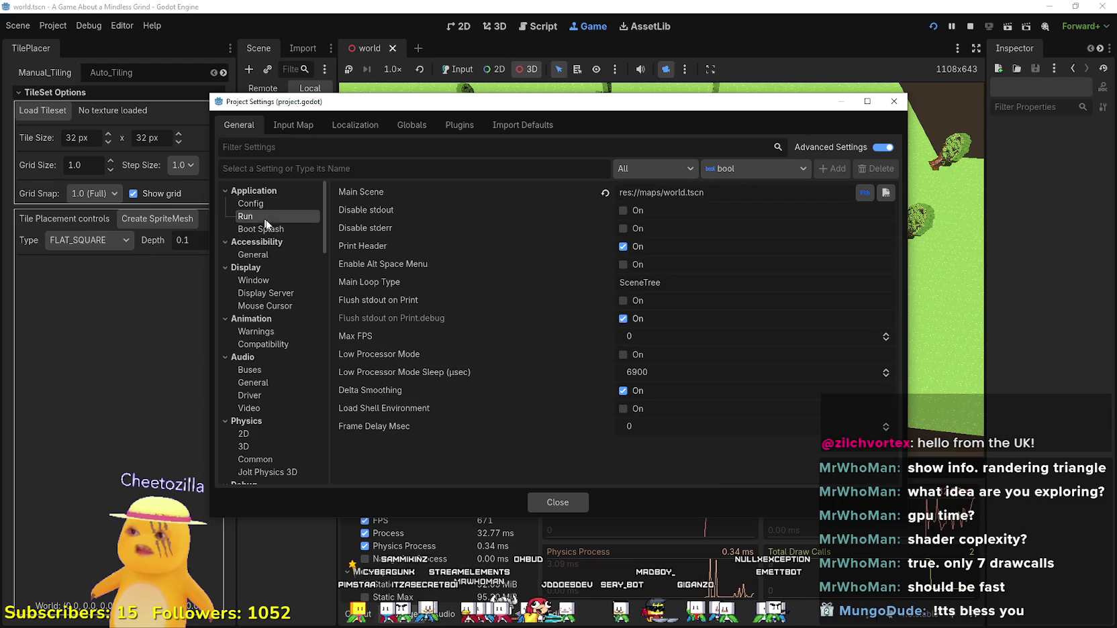
{"action": "left_click", "coordinate": [684, 329]}
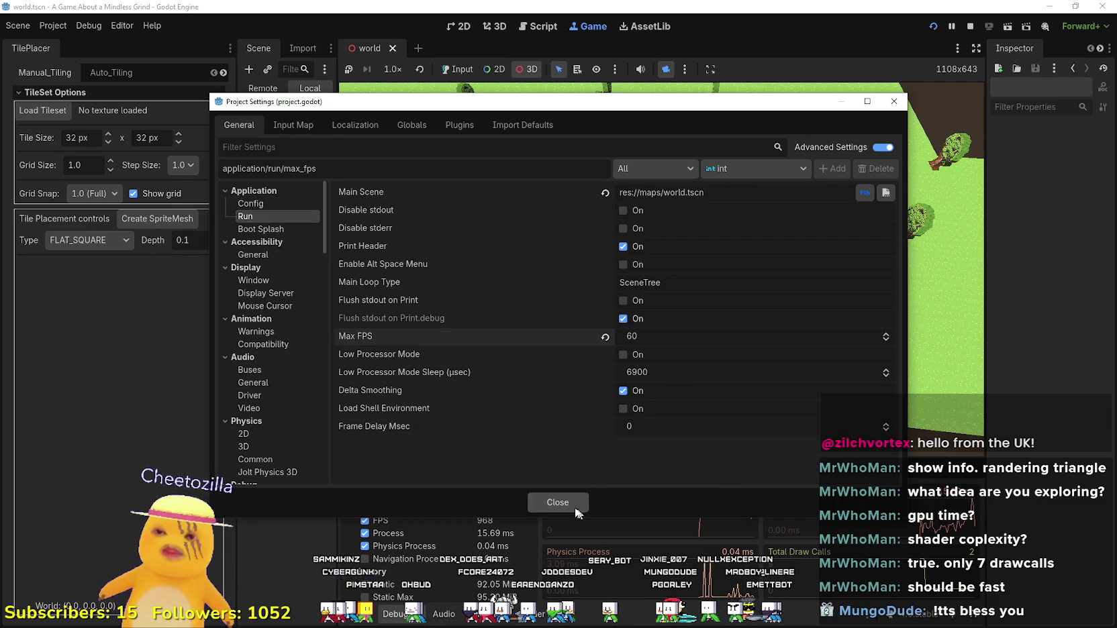
{"action": "left_click", "coordinate": [557, 503]}
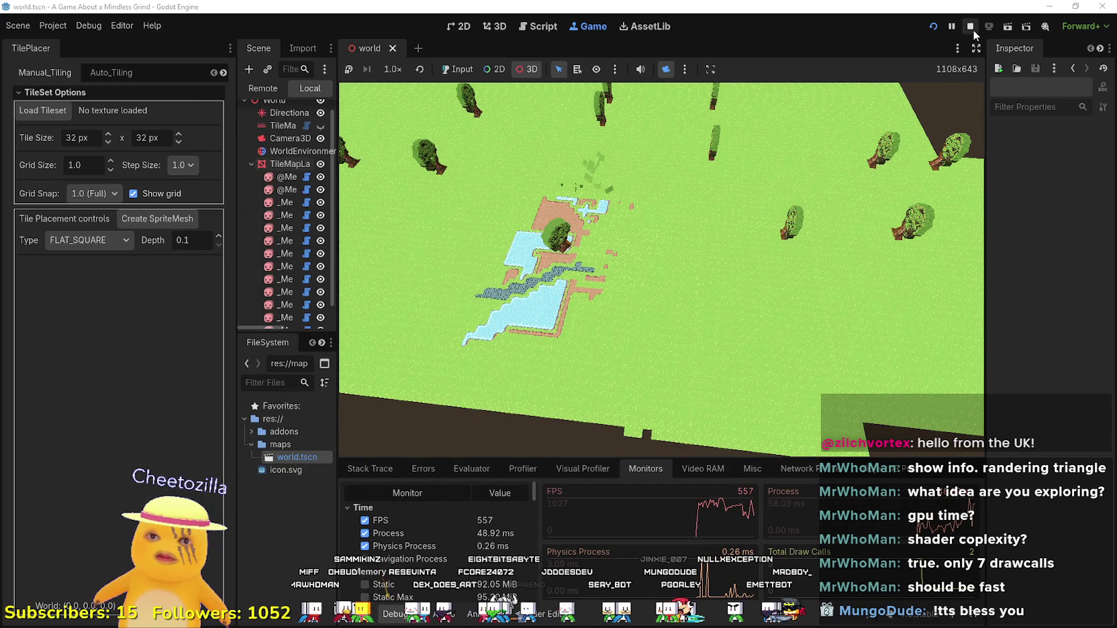
{"action": "left_click", "coordinate": [933, 28]}
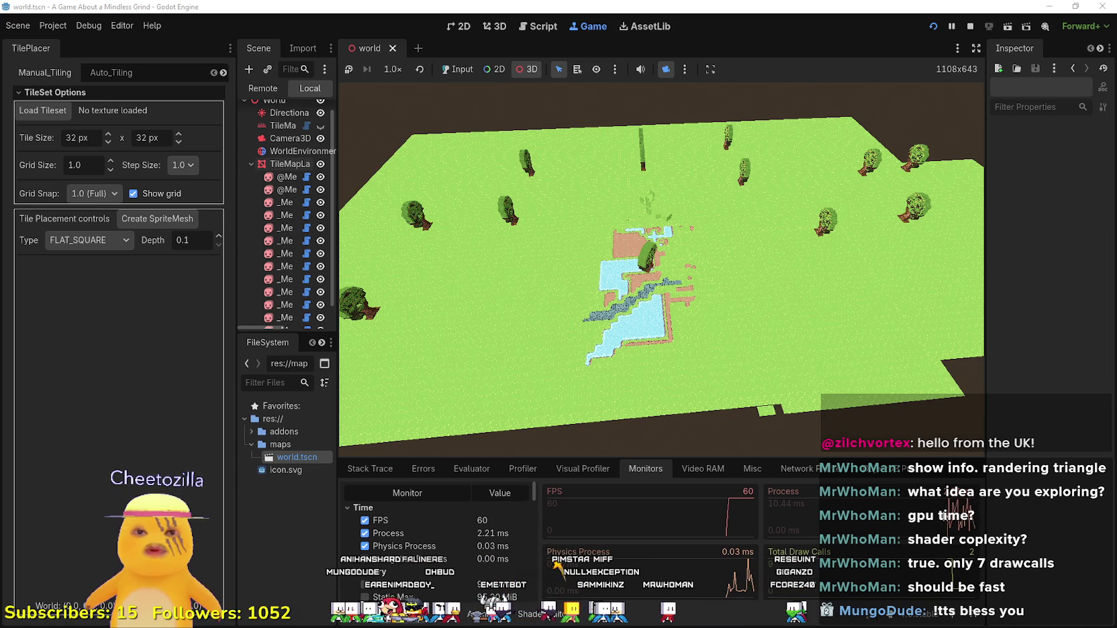
Start a Visual Profiler recording of the 60 FPS world's per-frame CPU and GPU timings.
{"action": "left_click", "coordinate": [583, 469]}
{"action": "left_click", "coordinate": [362, 491]}
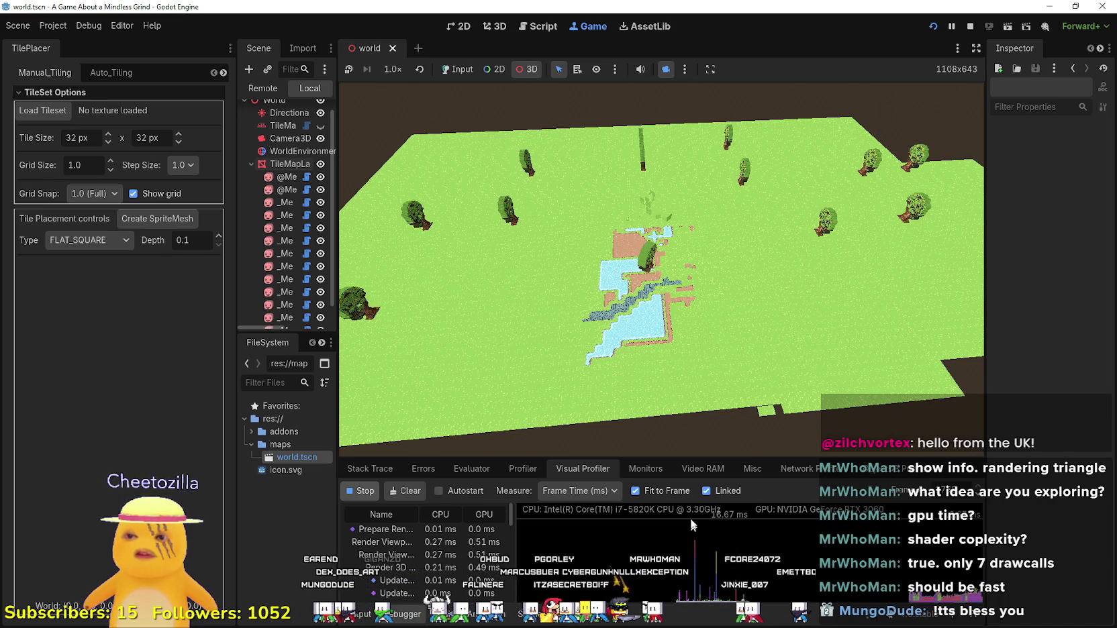
Enlarge the debugger panel, pause the game, stop recording, and scrub back to around frame 1995.
{"action": "left_click_drag", "start_coordinate": [714, 459], "coordinate": [714, 93]}
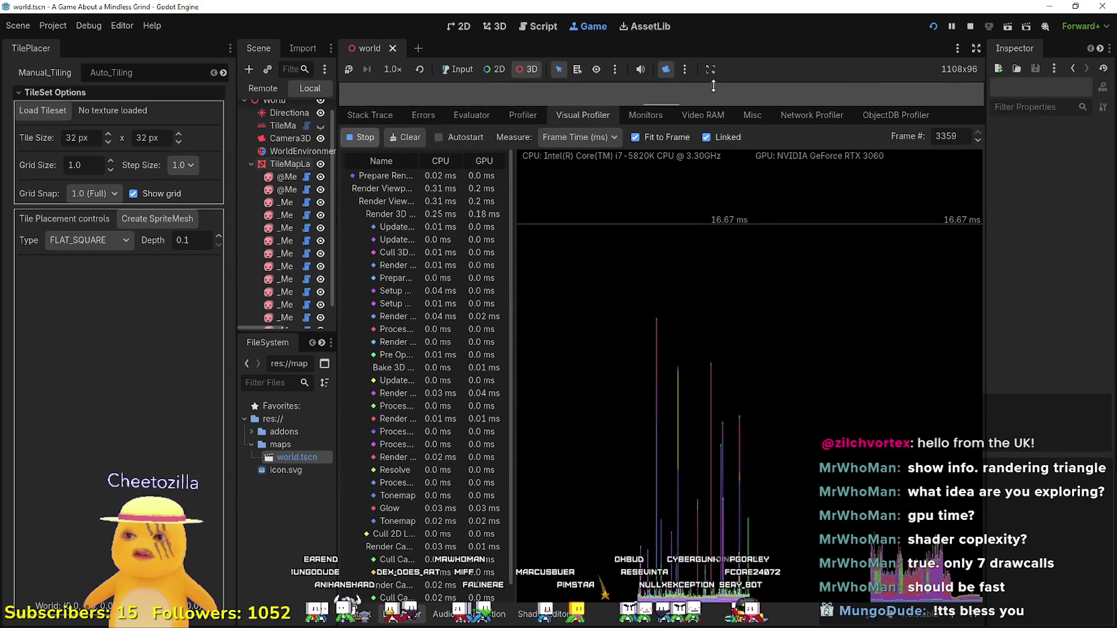
{"action": "left_click", "coordinate": [749, 493]}
{"action": "mouse_move", "coordinate": [547, 313]}
{"action": "left_mouse_down"}
{"action": "mouse_move", "coordinate": [515, 470]}
{"action": "mouse_move", "coordinate": [689, 524]}
{"action": "mouse_move", "coordinate": [617, 517]}
{"action": "mouse_move", "coordinate": [637, 517]}
{"action": "left_mouse_up"}
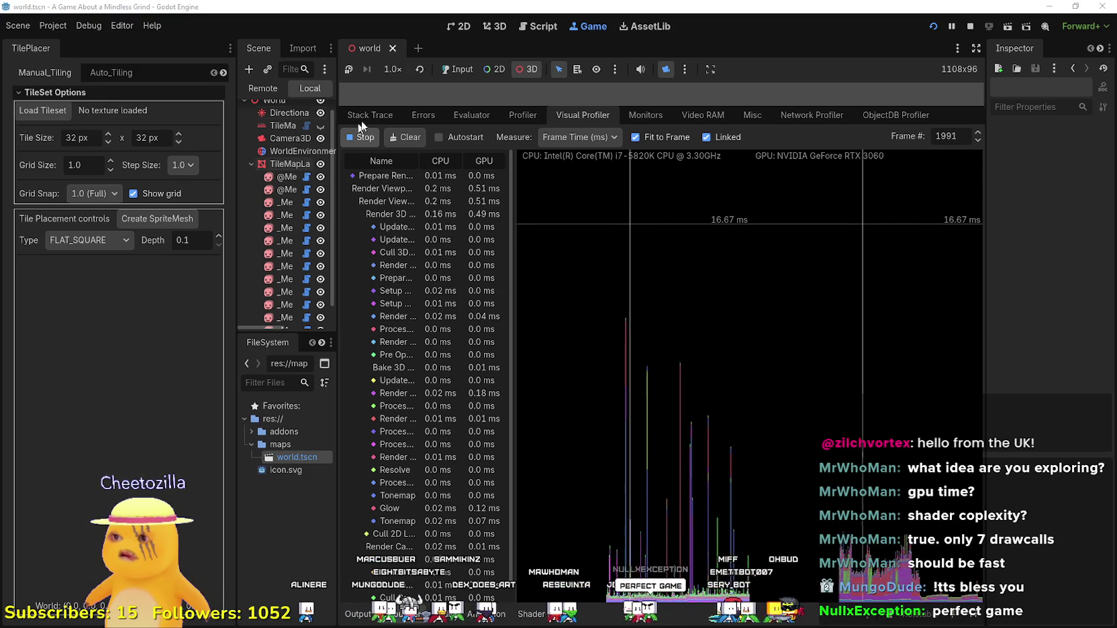
{"action": "left_click", "coordinate": [350, 71]}
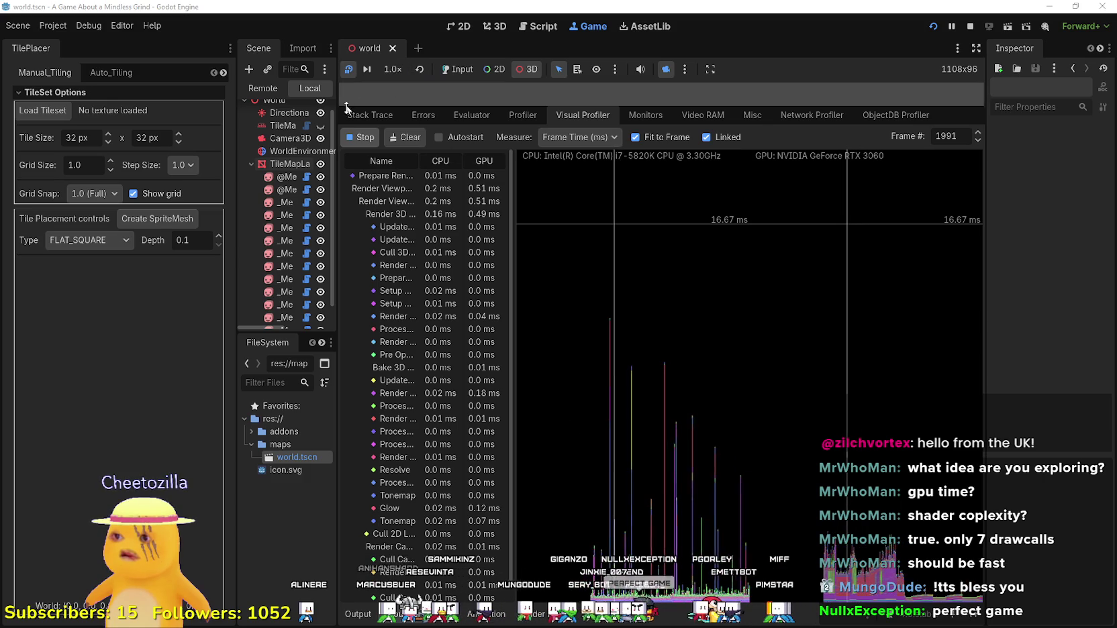
{"action": "left_click", "coordinate": [364, 137]}
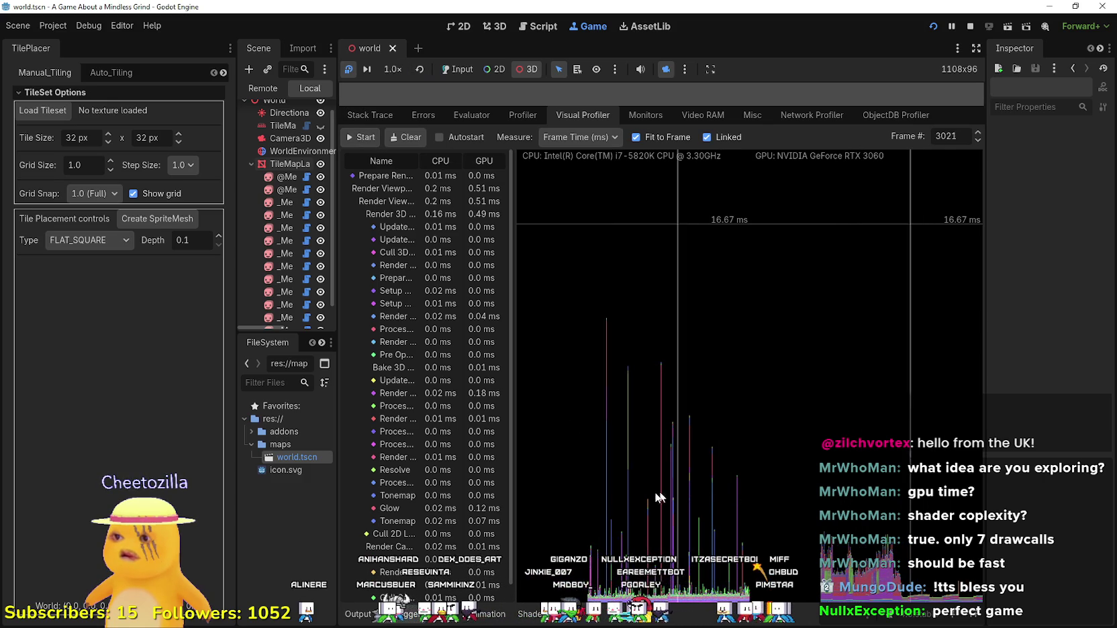
{"action": "left_click_drag", "start_coordinate": [621, 507], "coordinate": [607, 508]}
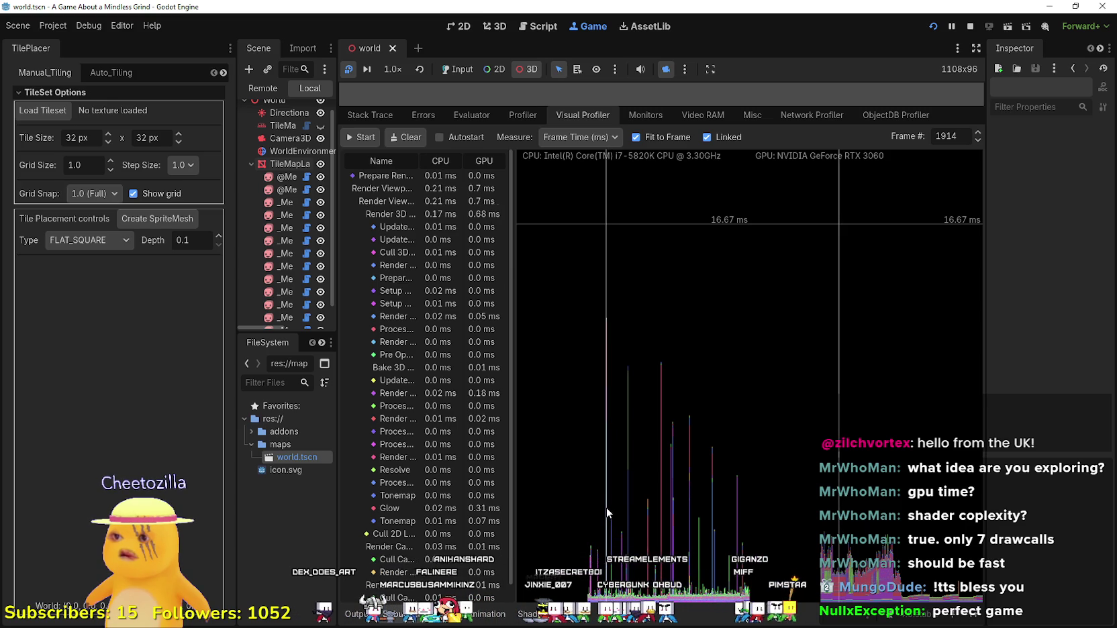
Step the Frame # spinbox through frames 1915–1923, settling on frame 1915's 7.93 ms depth pre-pass.
{"action": "left_click", "coordinate": [977, 140]}
{"action": "left_click", "coordinate": [977, 140]}
{"action": "left_click", "coordinate": [977, 140]}
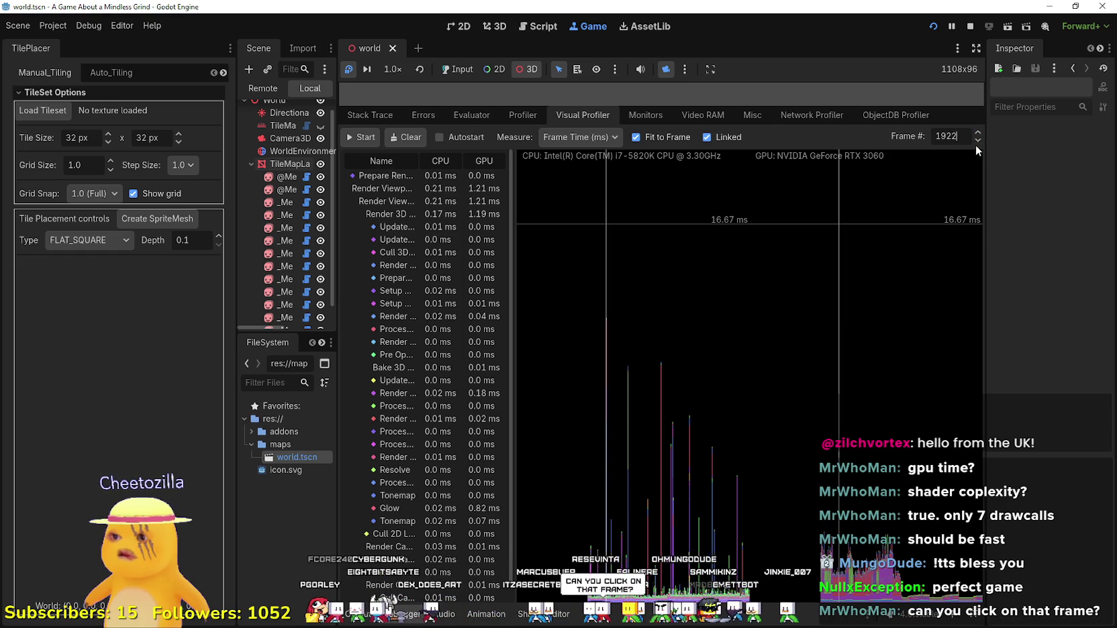
{"action": "left_click", "coordinate": [977, 142]}
{"action": "left_click", "coordinate": [976, 141]}
{"action": "left_click", "coordinate": [977, 142]}
{"action": "left_click", "coordinate": [977, 142]}
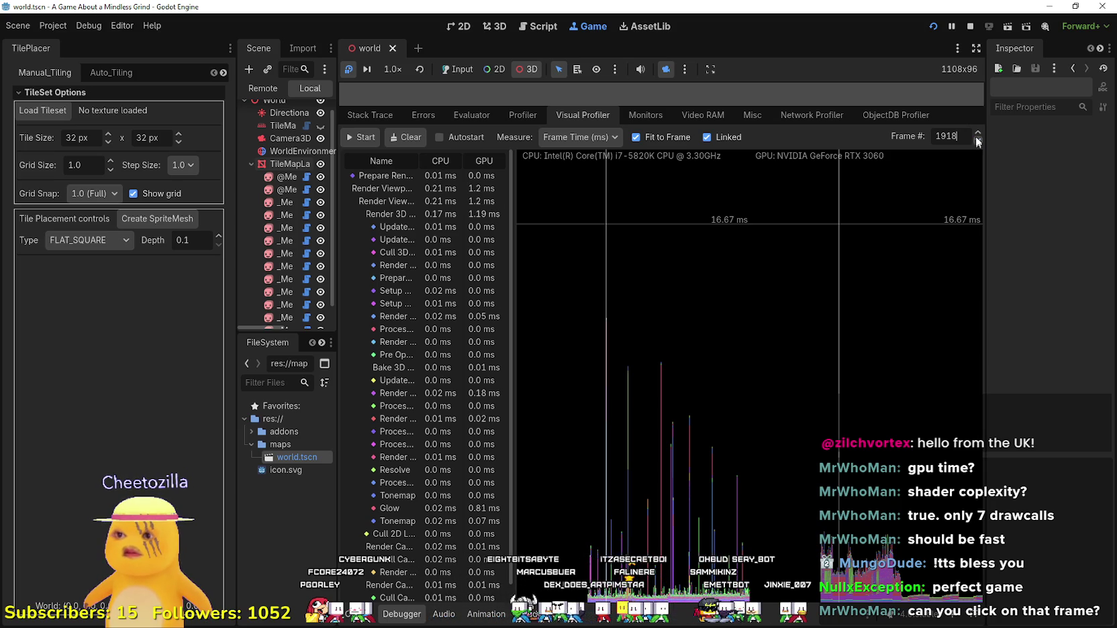
{"action": "left_click", "coordinate": [981, 130]}
{"action": "left_click", "coordinate": [981, 131]}
{"action": "left_click", "coordinate": [980, 130]}
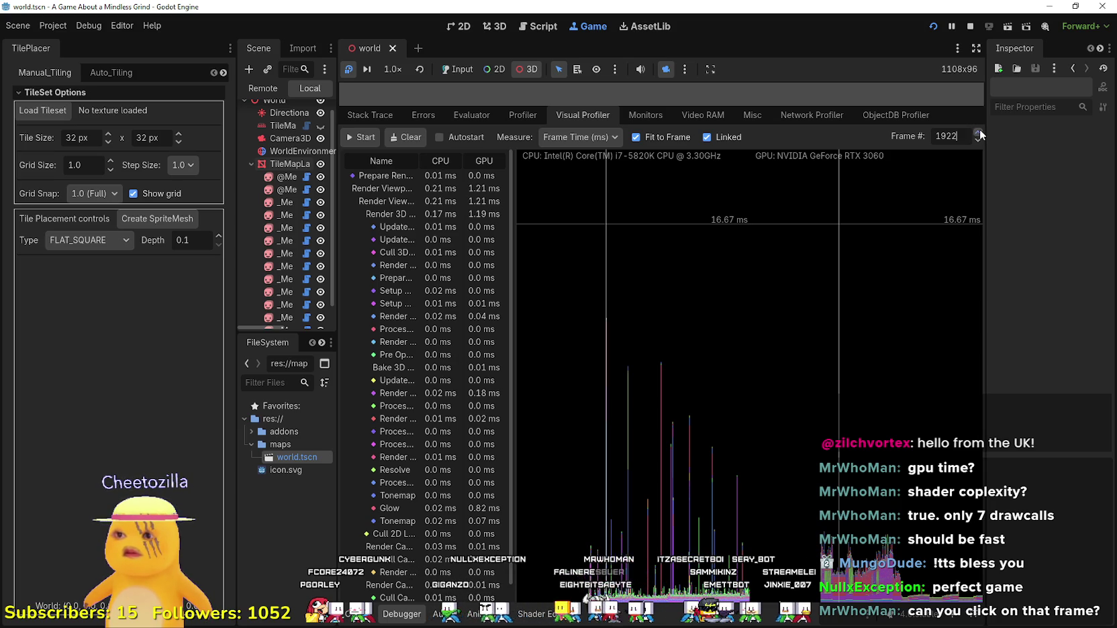
{"action": "left_click", "coordinate": [980, 130]}
{"action": "left_click", "coordinate": [978, 140]}
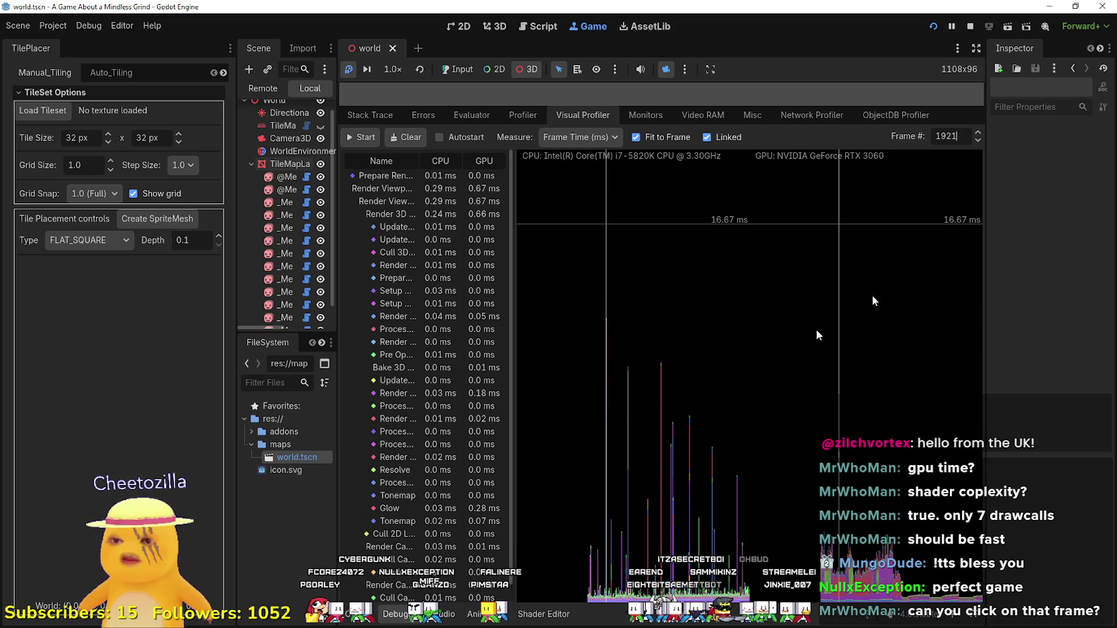
{"action": "left_click", "coordinate": [978, 133]}
{"action": "left_click", "coordinate": [978, 132]}
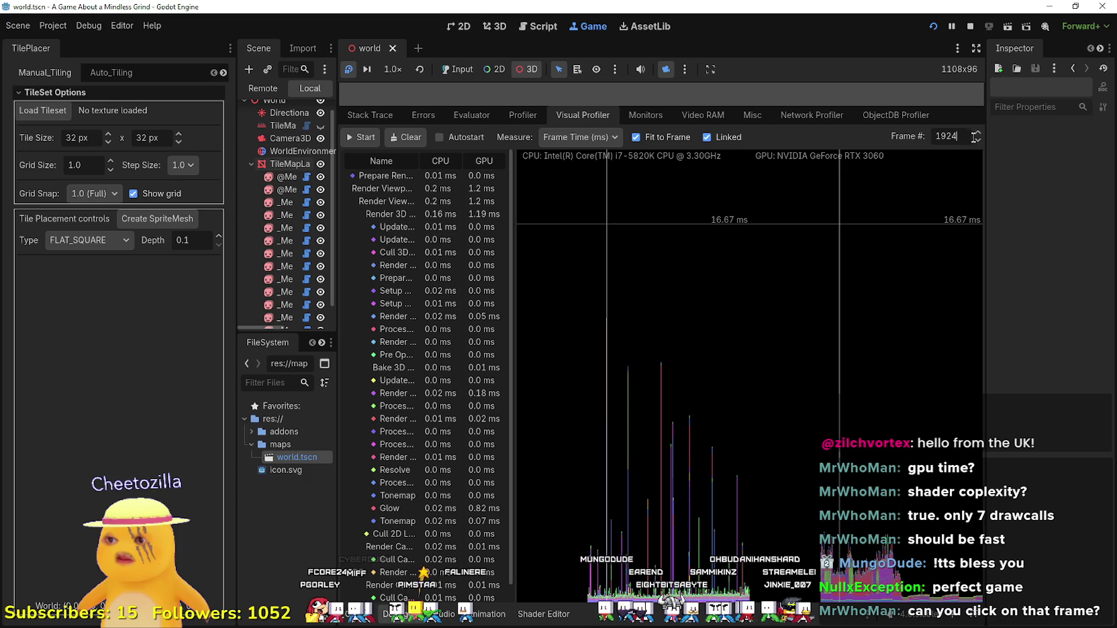
{"action": "left_click", "coordinate": [977, 141]}
{"action": "left_click", "coordinate": [977, 140]}
{"action": "left_click", "coordinate": [978, 141]}
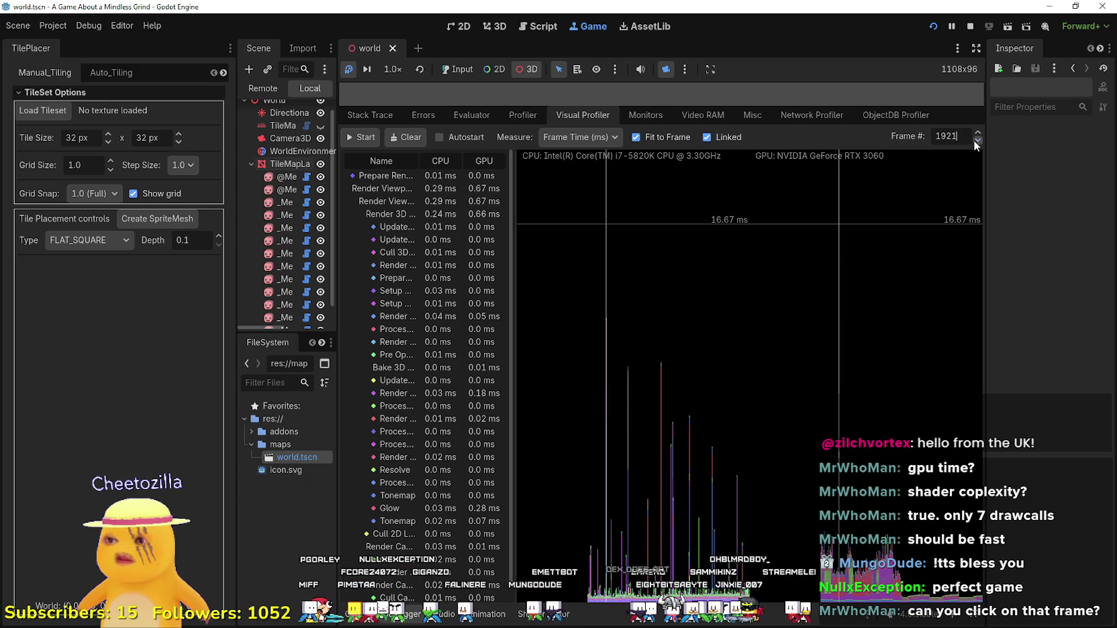
{"action": "left_click", "coordinate": [978, 140]}
{"action": "left_click", "coordinate": [977, 140]}
{"action": "left_click", "coordinate": [978, 141]}
{"action": "left_click", "coordinate": [977, 140]}
{"action": "left_click", "coordinate": [977, 140]}
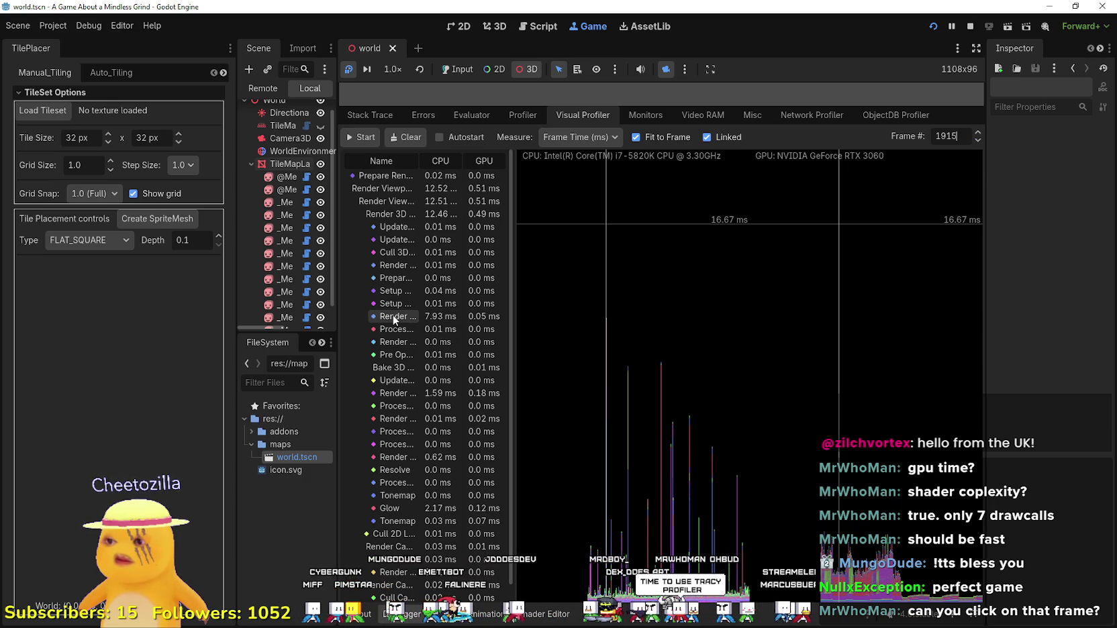
Widen the profiler's name column and select a frame near 2259 in the graph.
{"action": "mouse_move", "coordinate": [512, 326]}
{"action": "left_mouse_down"}
{"action": "mouse_move", "coordinate": [702, 342]}
{"action": "mouse_move", "coordinate": [611, 344]}
{"action": "left_mouse_up"}
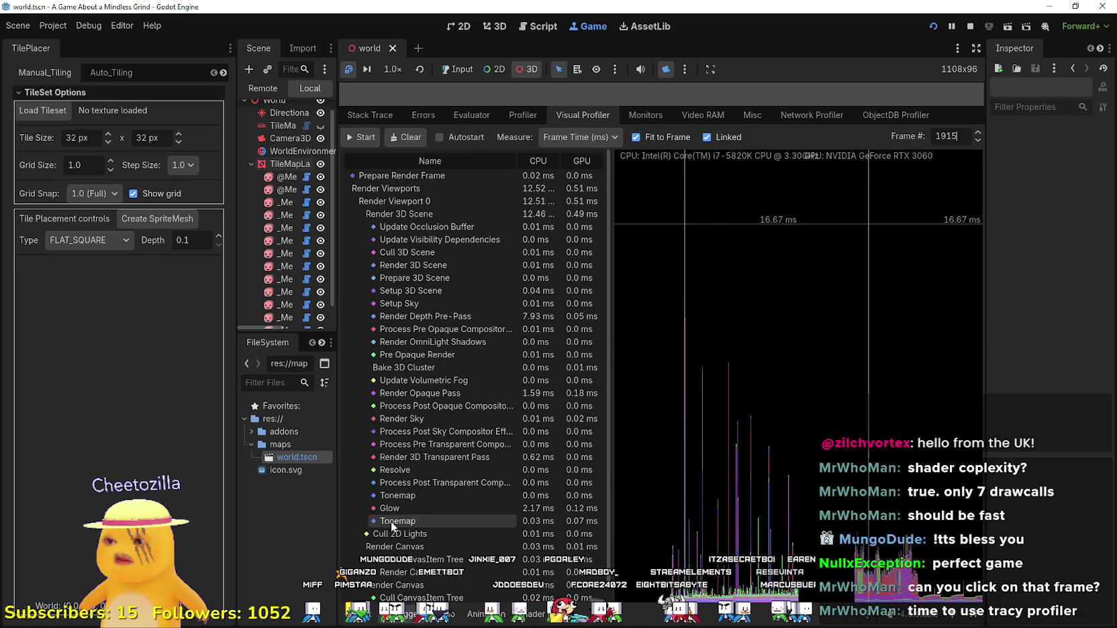
{"action": "scroll", "coordinate": [422, 508], "scroll_direction": "down", "scroll_amount": 1}
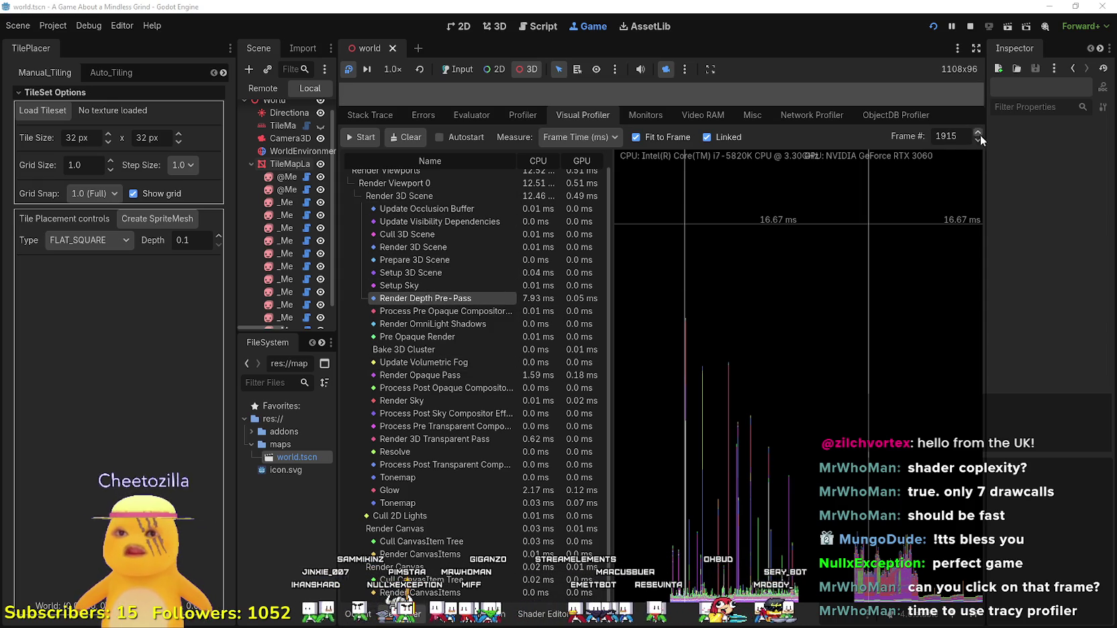
{"action": "left_click", "coordinate": [731, 460]}
{"action": "left_click_drag", "start_coordinate": [720, 462], "coordinate": [703, 462]}
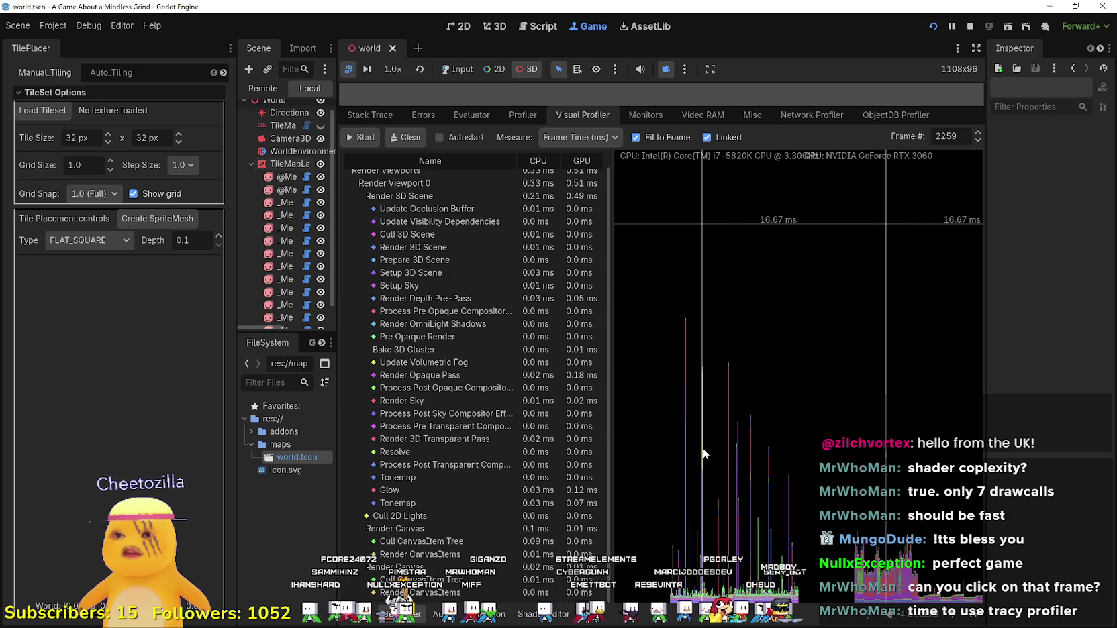
Step through frames 2250–2285 to frame 2246, where Tonemap costs 5.34 ms, then stop the game.
{"action": "double_click", "coordinate": [978, 140]}
{"action": "double_click", "coordinate": [978, 139]}
{"action": "double_click", "coordinate": [978, 139]}
{"action": "double_click", "coordinate": [978, 139]}
{"action": "left_click", "coordinate": [978, 139]}
{"action": "double_click", "coordinate": [978, 134]}
{"action": "double_click", "coordinate": [978, 135]}
{"action": "double_click", "coordinate": [978, 135]}
{"action": "double_click", "coordinate": [978, 135]}
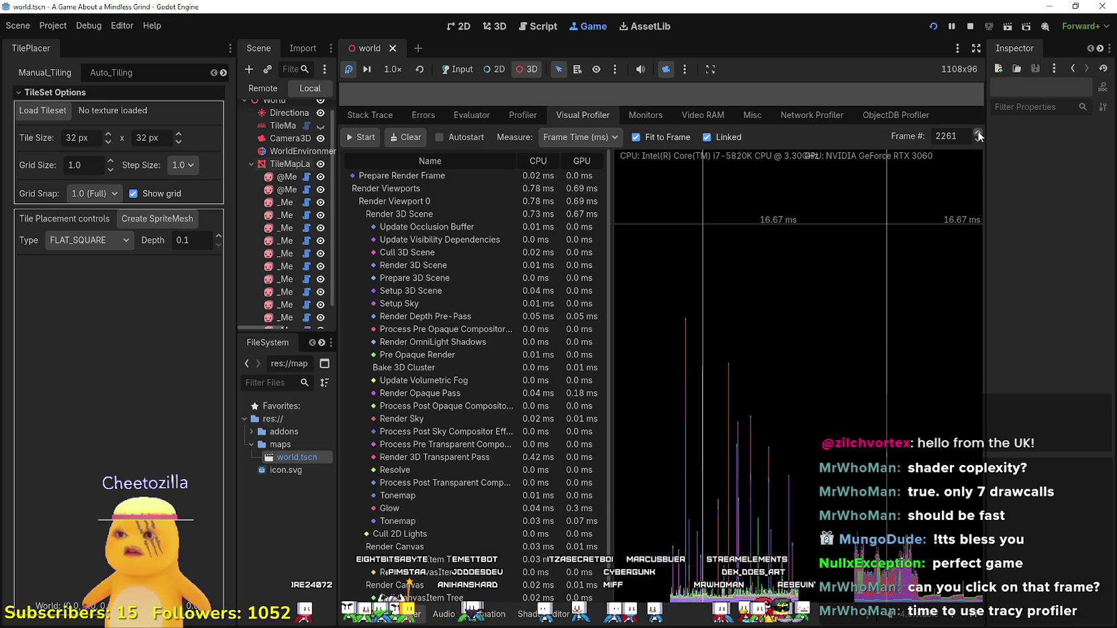
{"action": "double_click", "coordinate": [978, 139]}
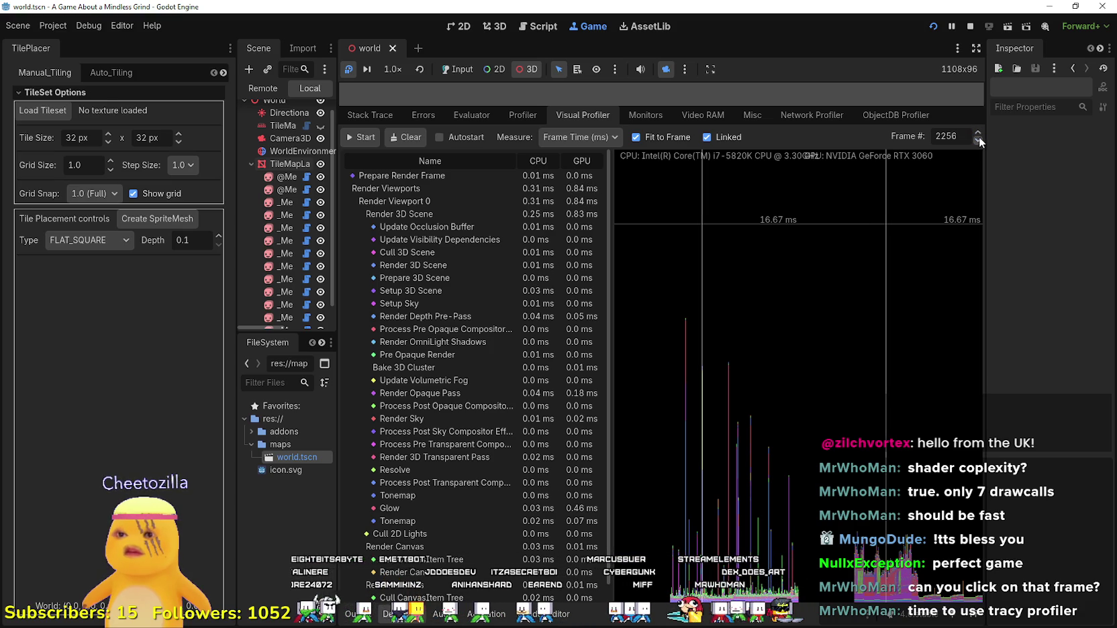
{"action": "double_click", "coordinate": [978, 133]}
{"action": "double_click", "coordinate": [978, 134]}
{"action": "double_click", "coordinate": [978, 133]}
{"action": "triple_click", "coordinate": [978, 134]}
{"action": "triple_click", "coordinate": [978, 133]}
{"action": "triple_click", "coordinate": [979, 133]}
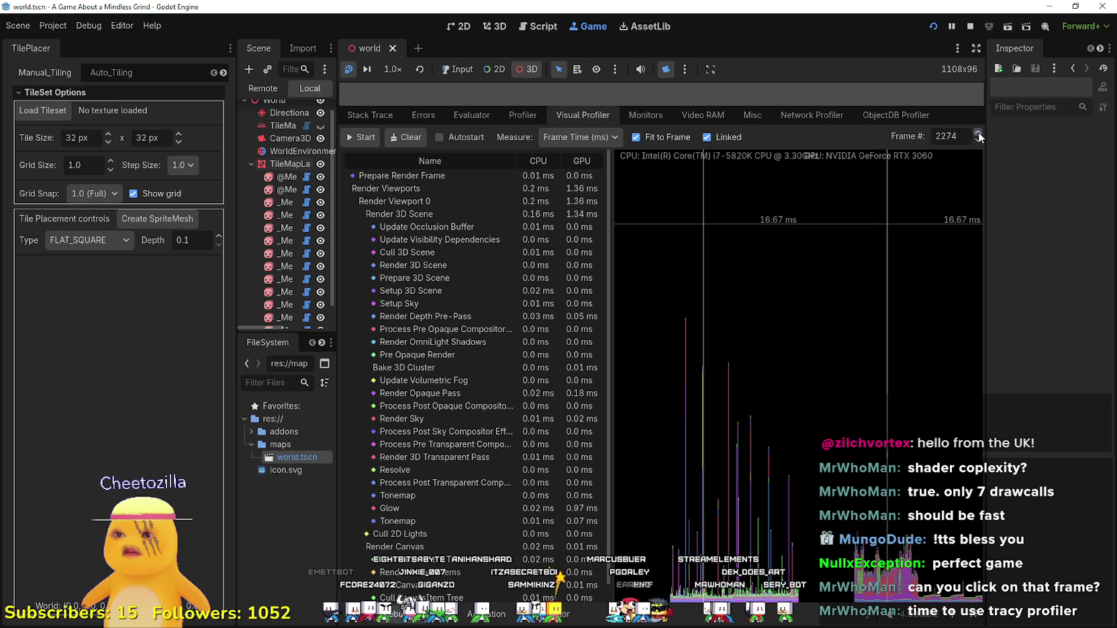
{"action": "triple_click", "coordinate": [979, 134]}
{"action": "double_click", "coordinate": [978, 133]}
{"action": "double_click", "coordinate": [978, 133]}
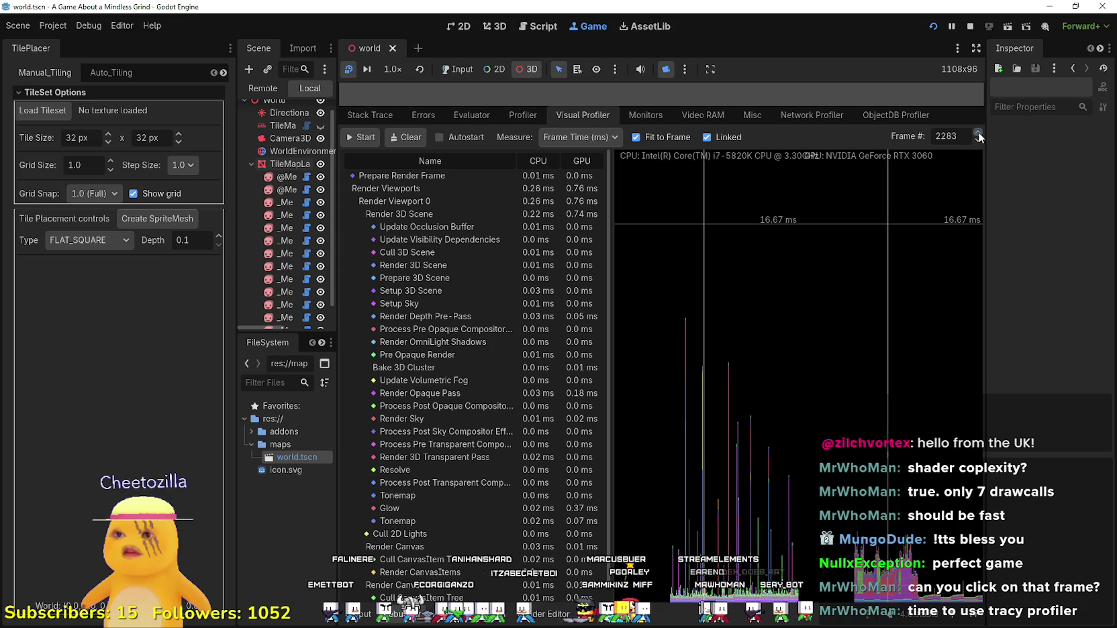
{"action": "double_click", "coordinate": [978, 134]}
{"action": "double_click", "coordinate": [978, 133]}
{"action": "left_click", "coordinate": [978, 134]}
{"action": "triple_click", "coordinate": [978, 140]}
{"action": "double_click", "coordinate": [978, 141]}
{"action": "triple_click", "coordinate": [978, 141]}
{"action": "double_click", "coordinate": [979, 140]}
{"action": "triple_click", "coordinate": [978, 141]}
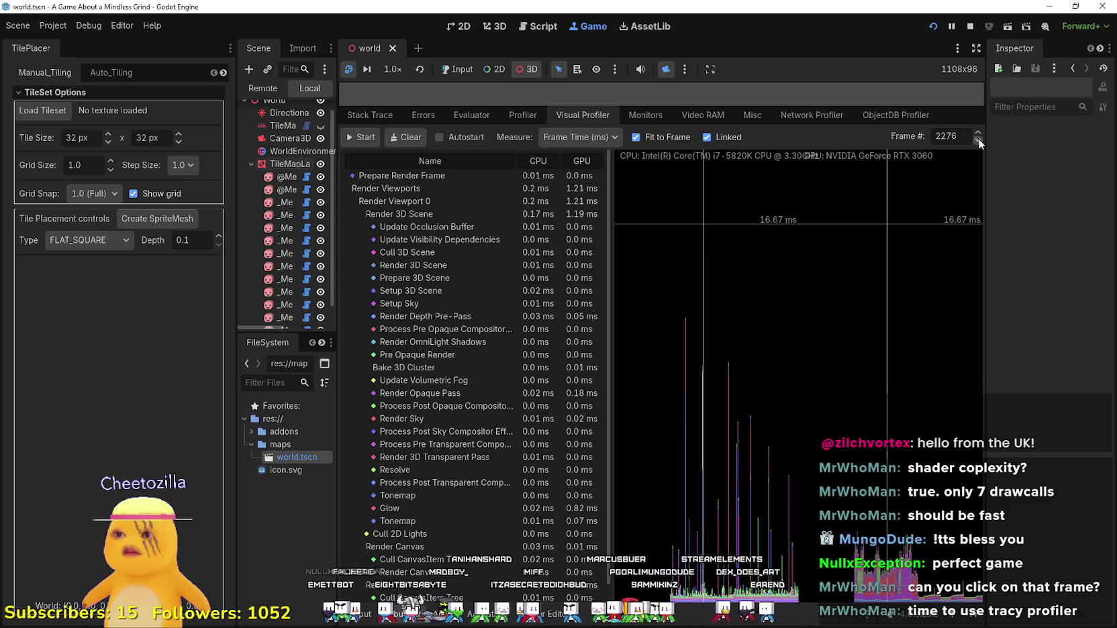
{"action": "triple_click", "coordinate": [978, 141]}
{"action": "double_click", "coordinate": [979, 141]}
{"action": "double_click", "coordinate": [978, 141]}
{"action": "double_click", "coordinate": [978, 140]}
{"action": "triple_click", "coordinate": [978, 141]}
{"action": "double_click", "coordinate": [978, 140]}
{"action": "double_click", "coordinate": [978, 140]}
{"action": "double_click", "coordinate": [978, 140]}
{"action": "triple_click", "coordinate": [978, 141]}
{"action": "double_click", "coordinate": [979, 140]}
{"action": "double_click", "coordinate": [978, 141]}
{"action": "double_click", "coordinate": [978, 140]}
{"action": "double_click", "coordinate": [978, 141]}
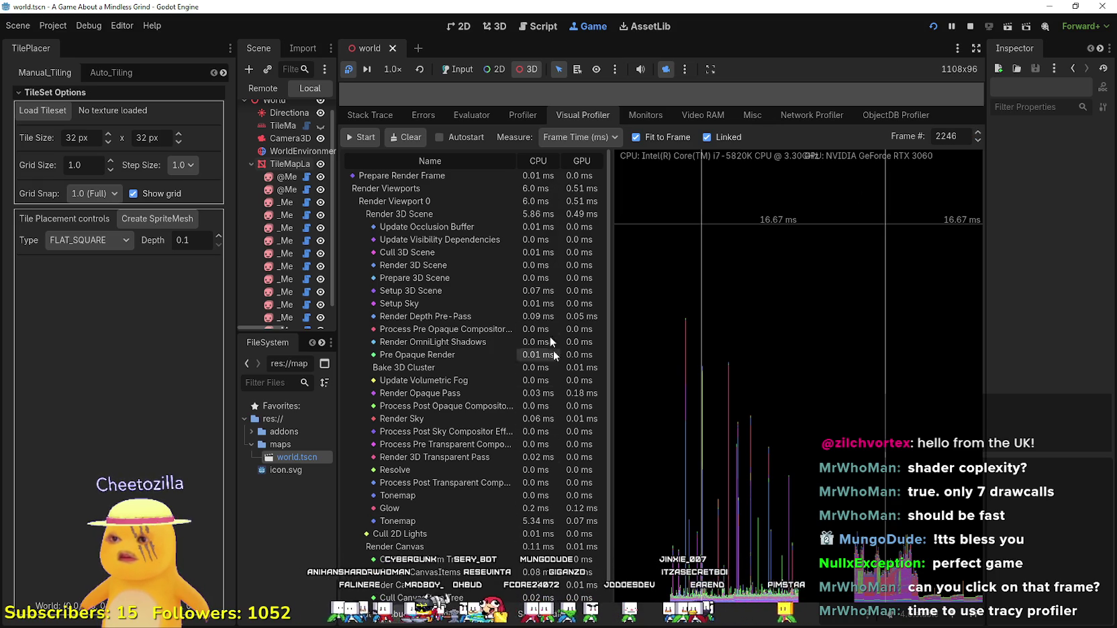
{"action": "scroll", "coordinate": [524, 436], "scroll_direction": "down", "scroll_amount": 1}
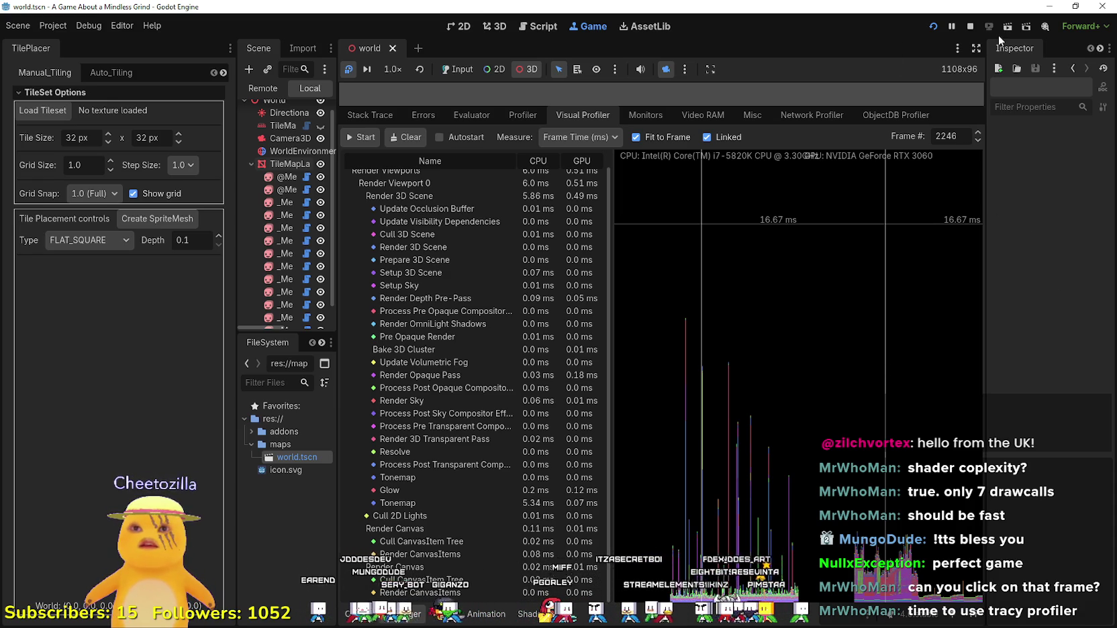
{"action": "left_click", "coordinate": [969, 28]}
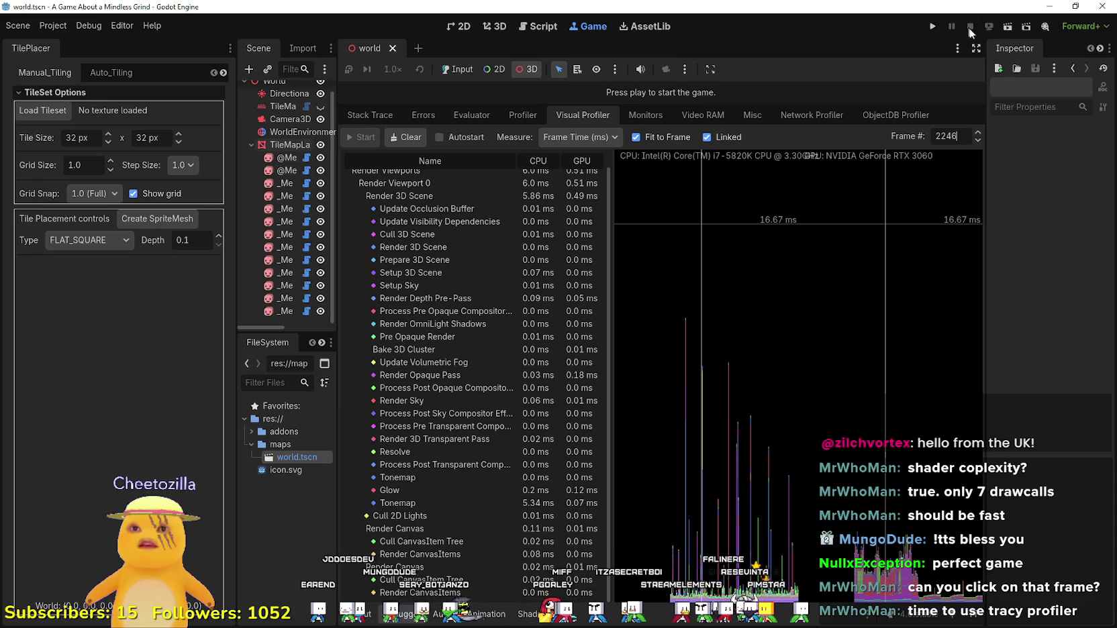
Switch to the 2D workspace, shrink the debugger panel, and widen the Scene dock.
{"action": "left_click", "coordinate": [455, 32]}
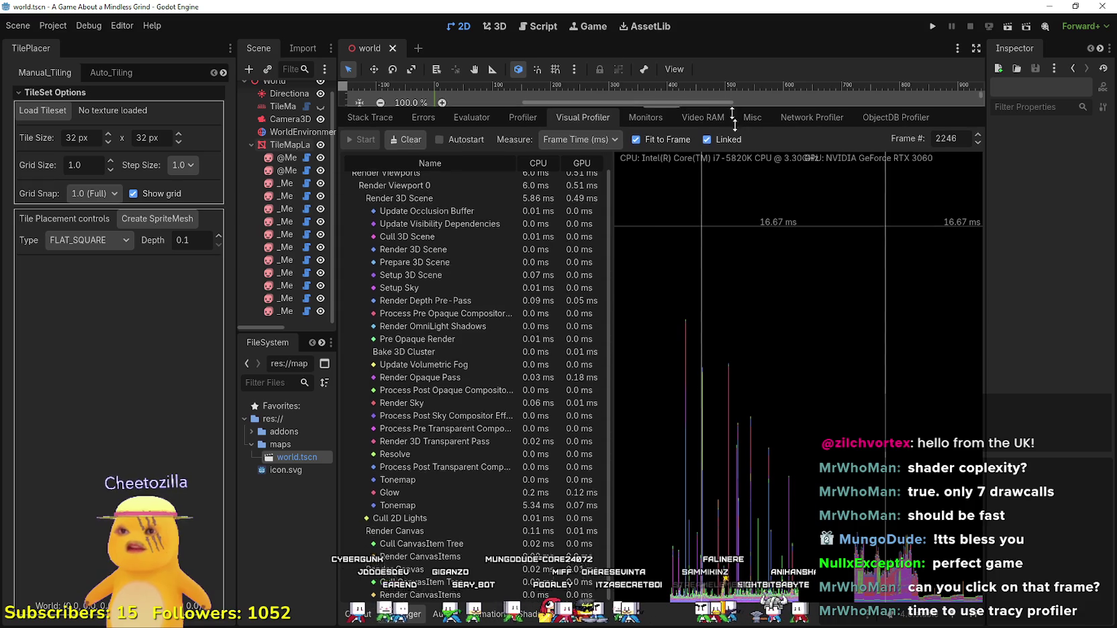
{"action": "left_click_drag", "start_coordinate": [729, 106], "coordinate": [670, 460]}
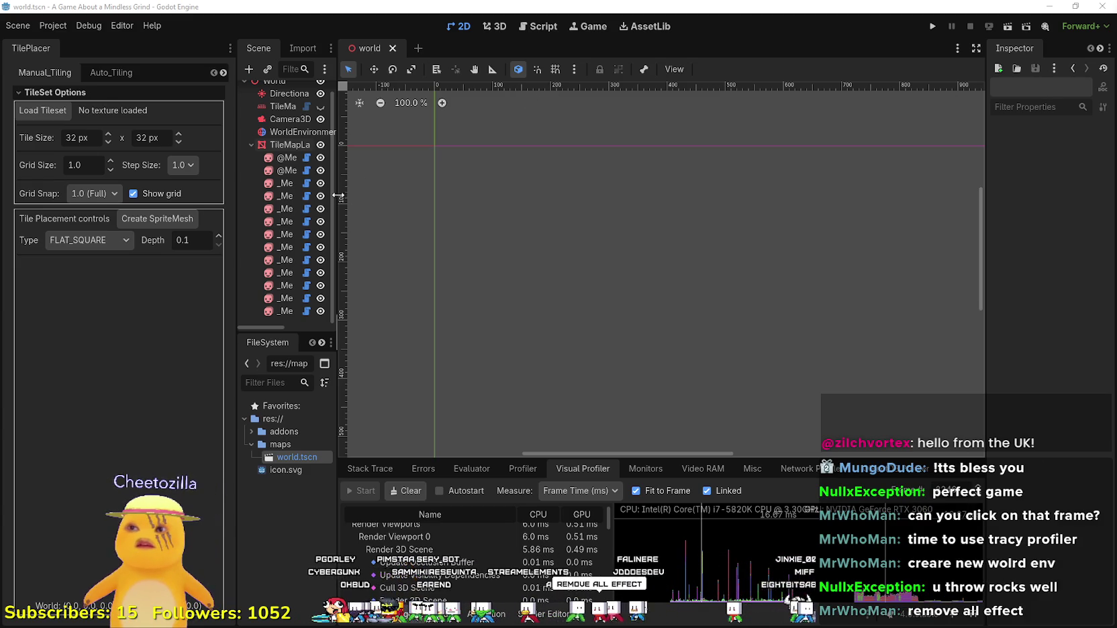
{"action": "left_click_drag", "start_coordinate": [337, 199], "coordinate": [401, 202]}
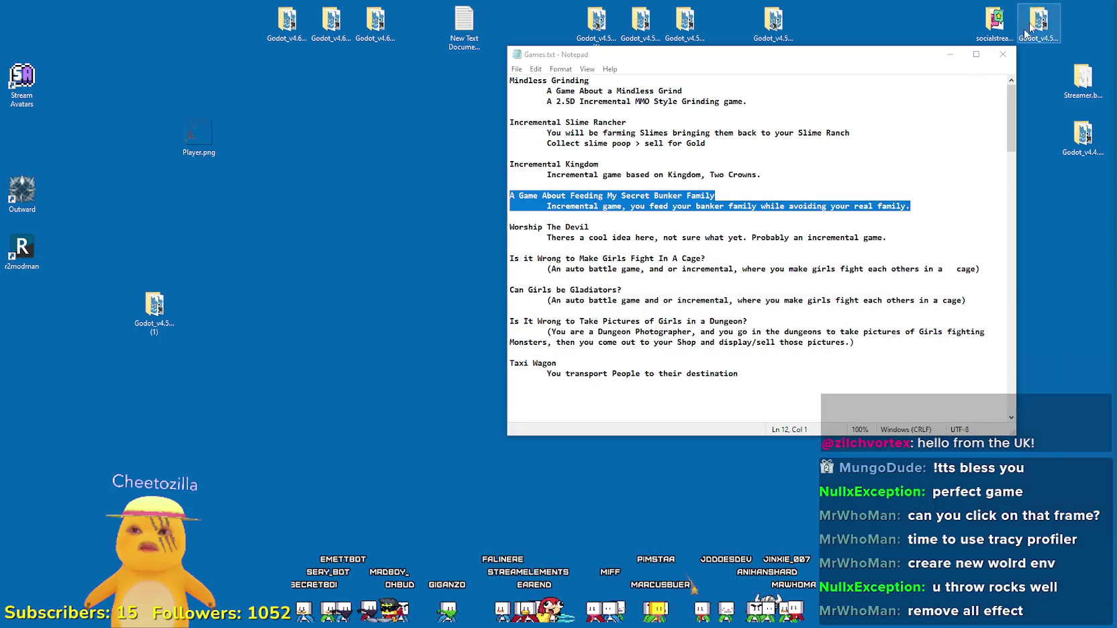
Minimize the Godot editor and the Notepad notes to reveal the desktop.
{"action": "left_click", "coordinate": [1048, 6]}
{"action": "left_click", "coordinate": [820, 238]}
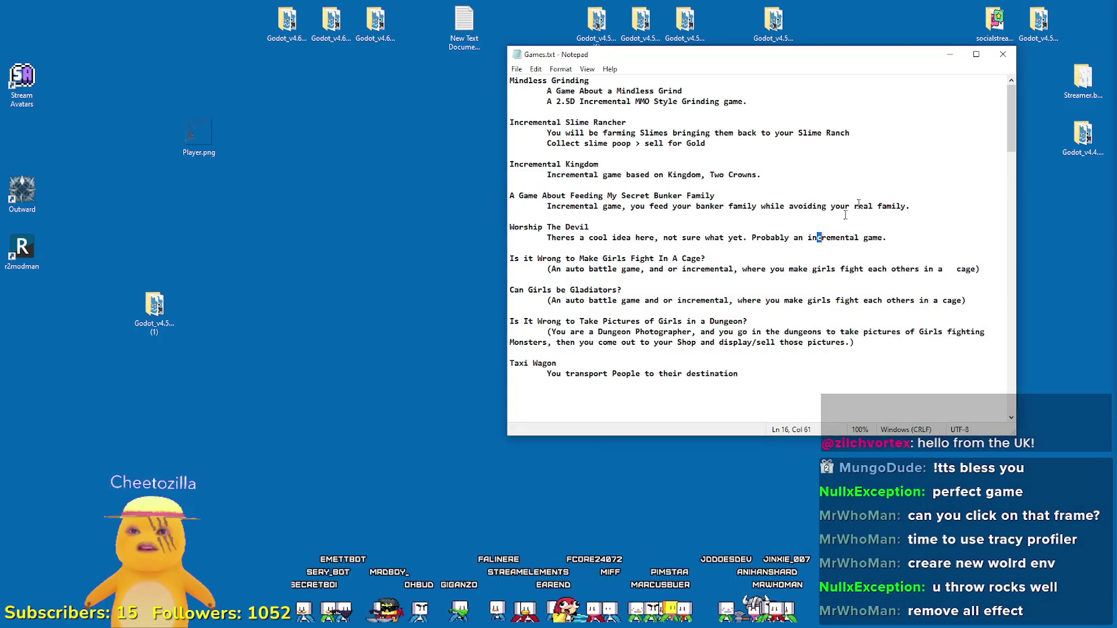
{"action": "left_click", "coordinate": [949, 56]}
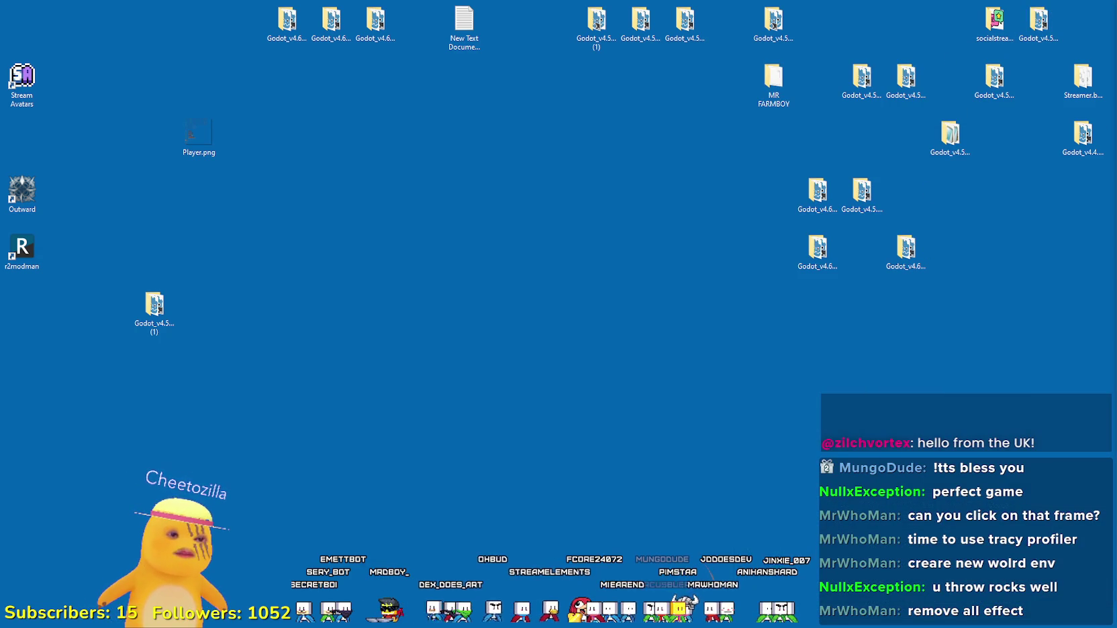